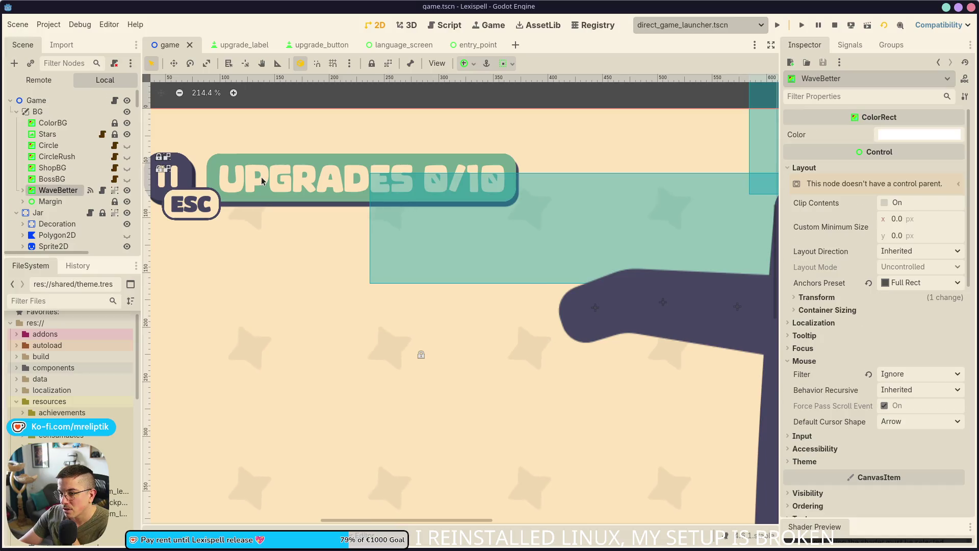
- Run the game from the editor and open its settings screen from the pause menu
left_click(22, 202)
key("F5")
key("Escape")
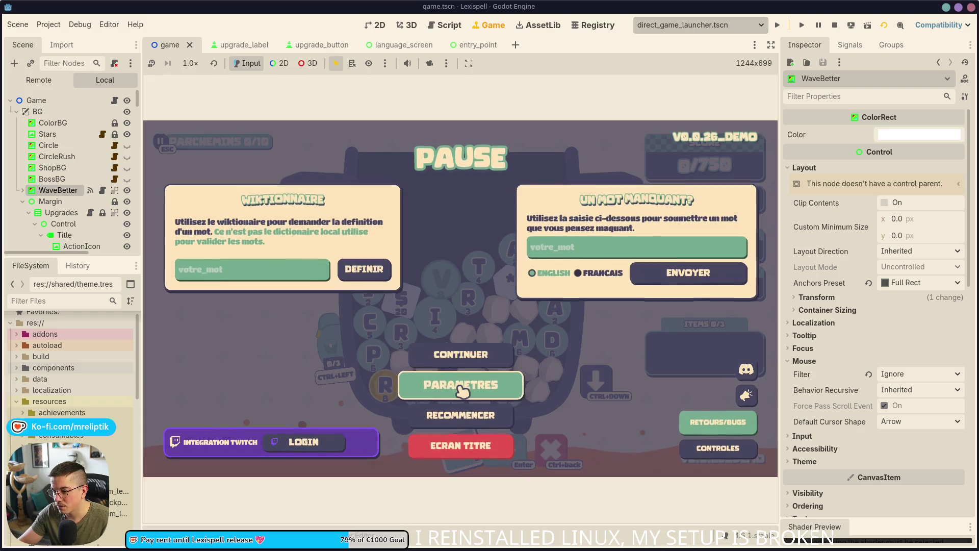
left_click(459, 386)
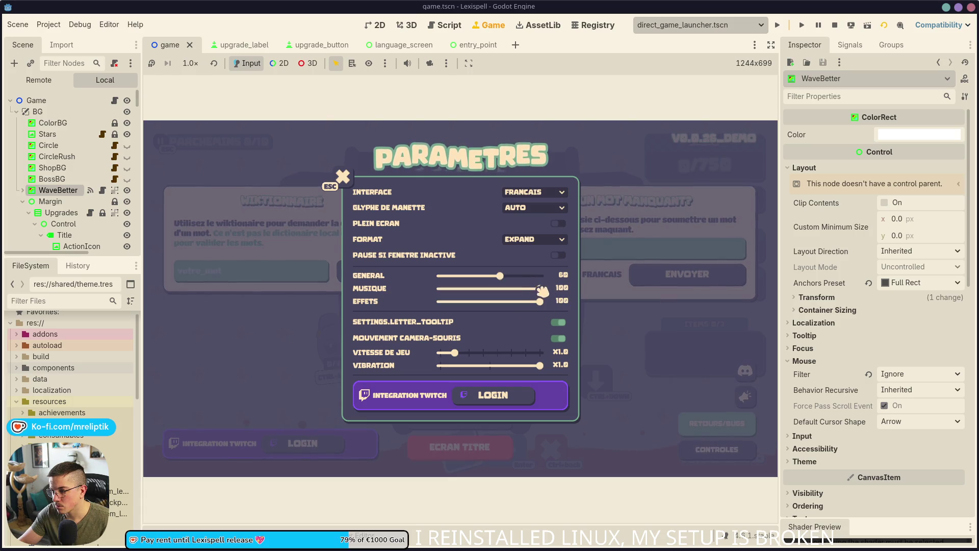
- Set music to 0 and game speed to x2.5, then search Quick Open Scene for 'settings'
scroll(548, 289, "down", 10)
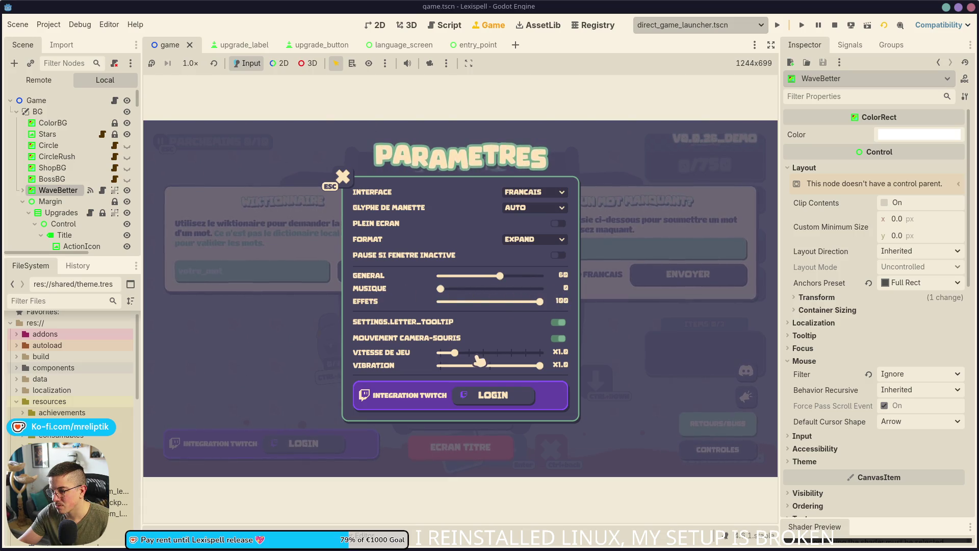
left_click_drag(454, 352, 504, 357)
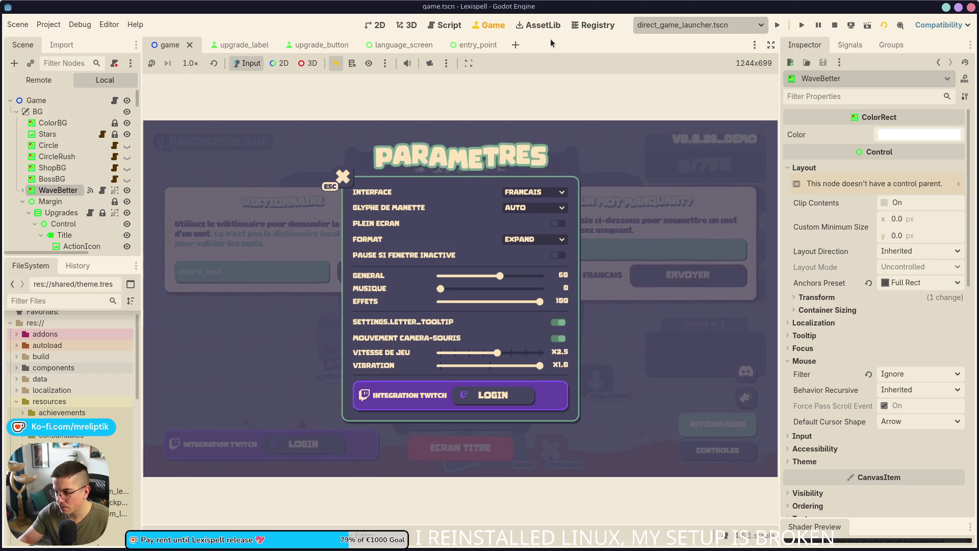
key("ctrl+shift+o")
type("set")
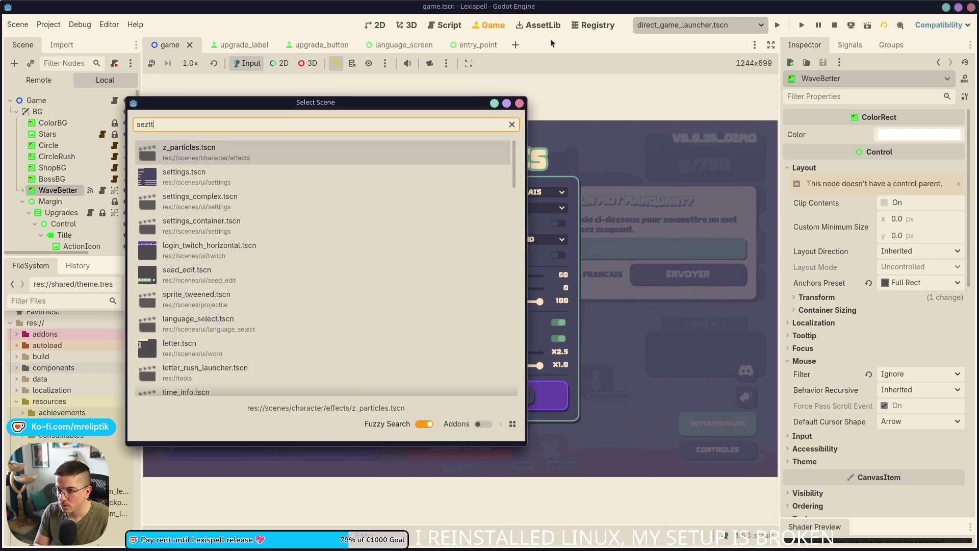
type("tings")
- Open settings.tscn in 2D and edit the LETTER_TOOLTIP label's Text property
key("Return")
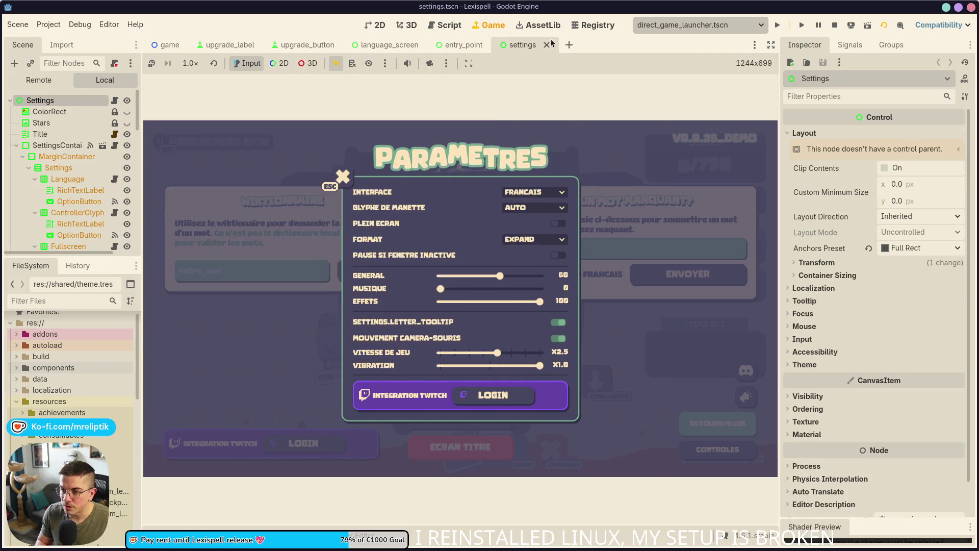
left_click(379, 24)
scroll(379, 271, "up", 5)
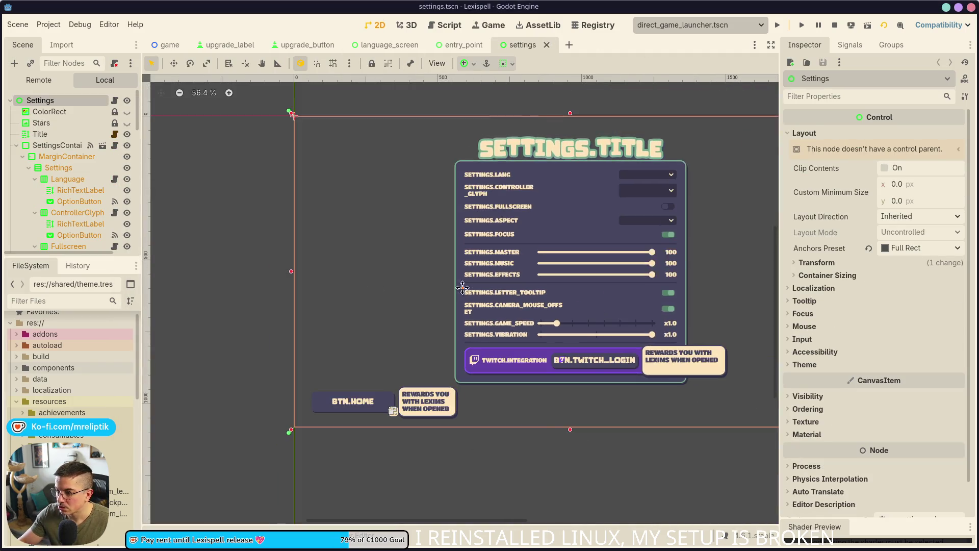
left_click(351, 278)
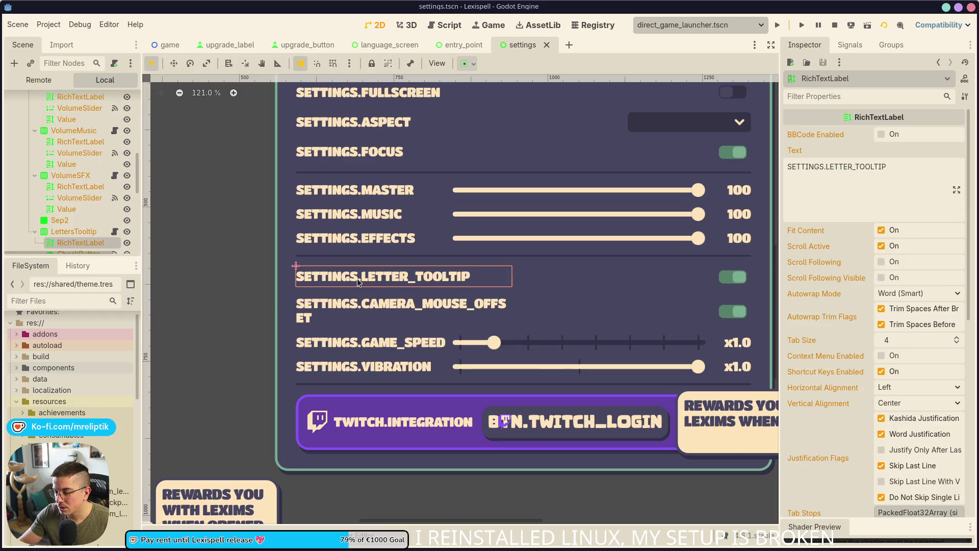
scroll(357, 278, "down", 2)
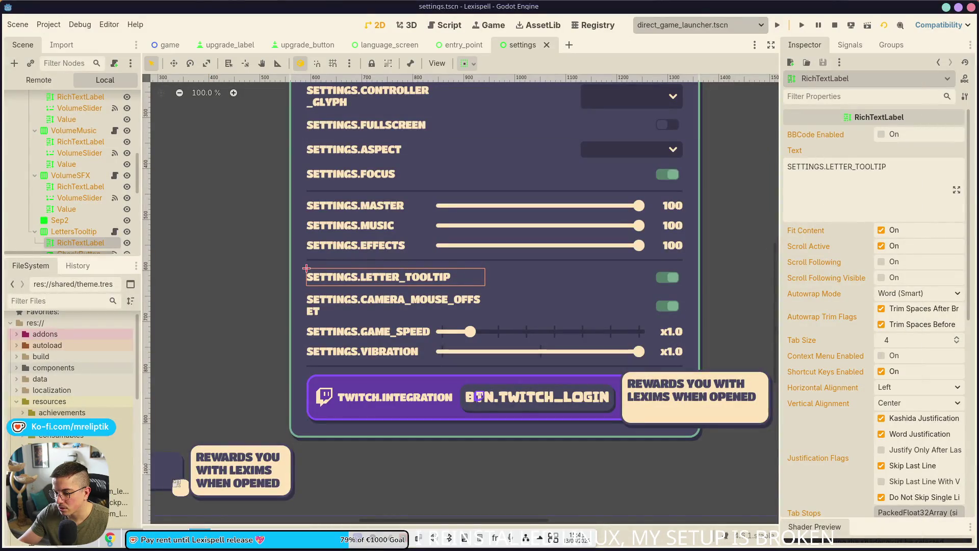
left_click(947, 170)
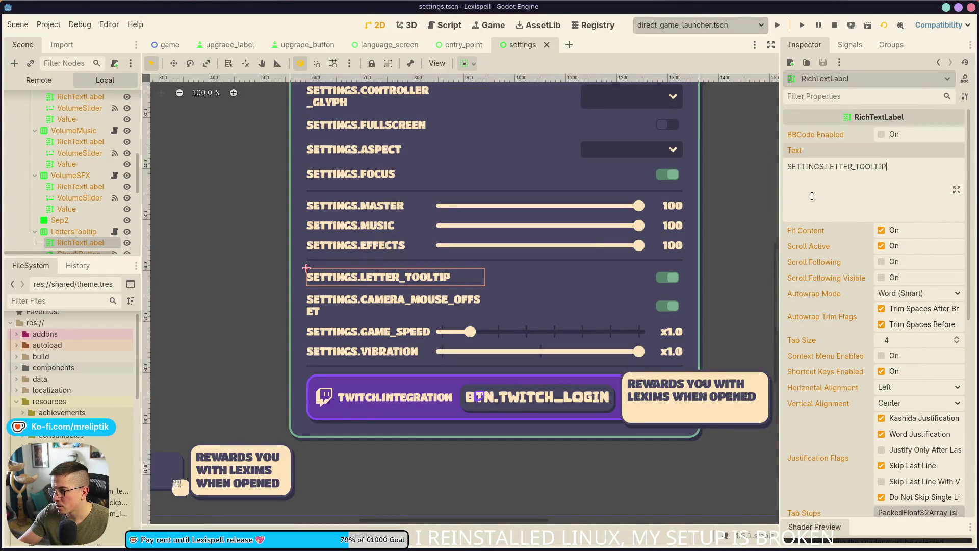
- In settings_container, select the LETTER_TOOLTIP label and select all of its SETTINGS.LETTER_TOOLTIP text
scroll(100, 228, "up", 10)
left_click(108, 144)
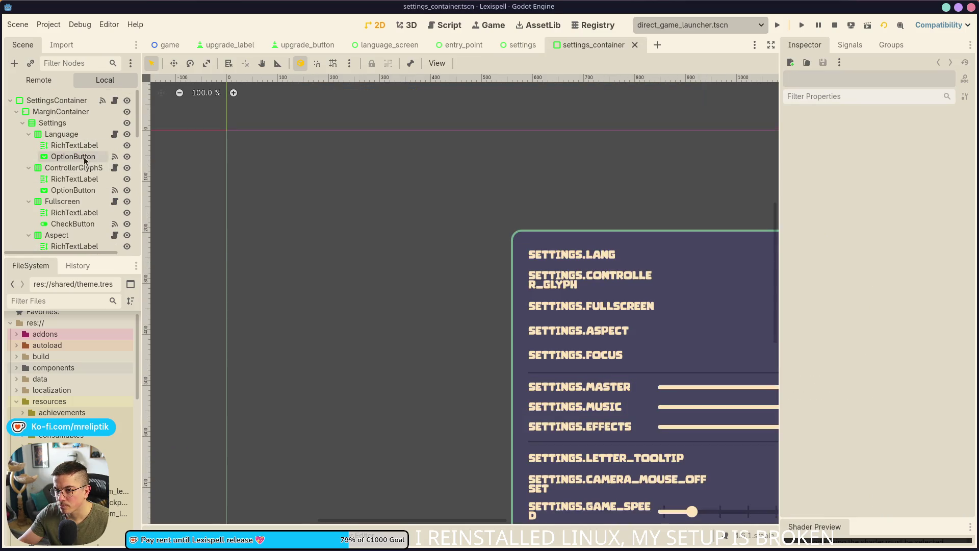
scroll(372, 254, "down", 2)
scroll(362, 279, "up", 4)
left_click(415, 327)
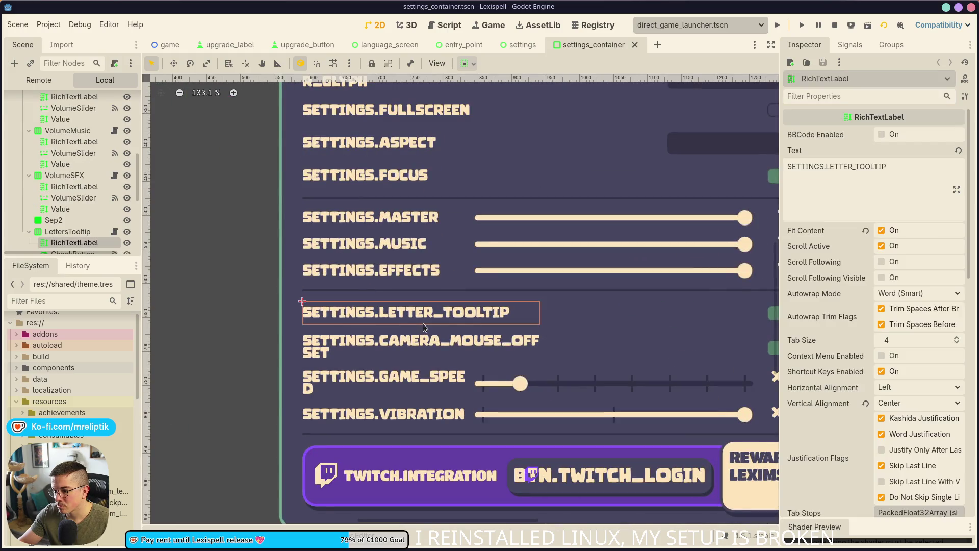
left_click(845, 189)
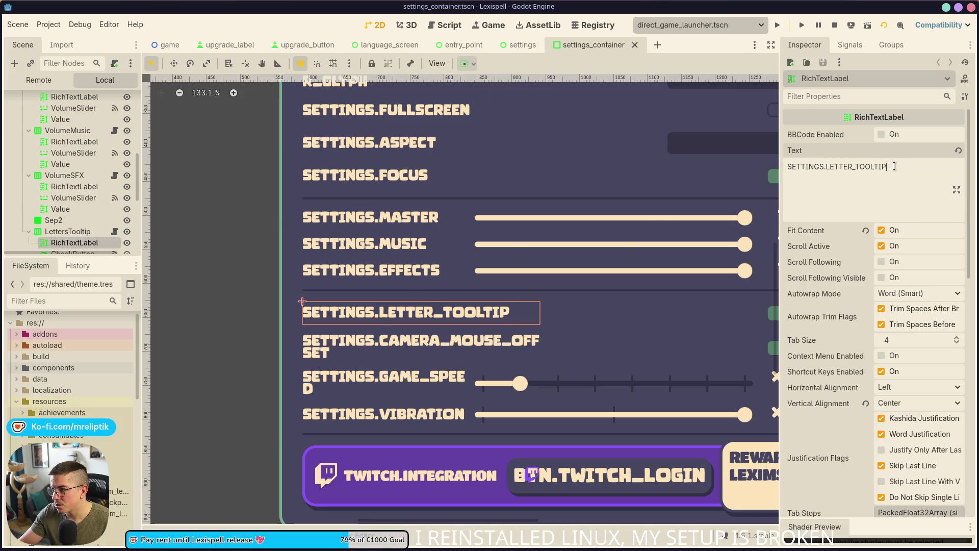
key("ctrl+a")
key("alt+Tab")
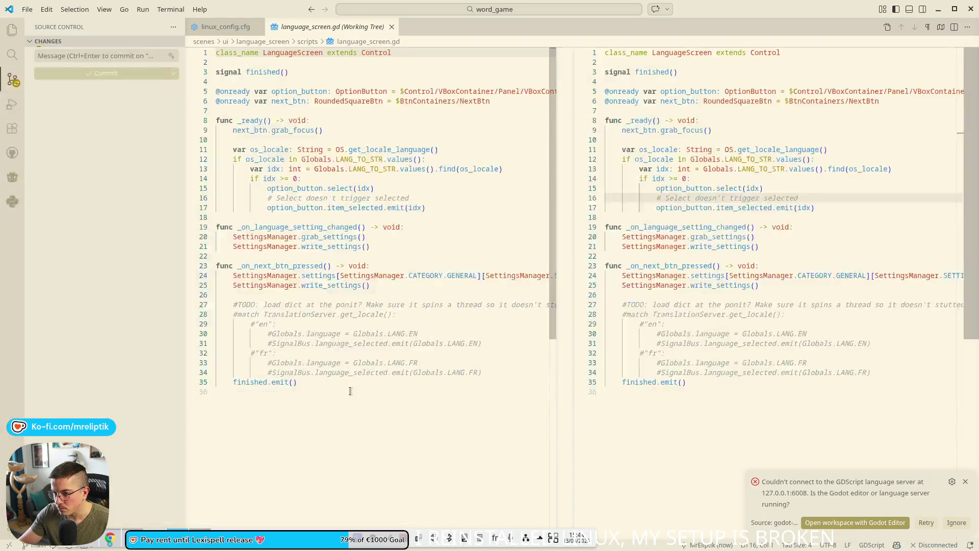
- Switch to the localization spreadsheet and search it for 'settings'
key("alt+Tab")
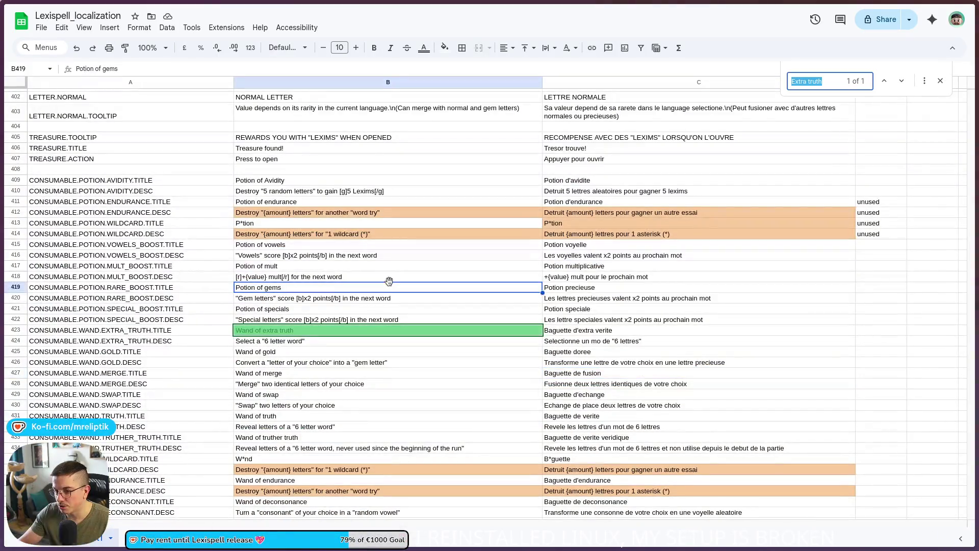
key("ctrl+f")
type("settings")
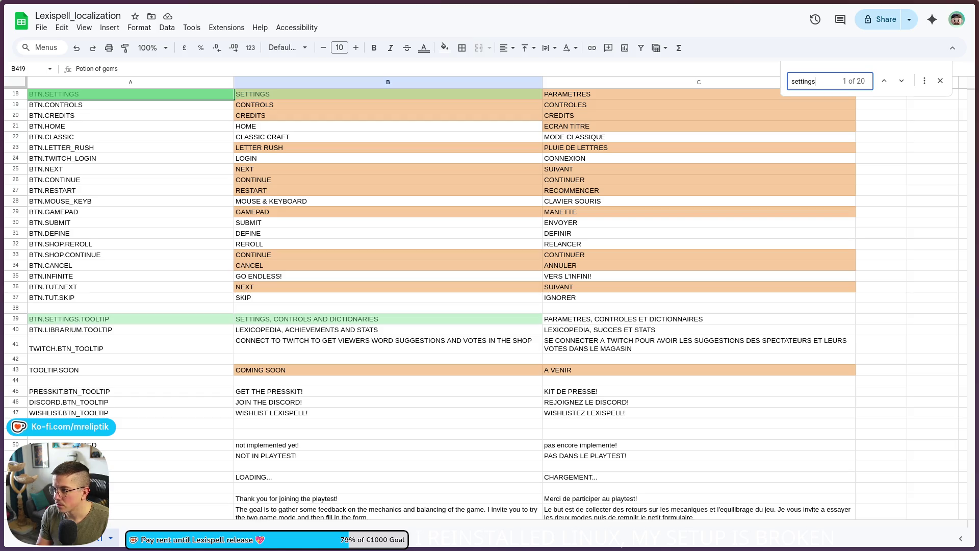
mouse_move(2, 204)
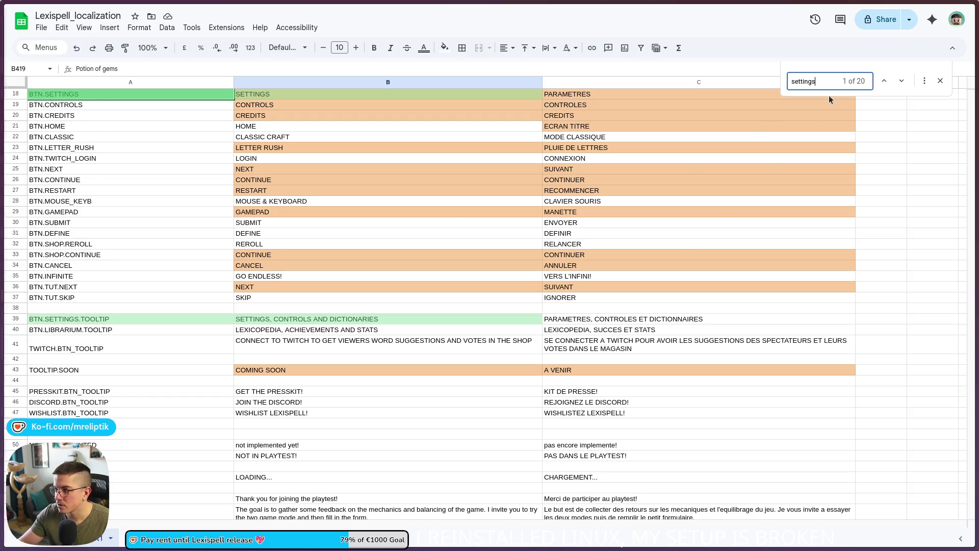
left_click(902, 80)
left_click(901, 80)
- Narrow the search to 'settings.' to reach row 146, then select cell A158
left_click(845, 82)
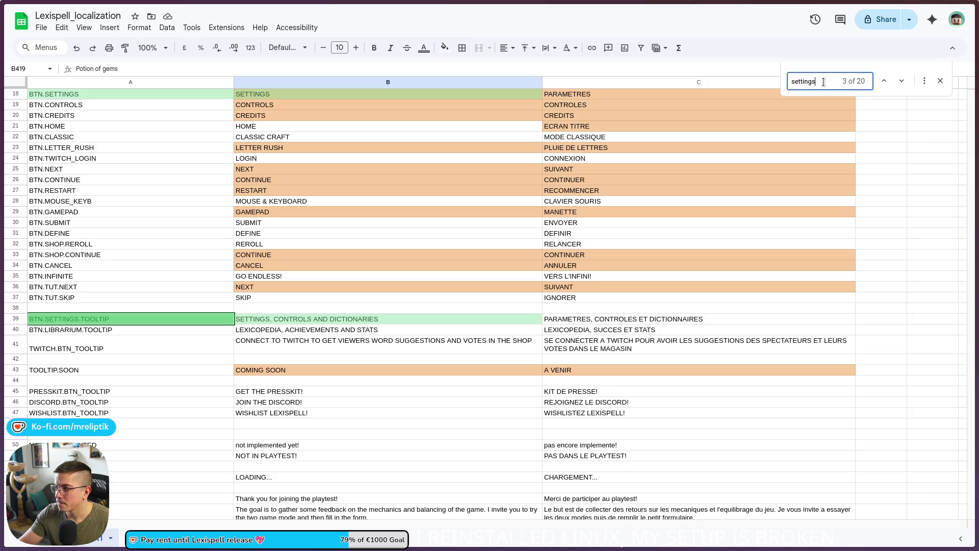
type(".")
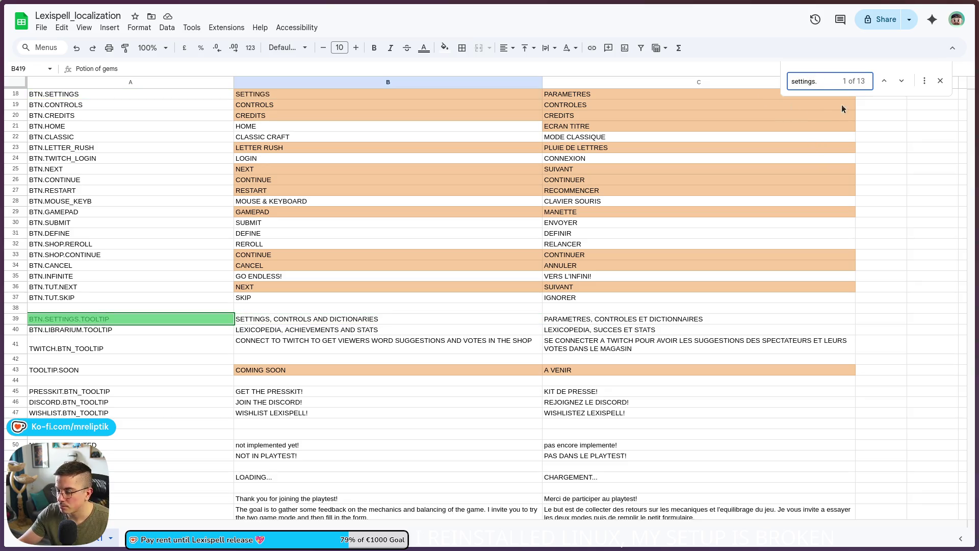
left_click(901, 81)
scroll(727, 108, "down", 5)
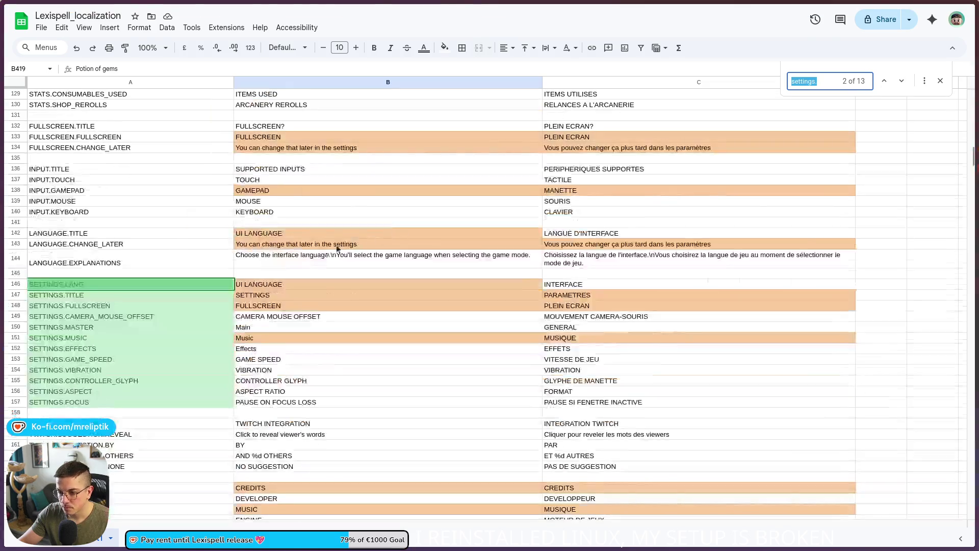
left_click(86, 412)
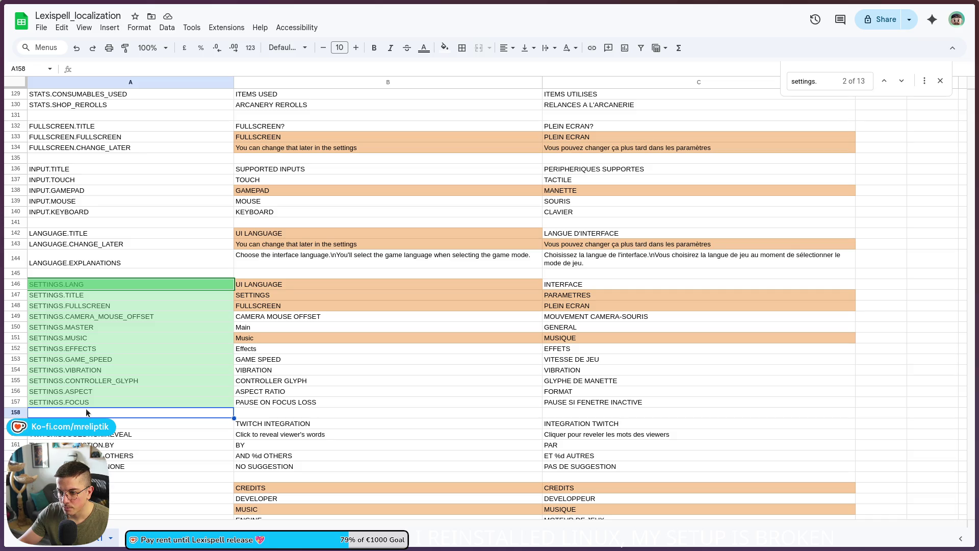
right_click(86, 410)
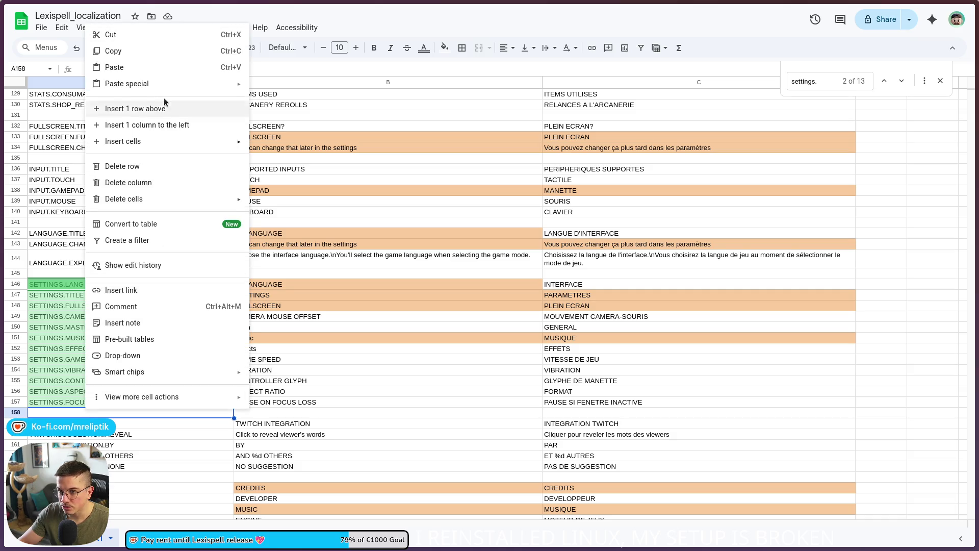
- Insert a row above 158 and enter the key SETTINGS.LETTER_TOOLTIP in A158
left_click(143, 108)
type("SETTINGS.LETTER_TOOLTIP")
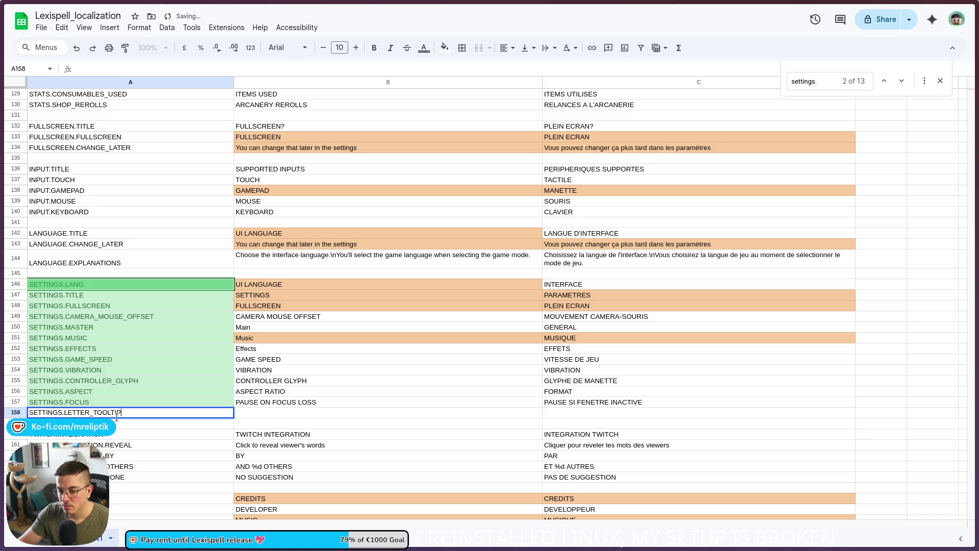
key("Return")
key("Down")
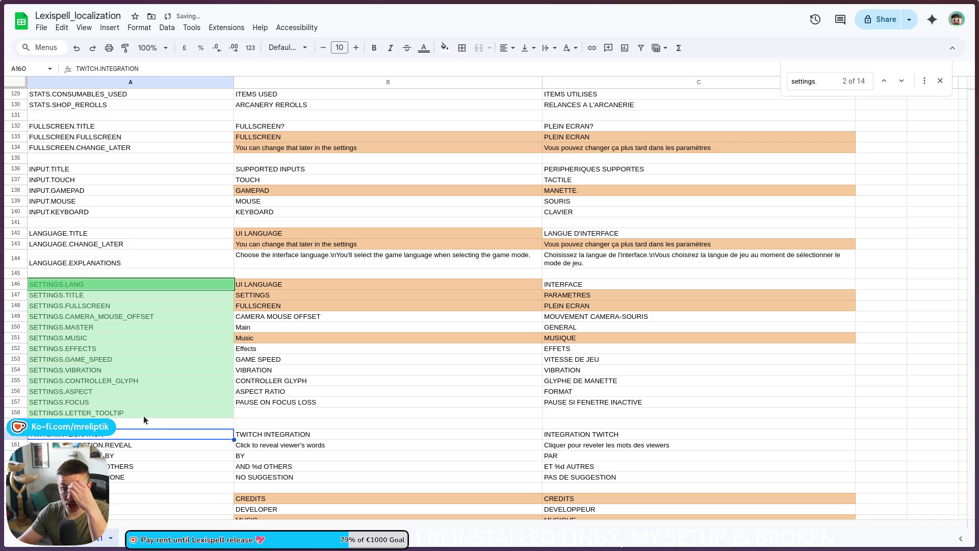
left_click(132, 408)
key("Down")
key("Down")
key("Down")
- Begin typing 'To' in B158, then edit the GAME SPEED text in B153
left_click(278, 413)
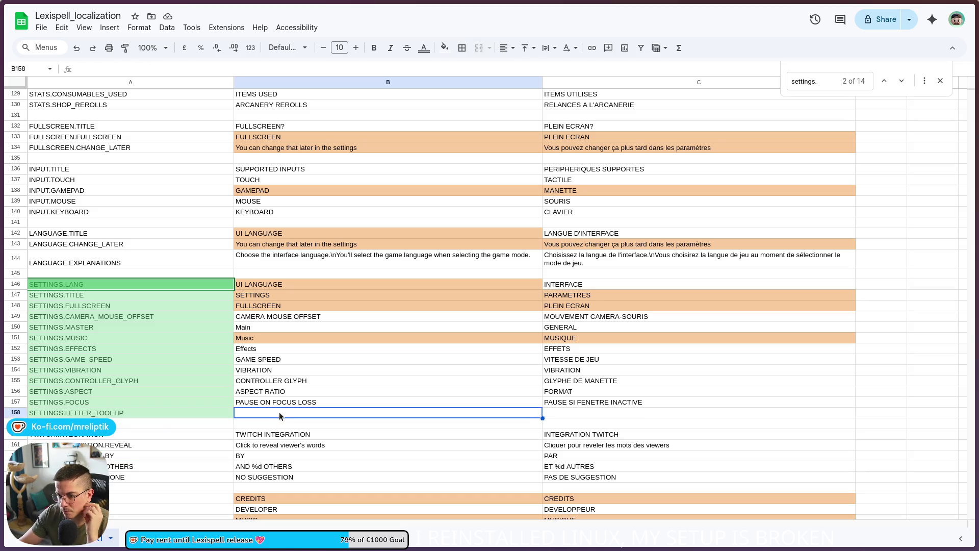
type("To")
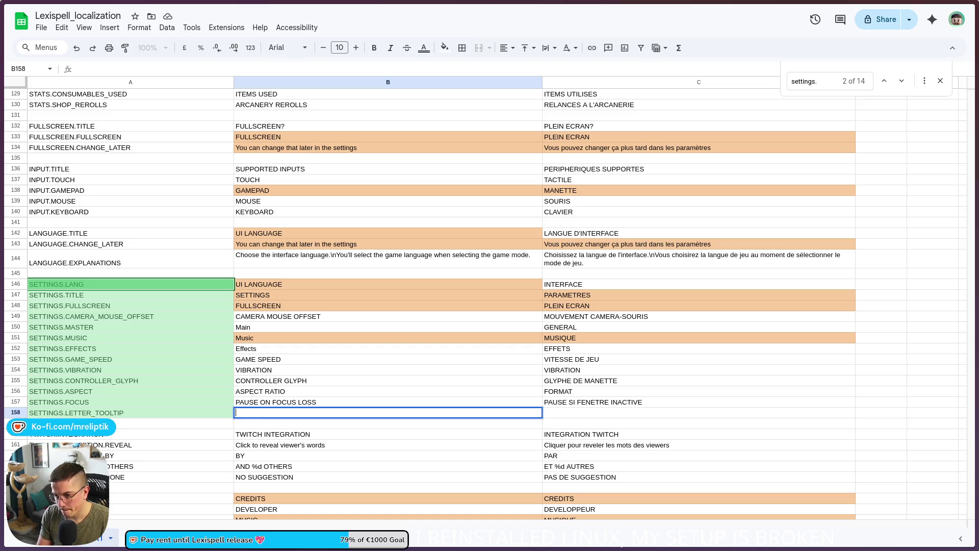
double_click(297, 359)
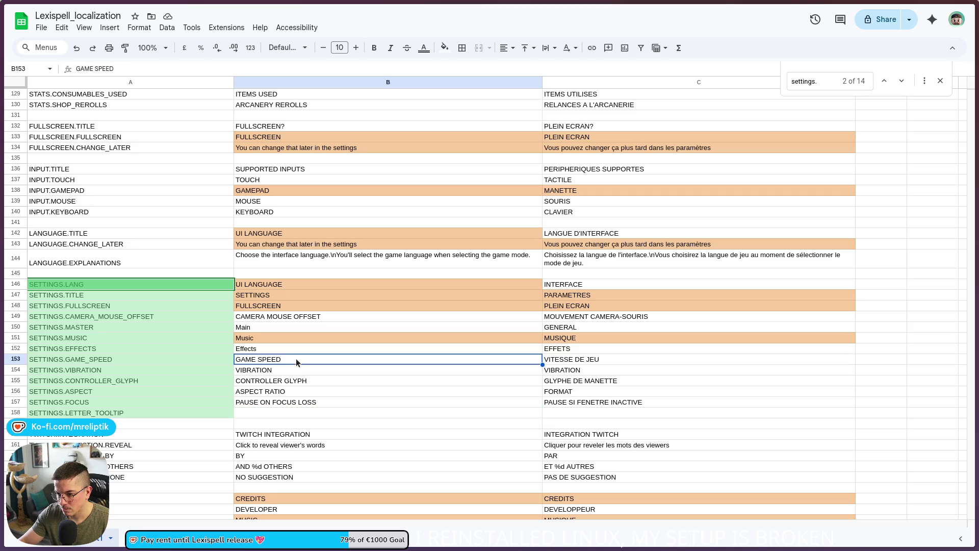
- Rewrite the row 146 and 148 labels as 'UI Language' and 'Fullscreen'
key("alt+Tab")
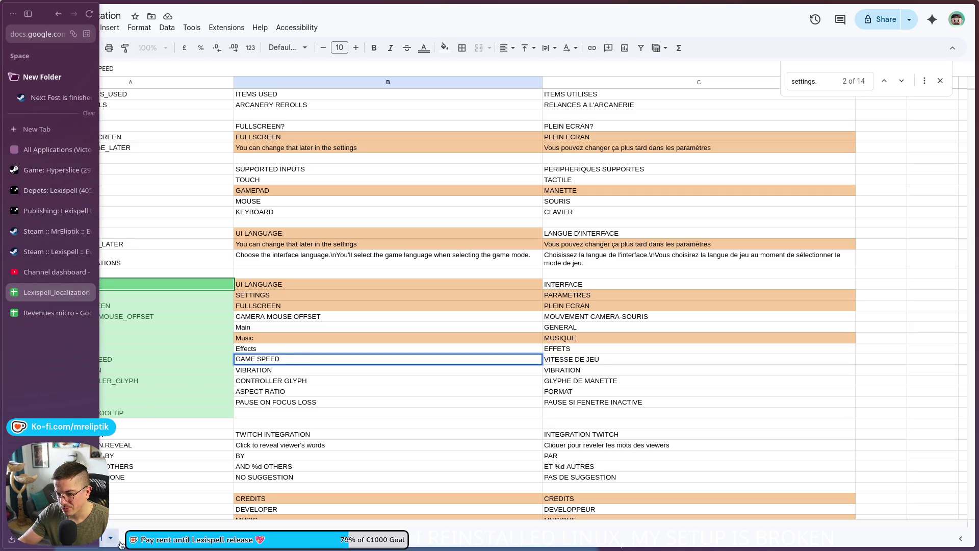
key("alt+Tab")
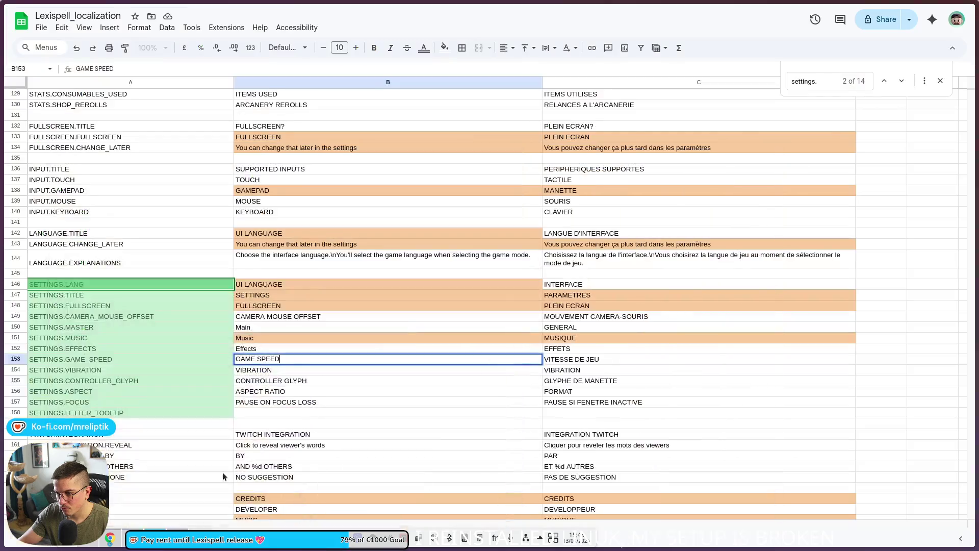
left_click(287, 275)
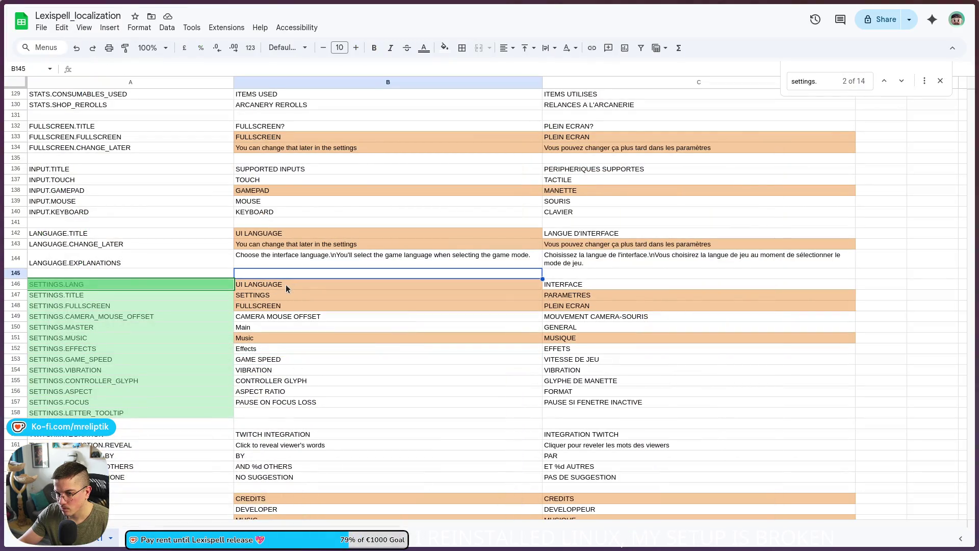
left_click(287, 289)
key("Return")
key("ctrl+a")
type("UI L")
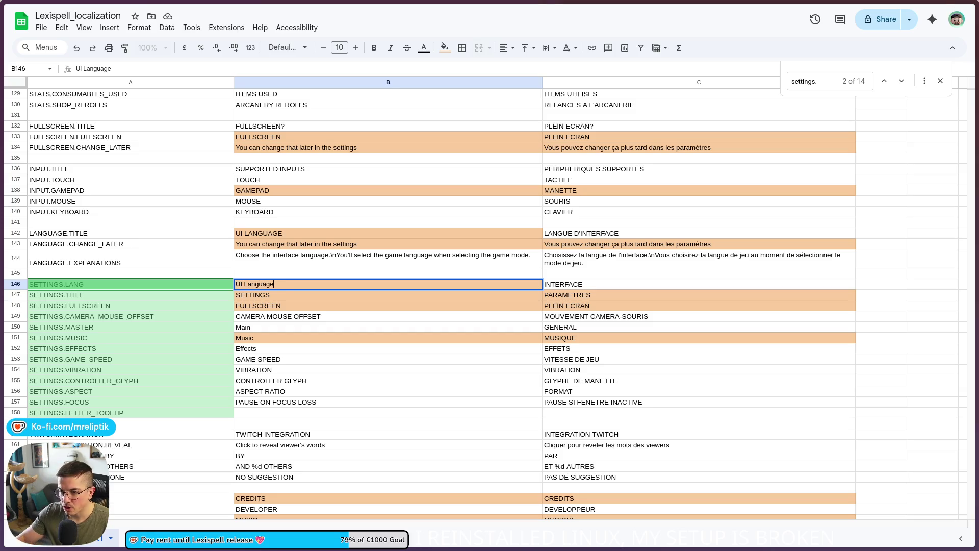
left_click(288, 316)
key("Up")
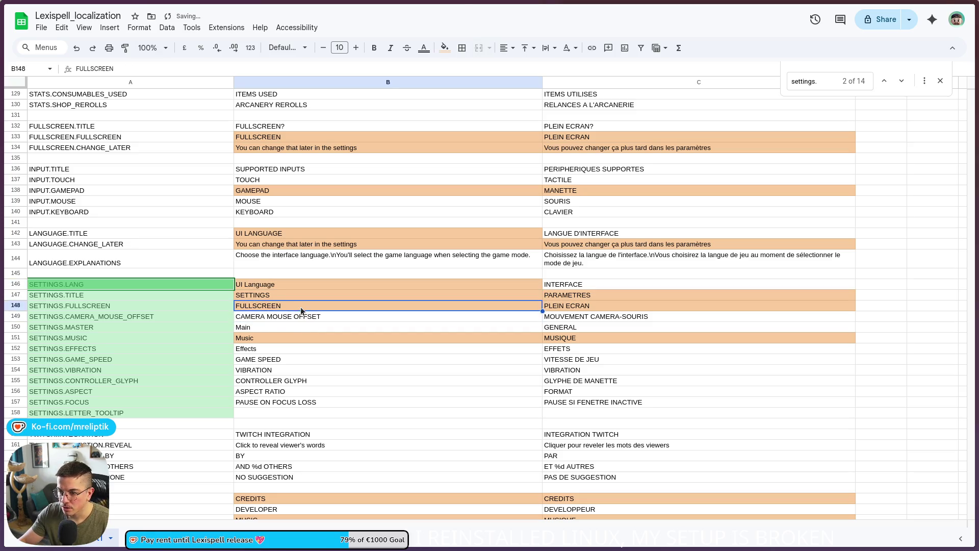
key("Return")
key("ctrl+a")
type("Fullscreen")
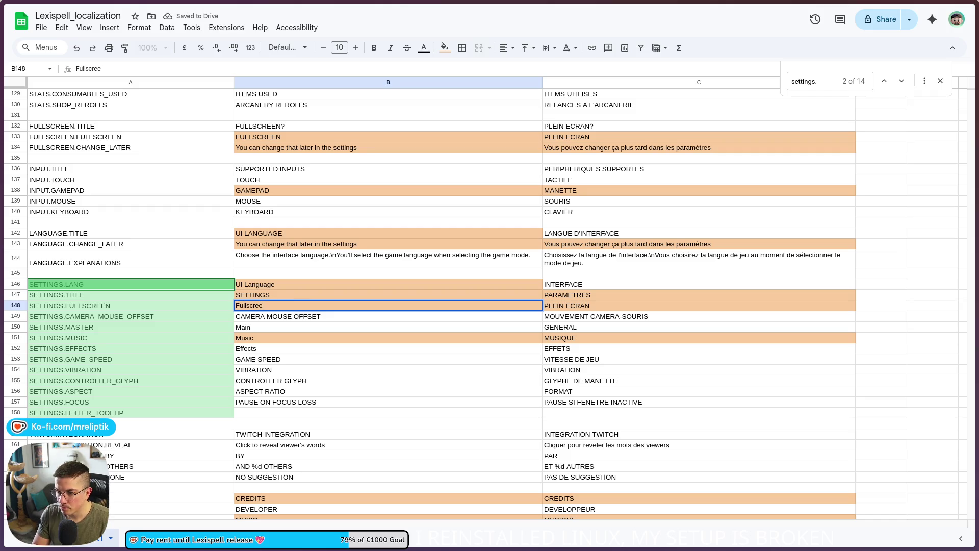
left_click(320, 315)
- Rewrite the labels as 'Camera mouse offset' and 'Game speed'
key("ctrl+a")
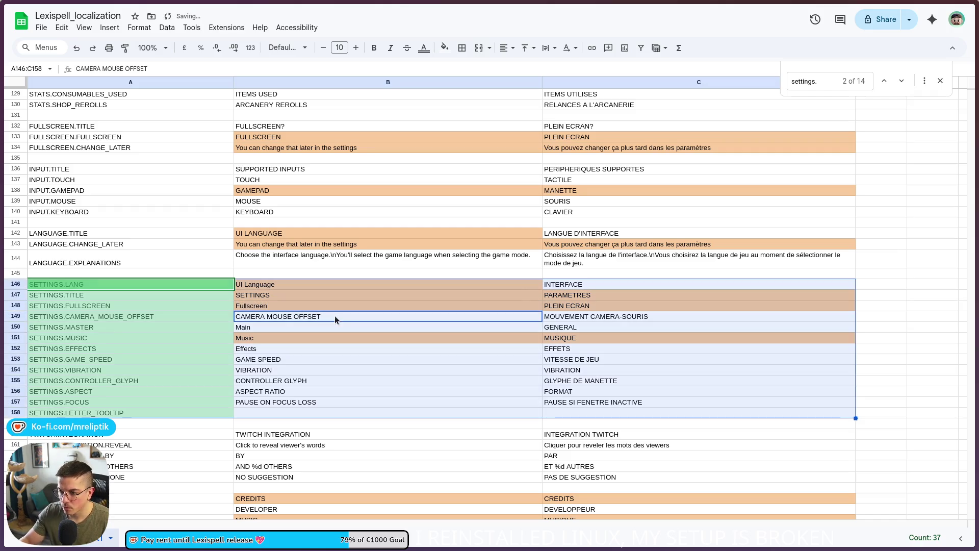
left_click(330, 317)
key("Return")
key("ctrl+a")
type("C")
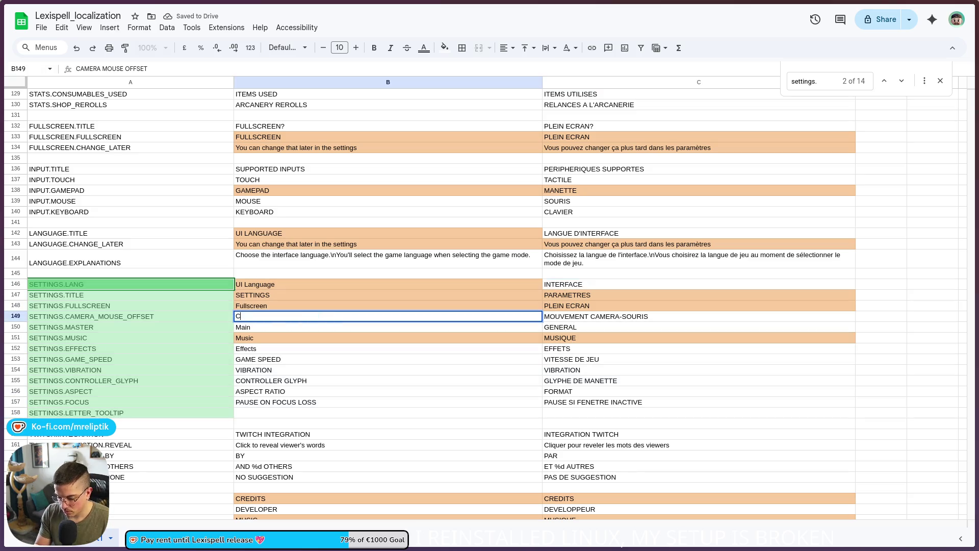
type("amera mouse offset")
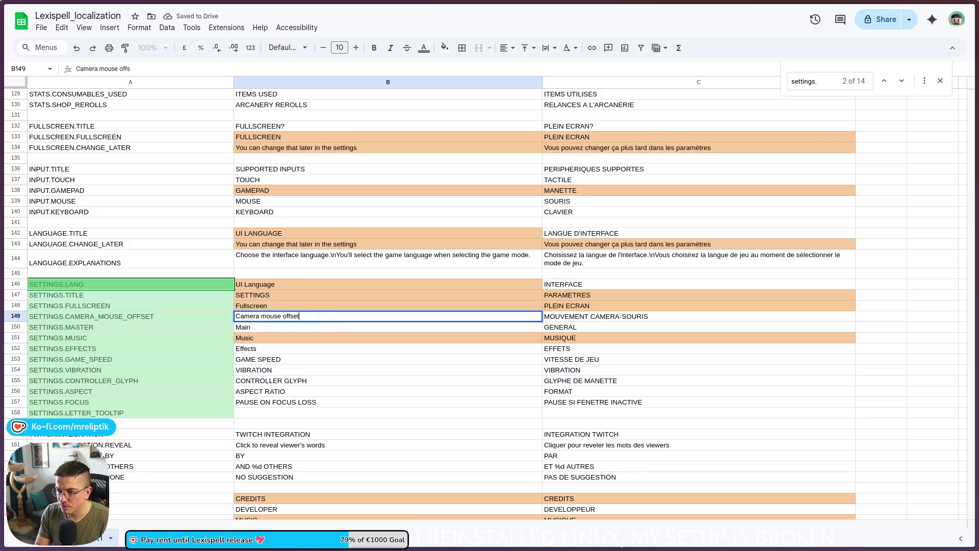
key("Return")
left_click(299, 363)
key("Return")
key("ctrl+a")
type("Game speed")
key("Return")
- Rewrite labels as 'Vibration', 'Controller glyphs', 'Aspect ratio' and 'Pause on focus loss'
type("Vibr")
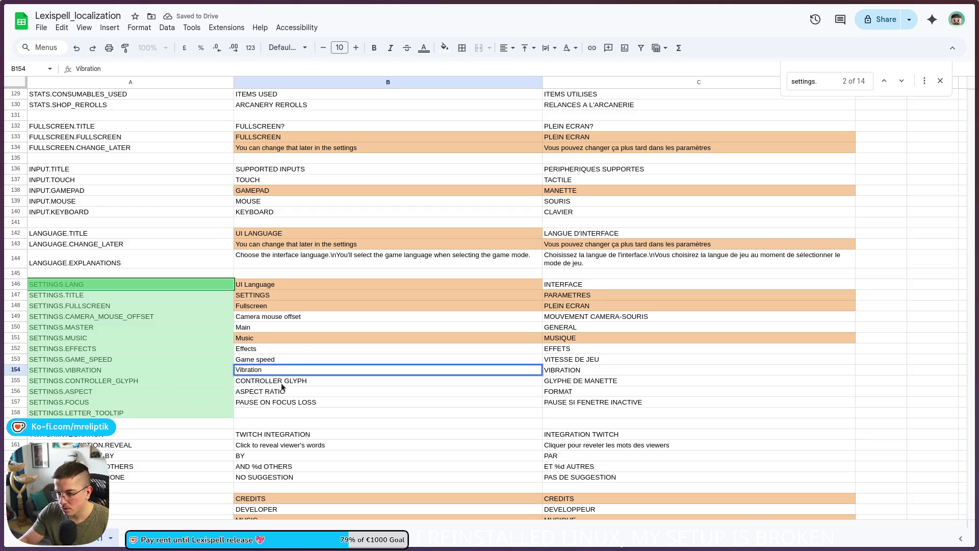
key("Return")
type("Controller glyphs")
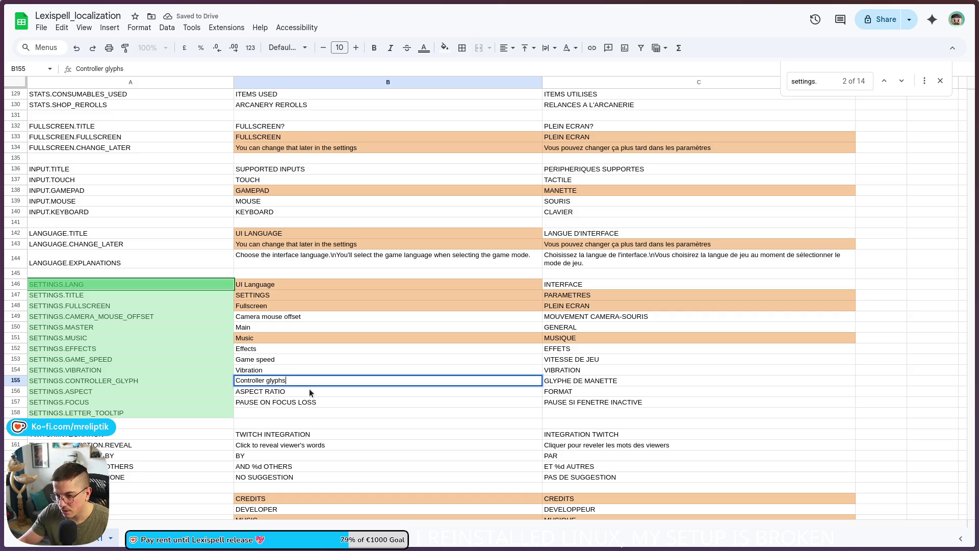
key("Return")
type("Aspect ratio")
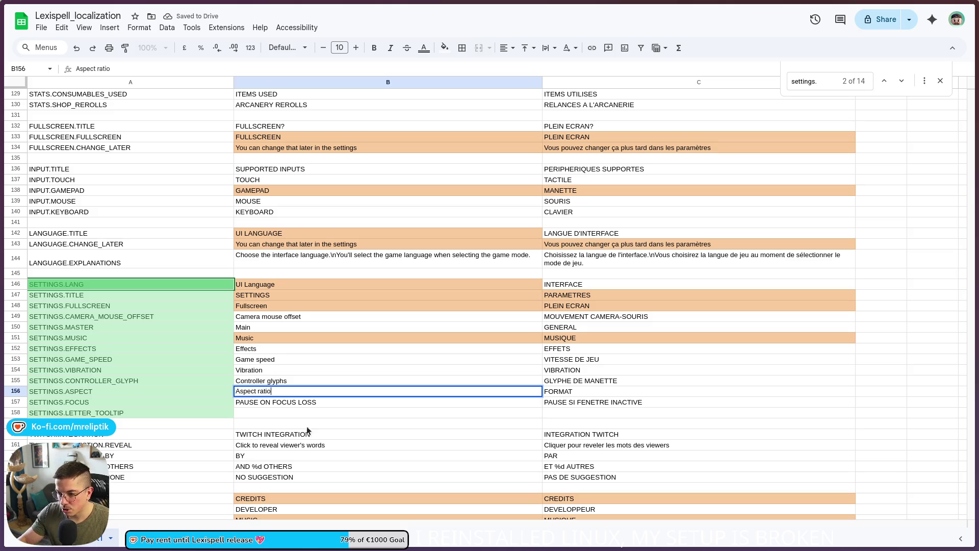
key("Return")
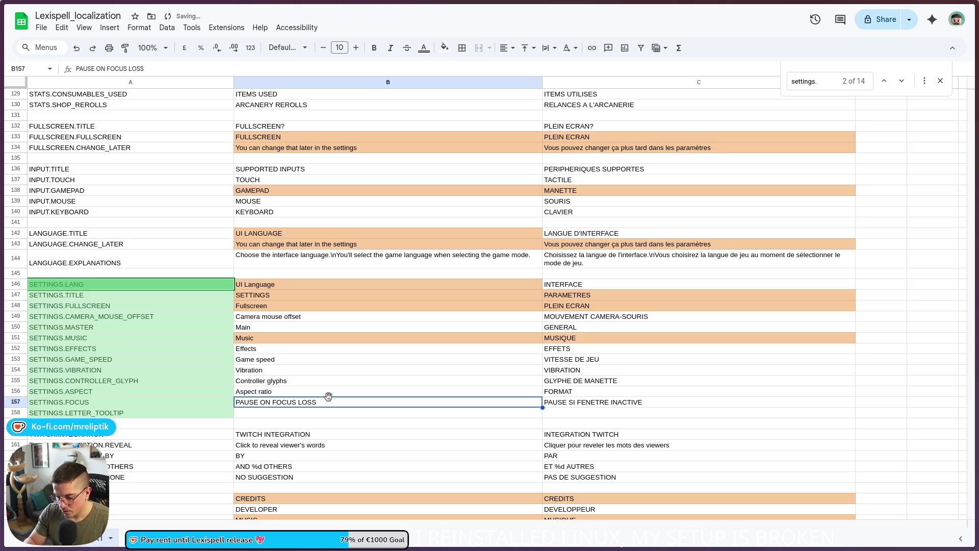
type("Pause on focusloss")
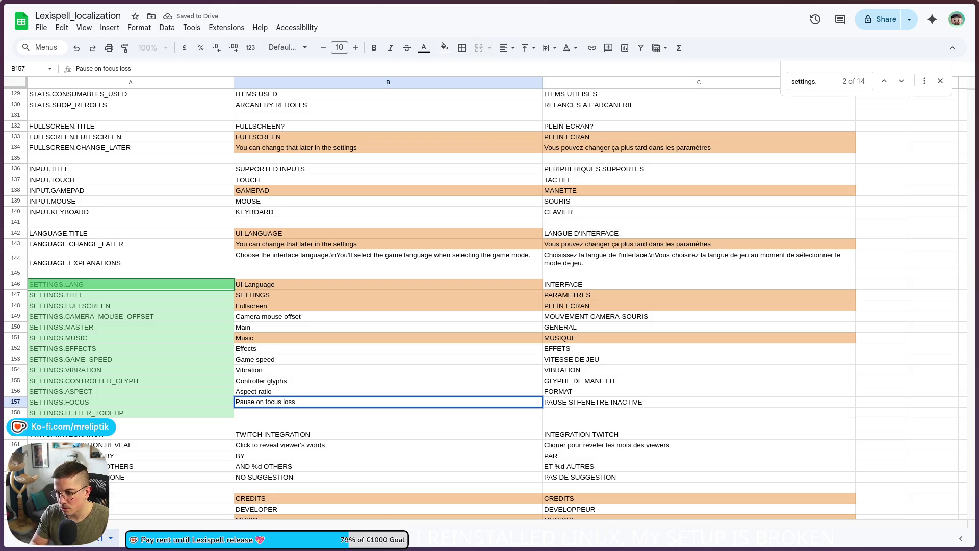
key("Return")
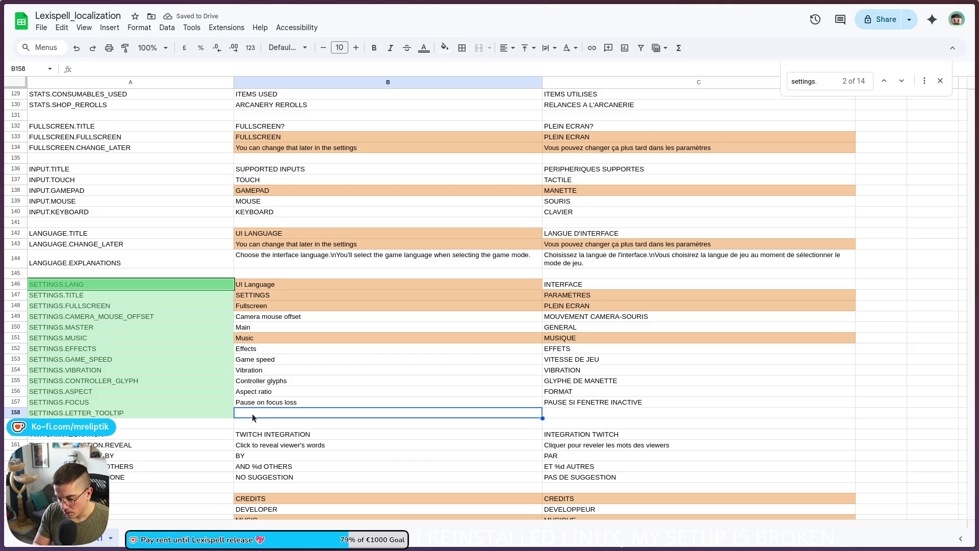
- Enter 'Tooltips on letters' in B158 and start its French translation in C158
type("Tooltips on ")
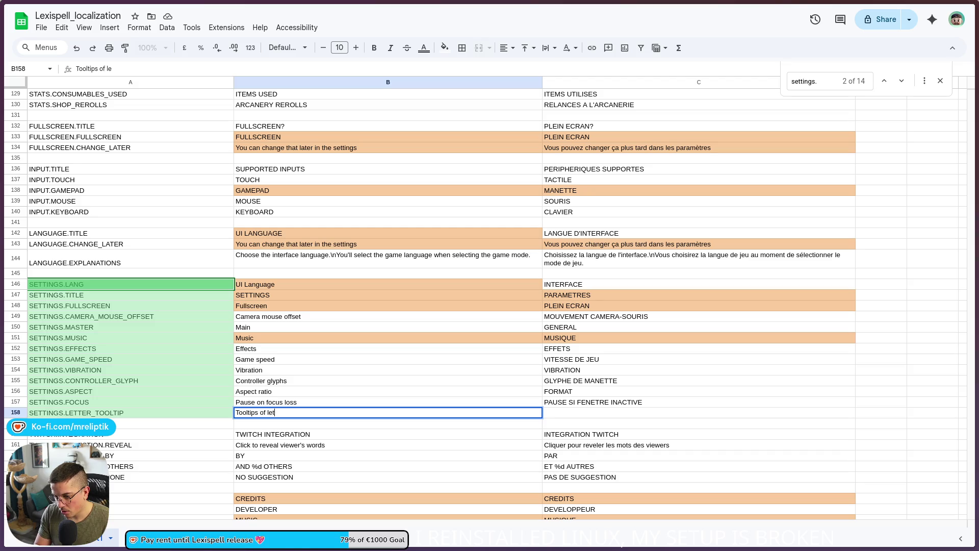
type("letters")
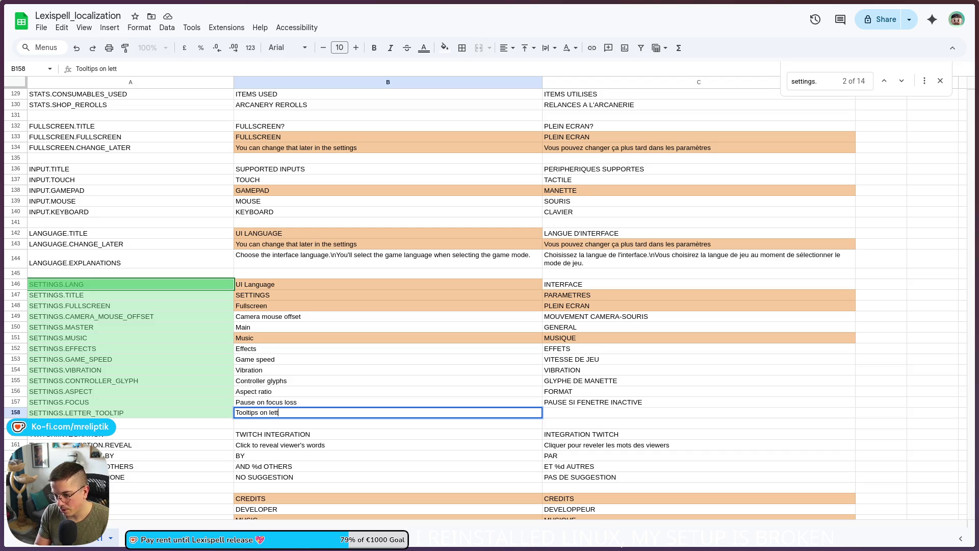
key("Return")
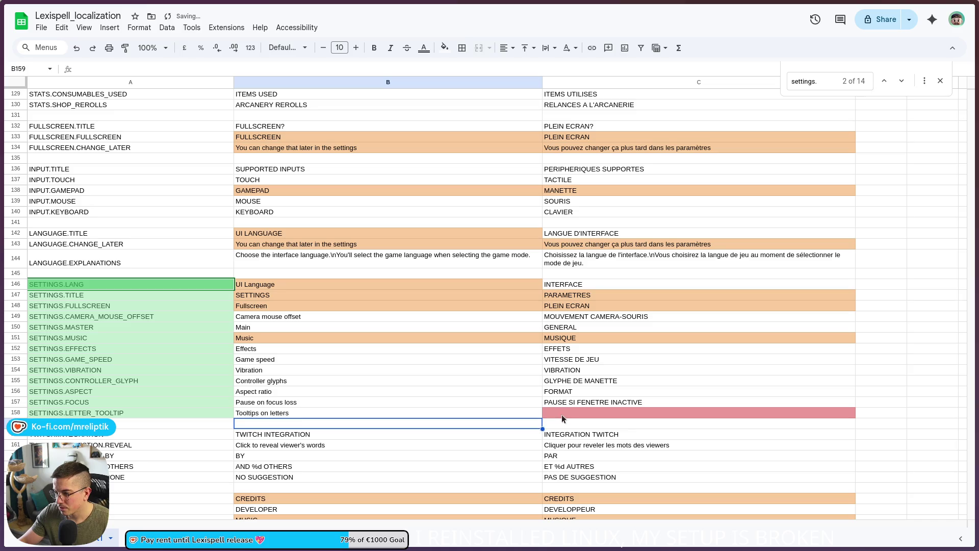
left_click(561, 414)
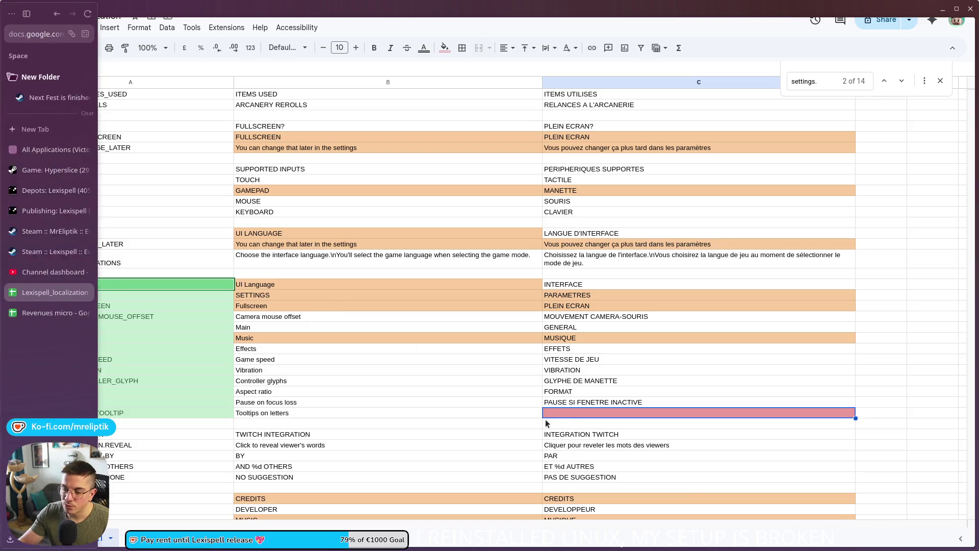
double_click(561, 411)
type("ulle d")
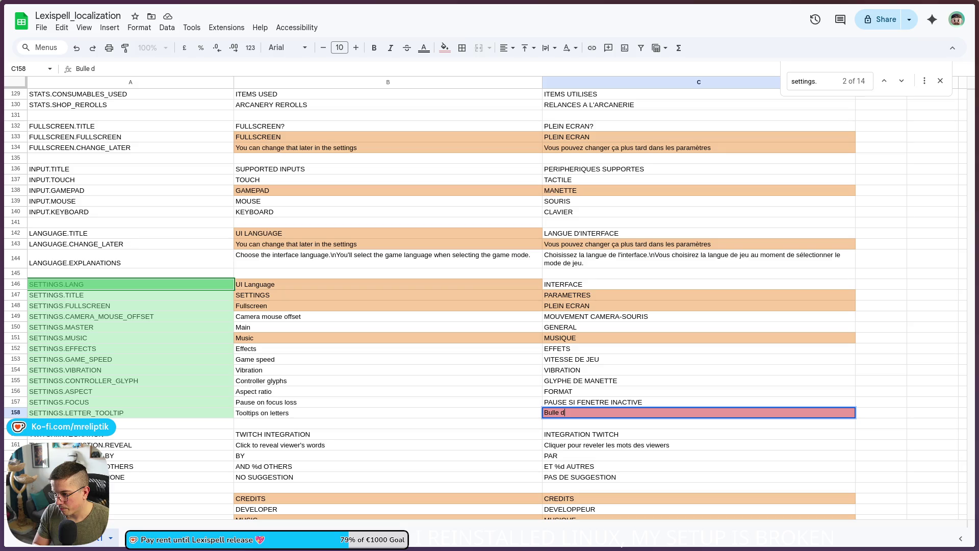
type("s lettre")
type("s")
- Commit the French tooltip and retype C146–C147 as 'Interface' and 'Paramètres'
key("Return")
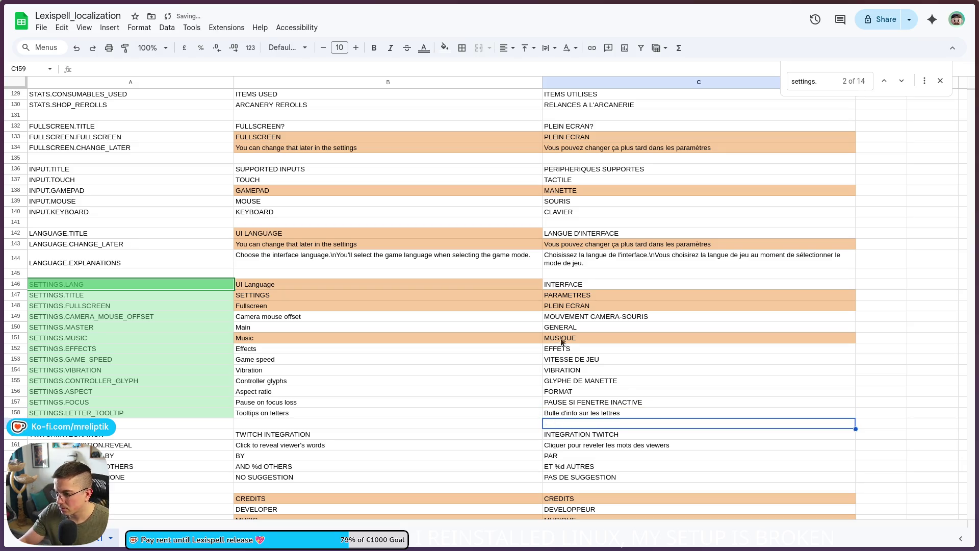
double_click(566, 286)
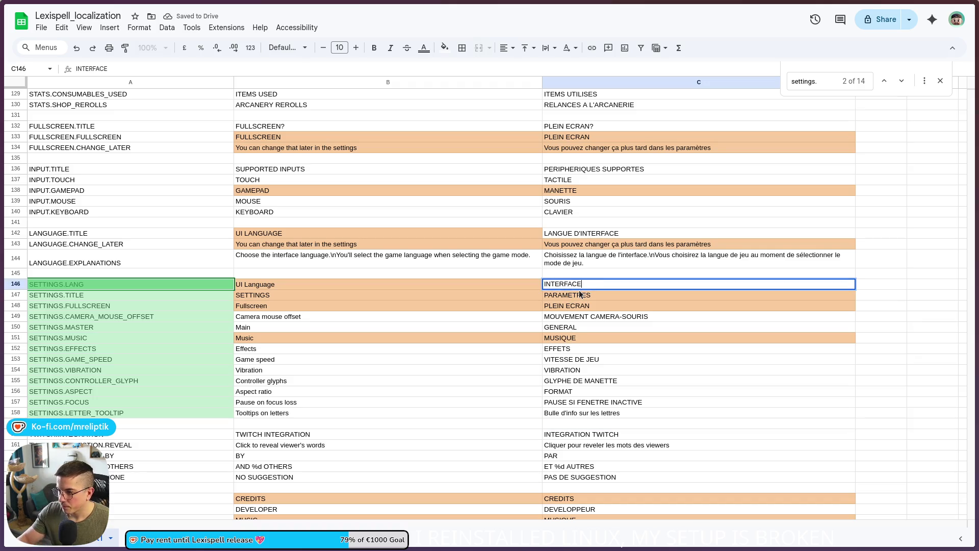
double_click(567, 284)
type("Interface")
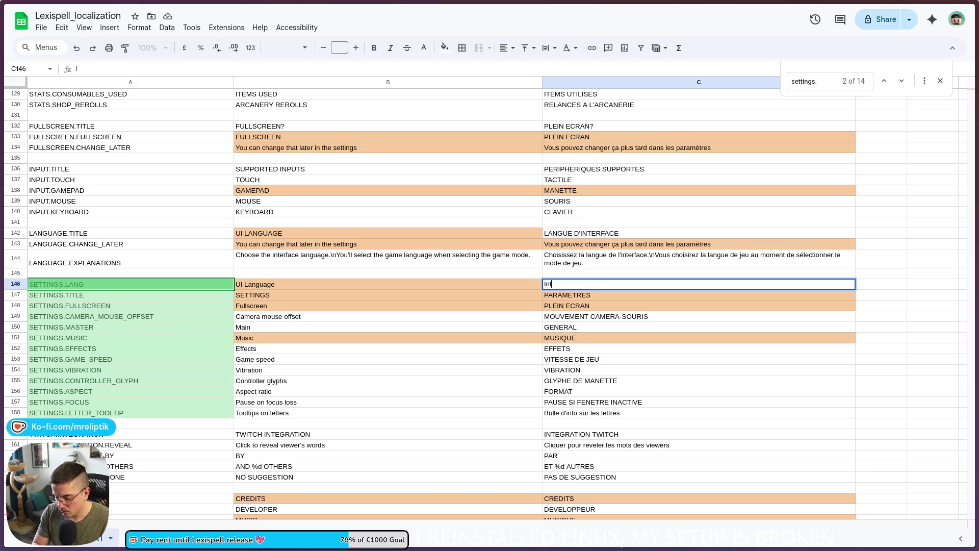
key("Return")
double_click(562, 296)
key("ctrl+a")
type("Param")
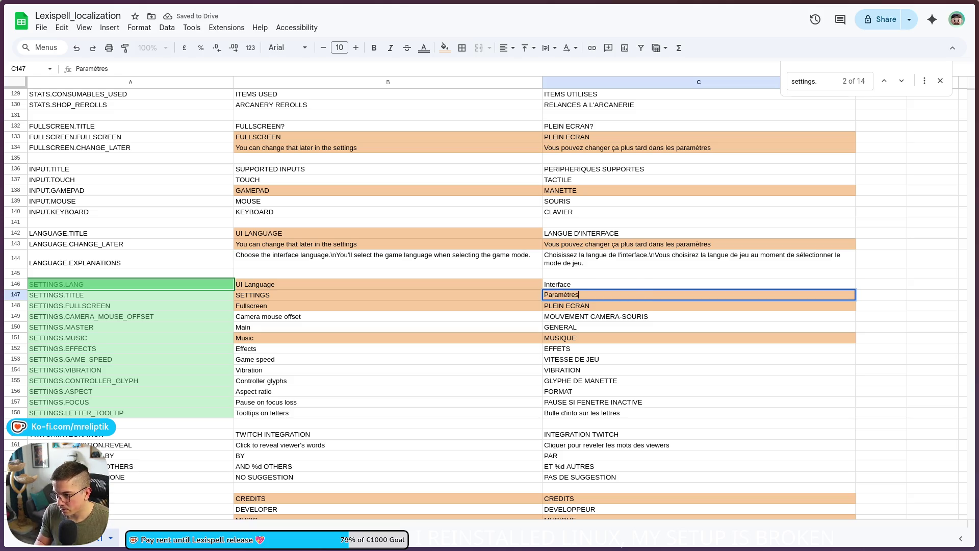
key("Tab")
- Enter French labels 'Plein écran', 'Mouvement caméra', 'Général', 'Musique' and 'Effets'
left_click(599, 306)
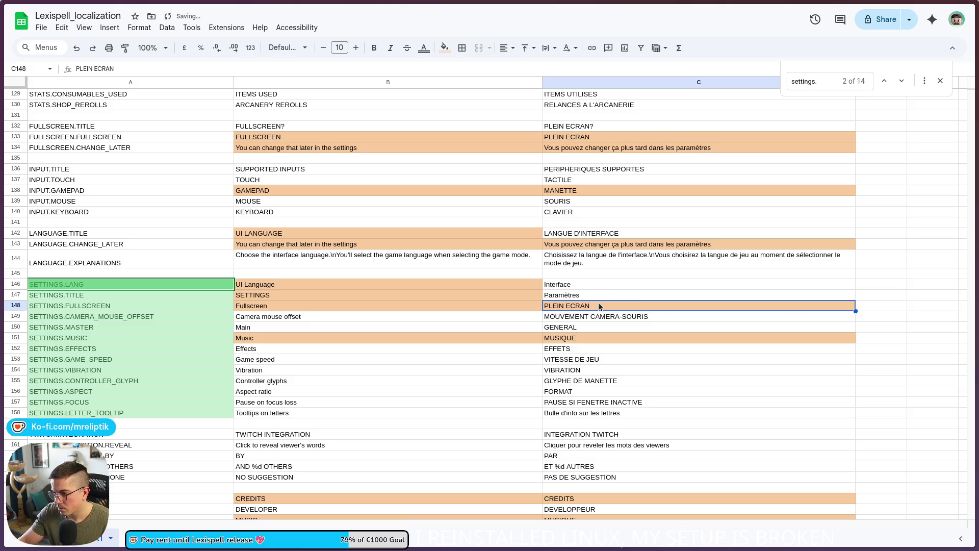
type("Plein écran")
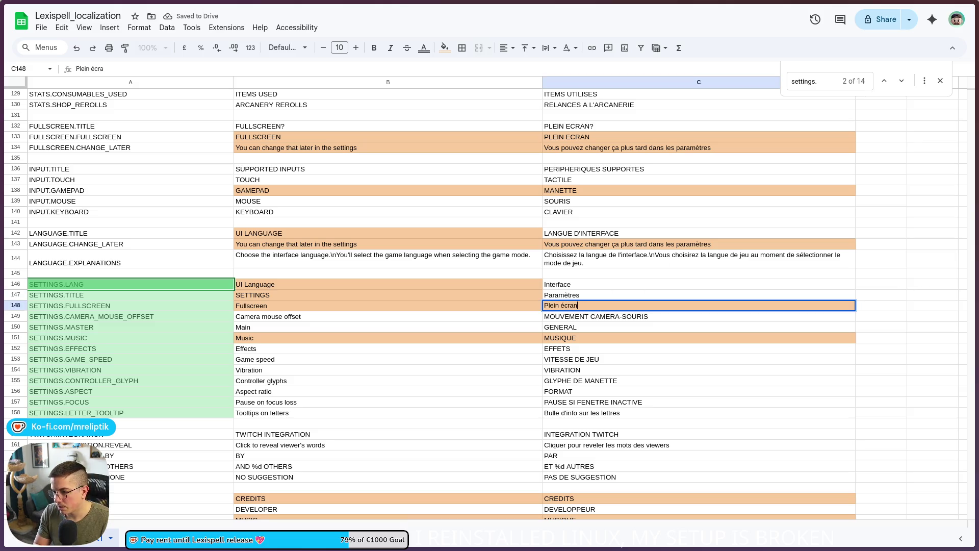
key("Return")
type("Mouvement ")
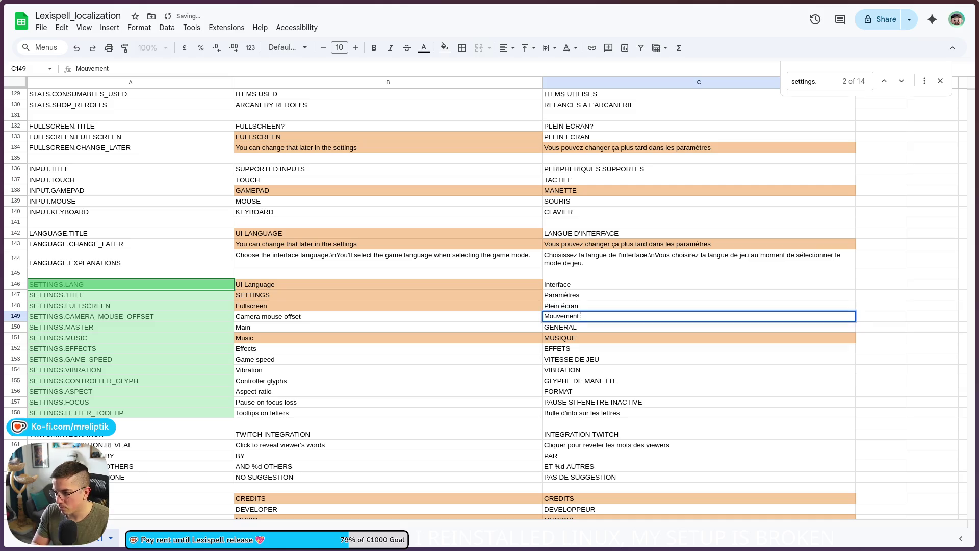
type("caméra-")
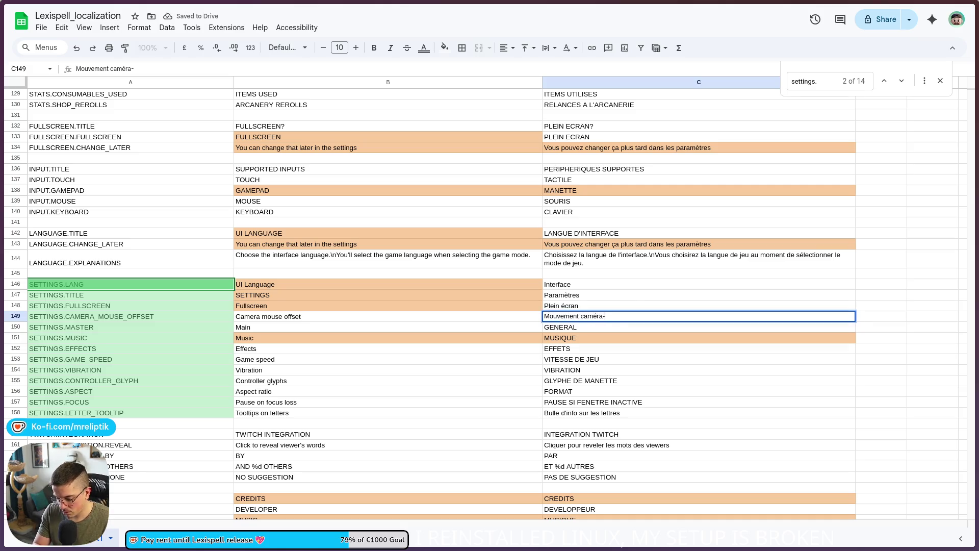
key("Return")
type("Généra")
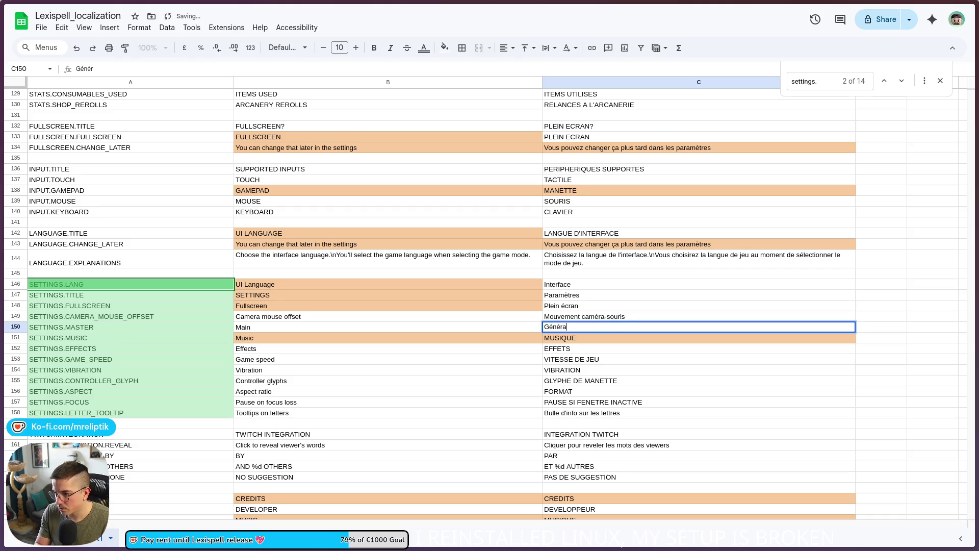
type("l")
key("Return")
type("Musique")
key("Return")
type("Effets")
key("Return")
- Enter 'Vitesse de jeu', 'Vibration', 'Glyphes de manette', 'Format' and 'Pause si fenêtre inactive'
type("Vi")
type(" jeu")
key("Return")
type("vVi")
type("bratio")
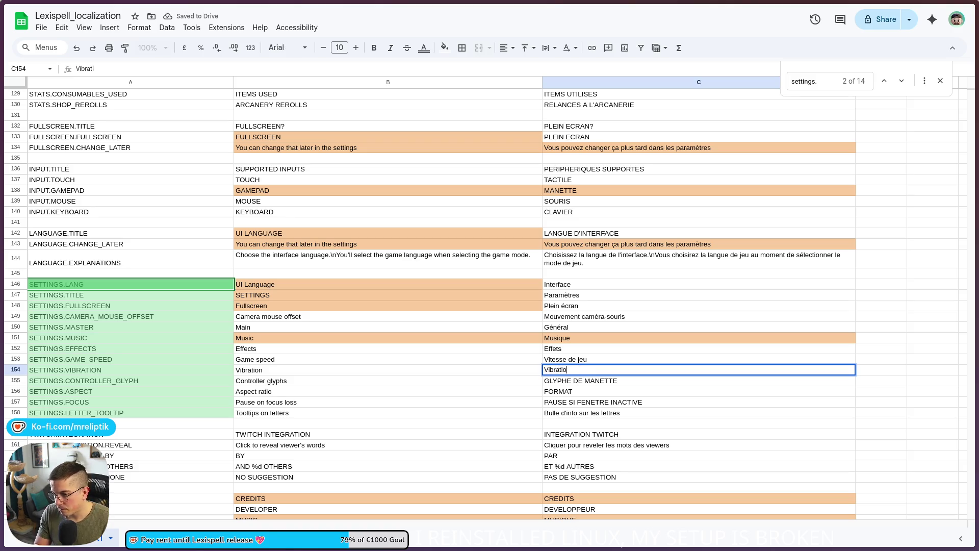
type("n")
key("Return")
type("Glyphes de manett")
key("Return")
type("Format")
key("Return")
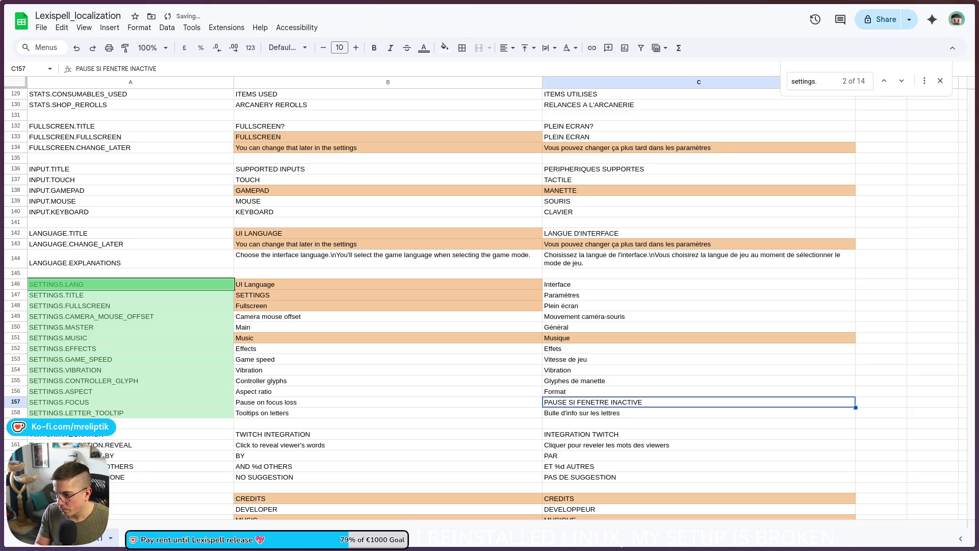
type("Pause si fenêtre a")
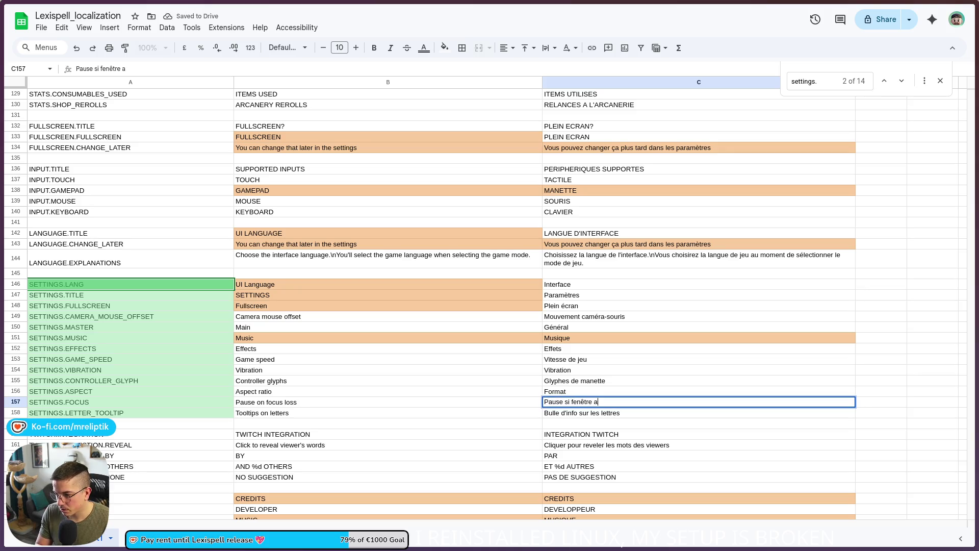
key("BackSpace")
type("inactive")
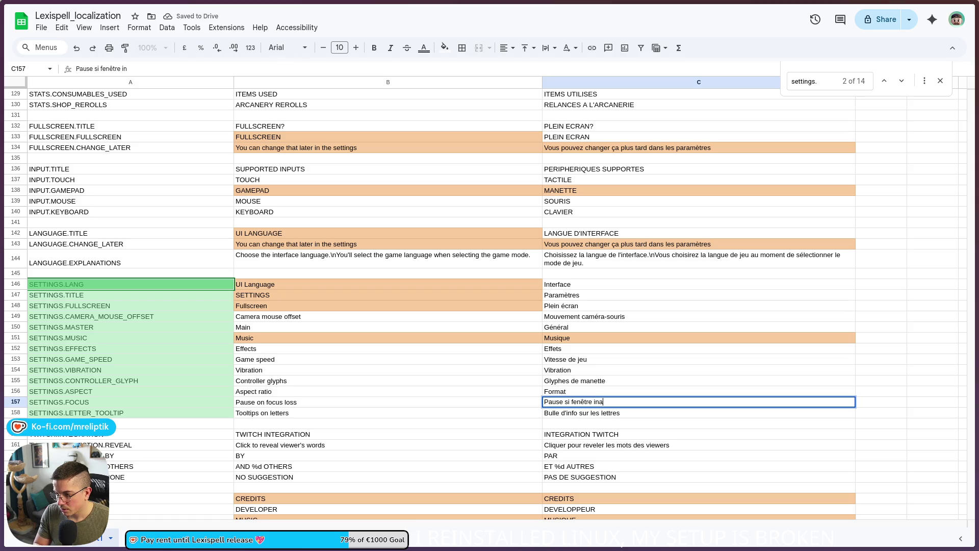
key("Return")
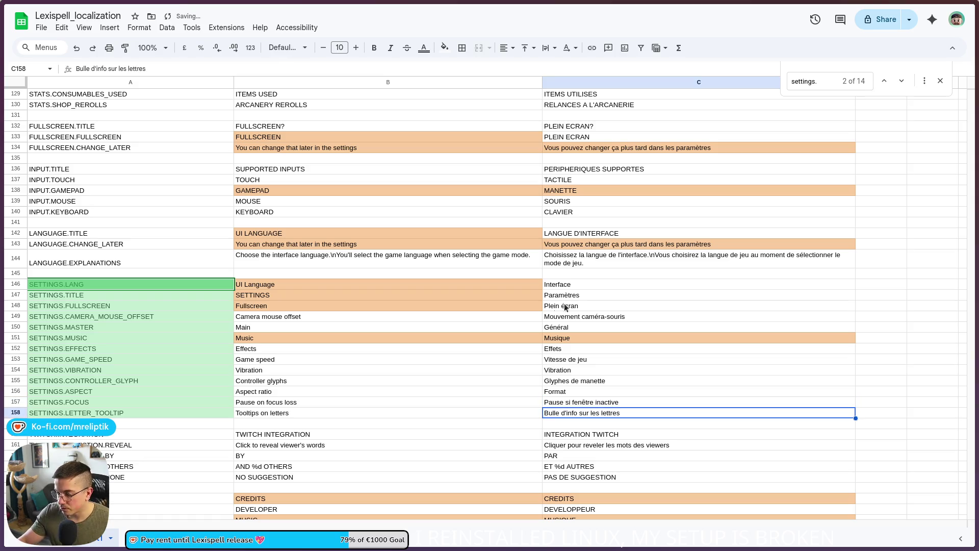
left_click(386, 437)
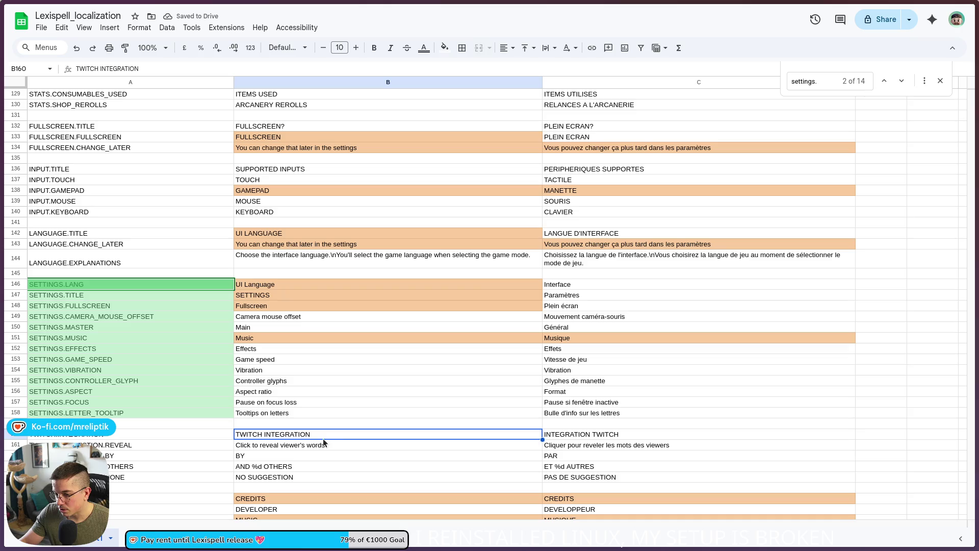
- Correct the French Twitch heading in C160 to 'INTÉGRATION TWITCH'
double_click(556, 437)
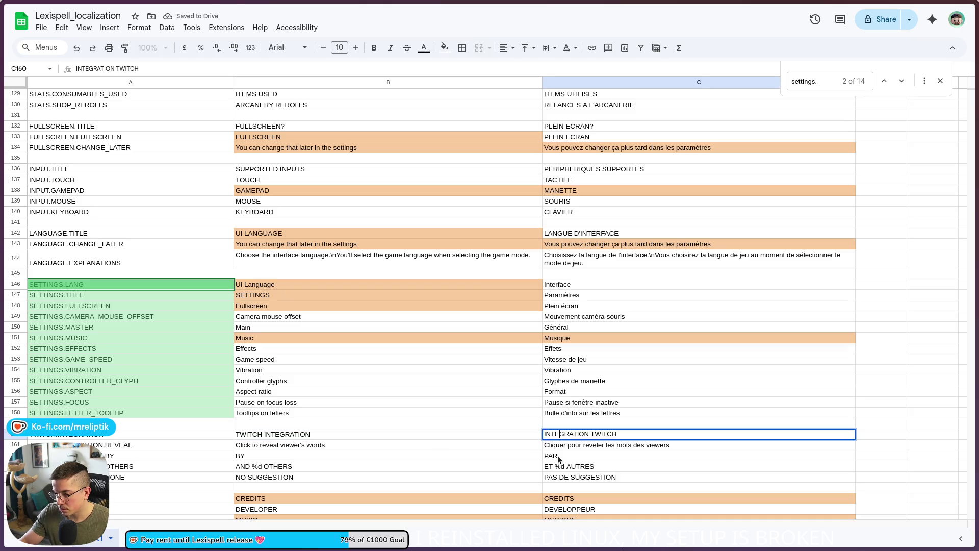
key("BackSpace")
key("BackSpace")
type("#")
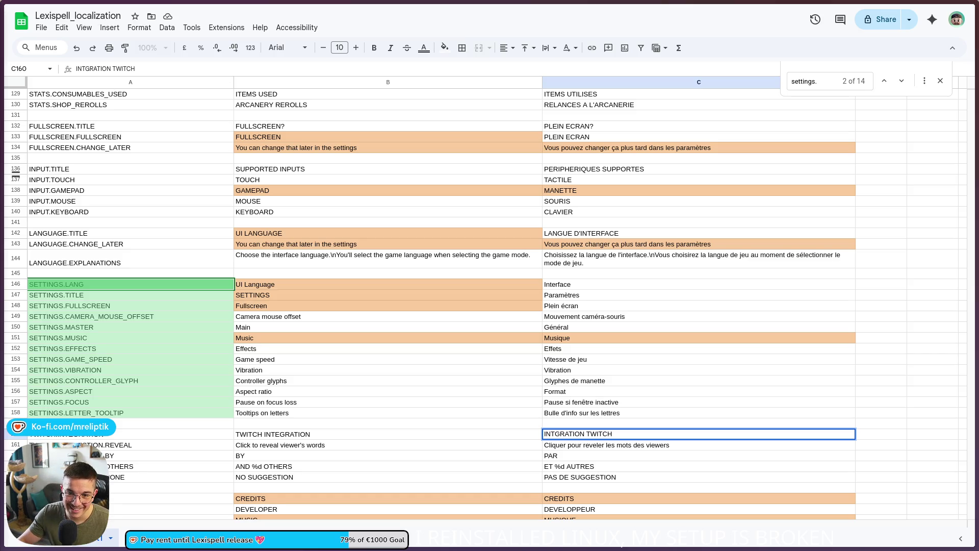
double_click(549, 432)
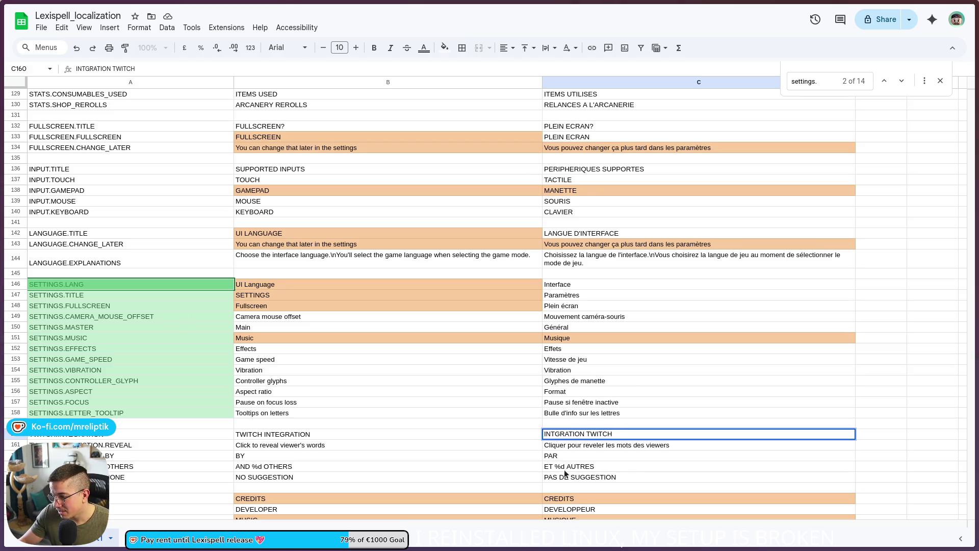
type("É")
key("Return")
- Replace 'reveler' with 'révéler' in the C161 French text
double_click(592, 447)
double_click(592, 447)
type("révéler")
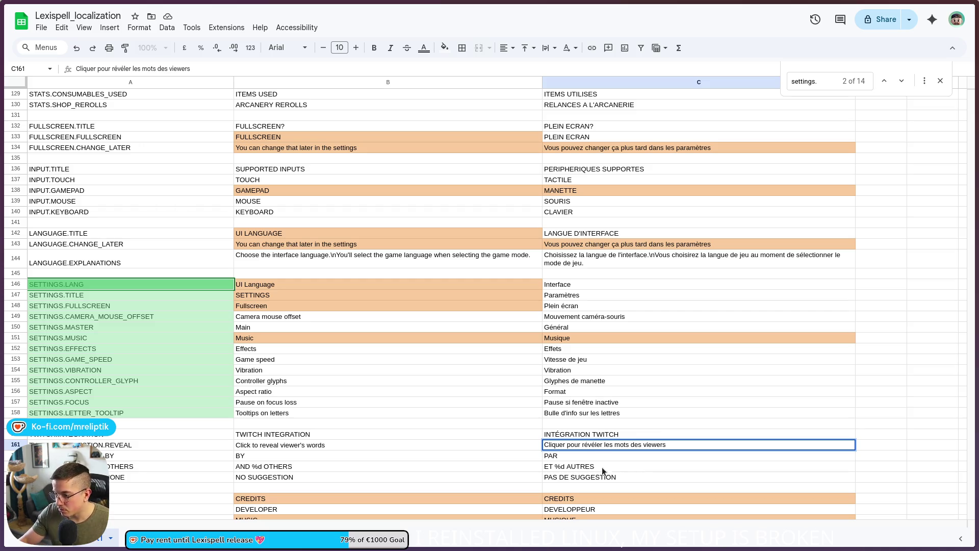
left_click(508, 473)
- Look over the credits and Aspect ratio rows, then return to the Godot editor
scroll(484, 446, "down", 2)
scroll(454, 418, "up", 1)
scroll(455, 421, "down", 2)
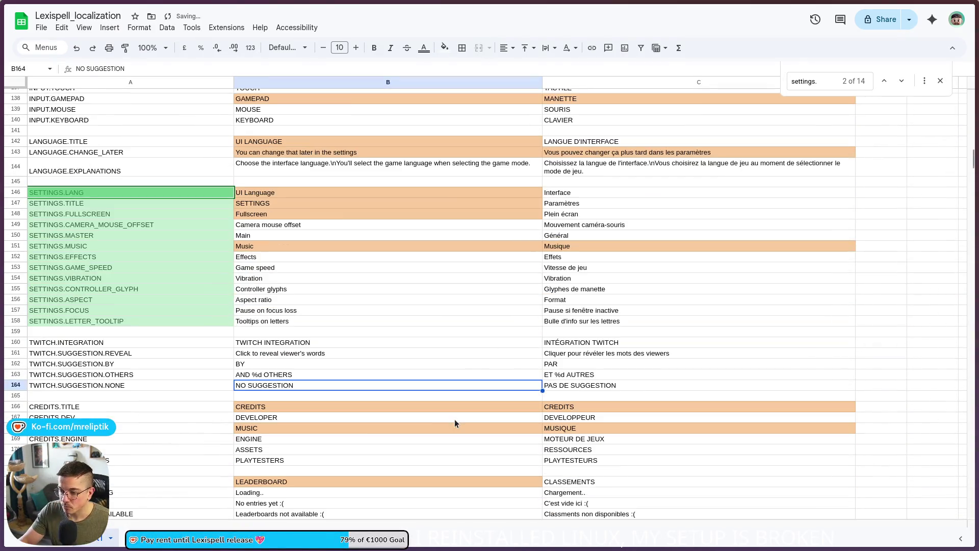
left_click(322, 420)
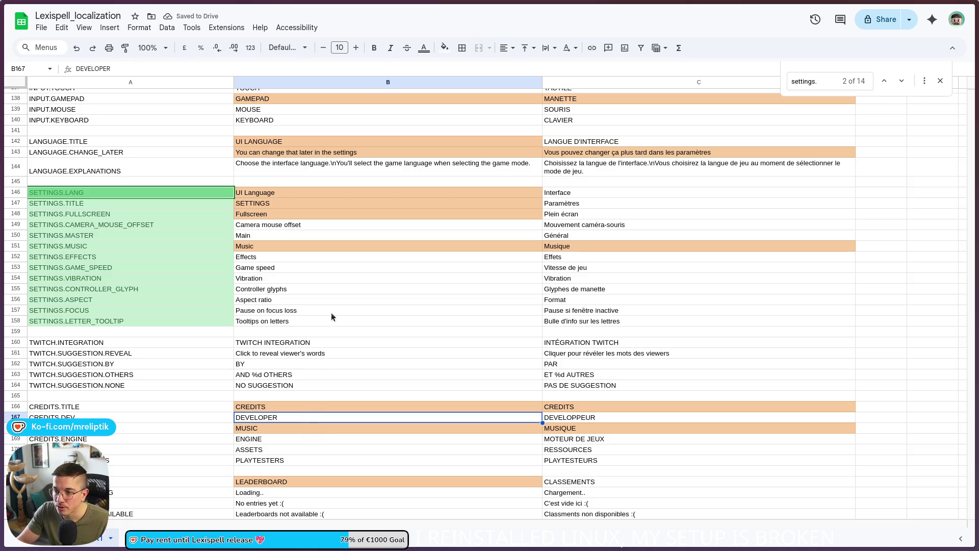
left_click(392, 301)
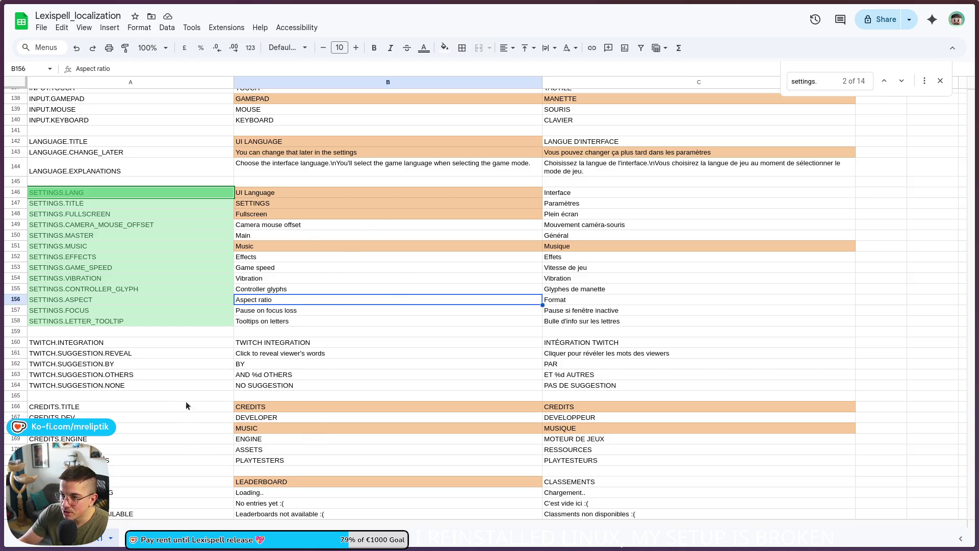
mouse_move(229, 549)
left_click(199, 538)
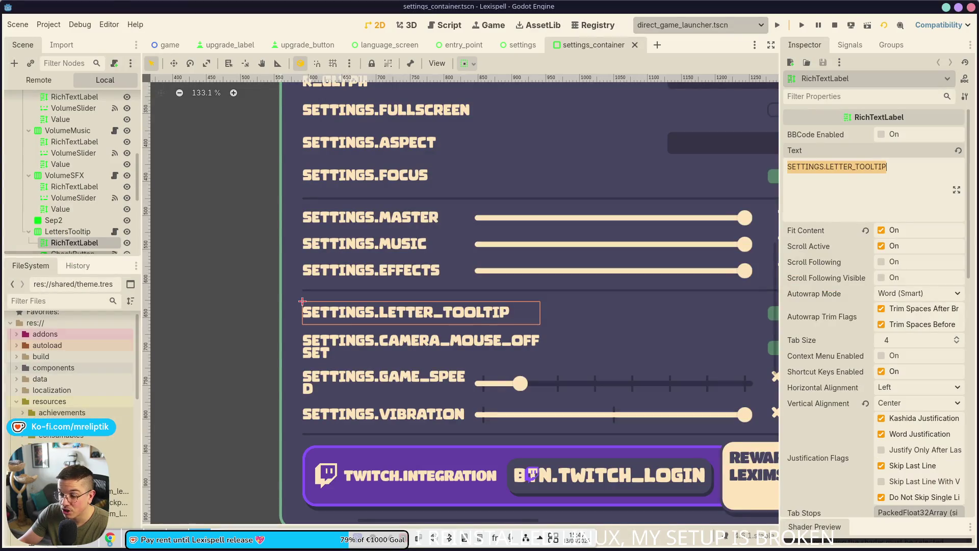
- Close the settings_container and settings scene tabs
scroll(220, 341, "down", 6)
left_click(316, 482)
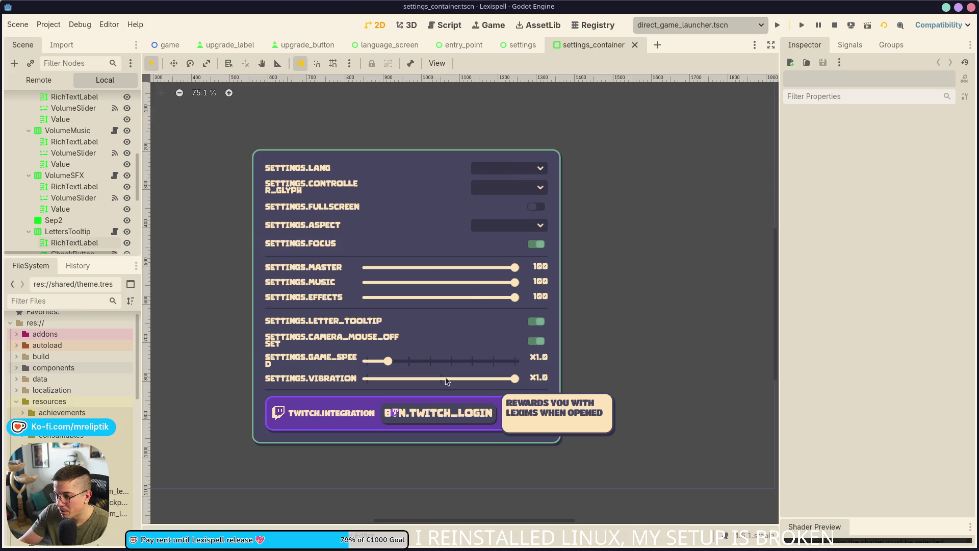
scroll(387, 433, "down", 2)
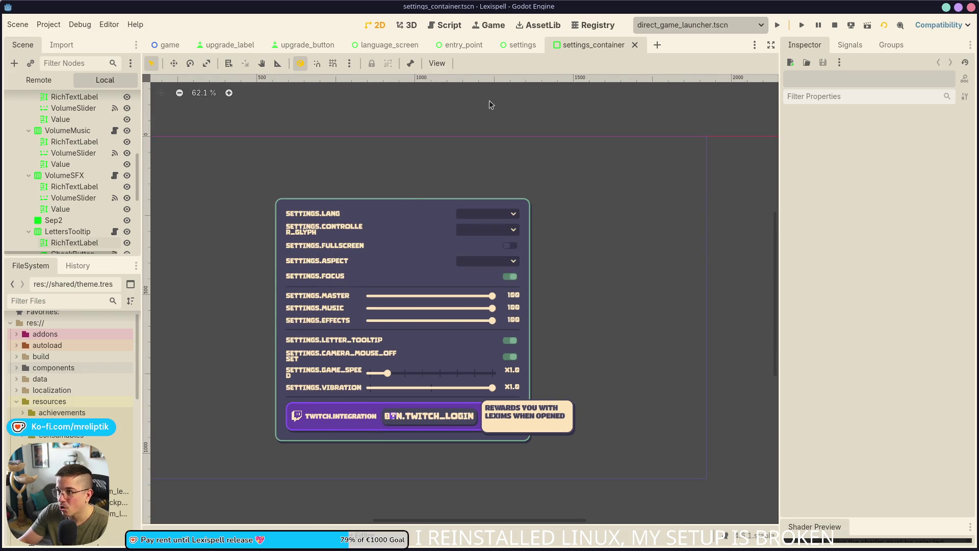
middle_click(576, 47)
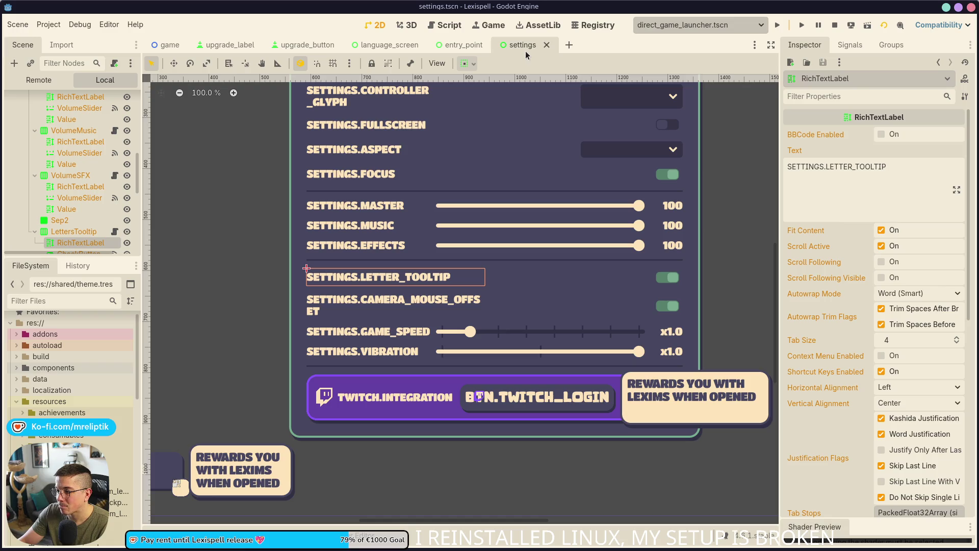
middle_click(525, 51)
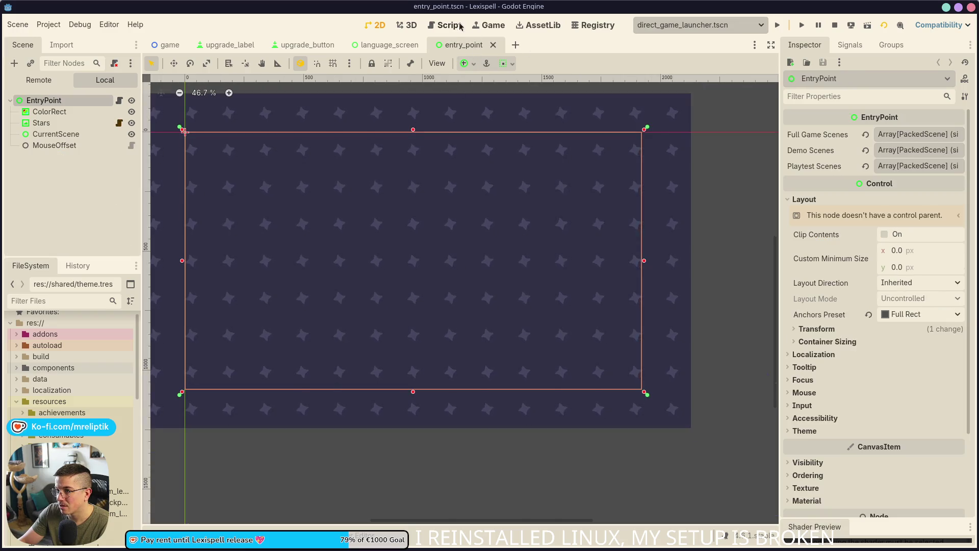
- Check the translated Paramètres menu in the running game, then open game.tscn
left_click(482, 22)
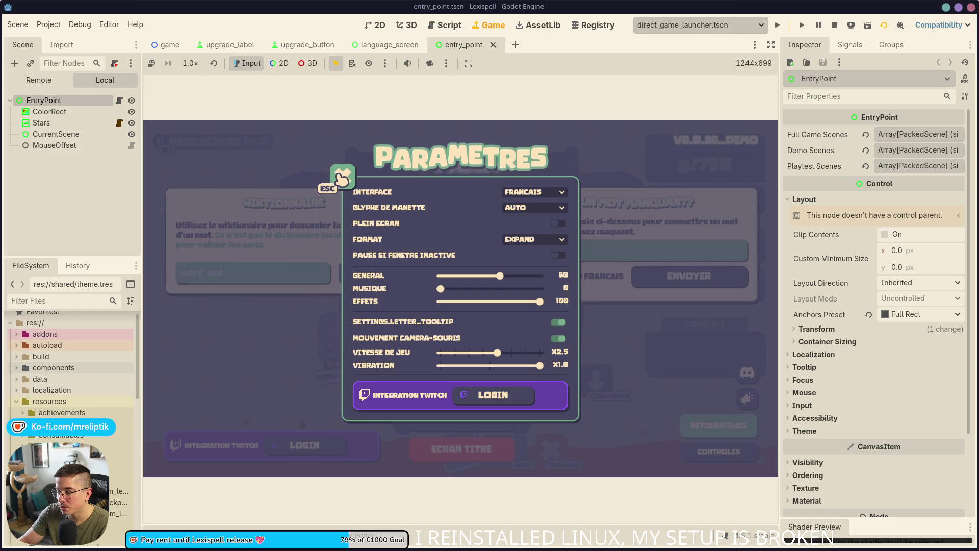
left_click(342, 178)
left_click(461, 354)
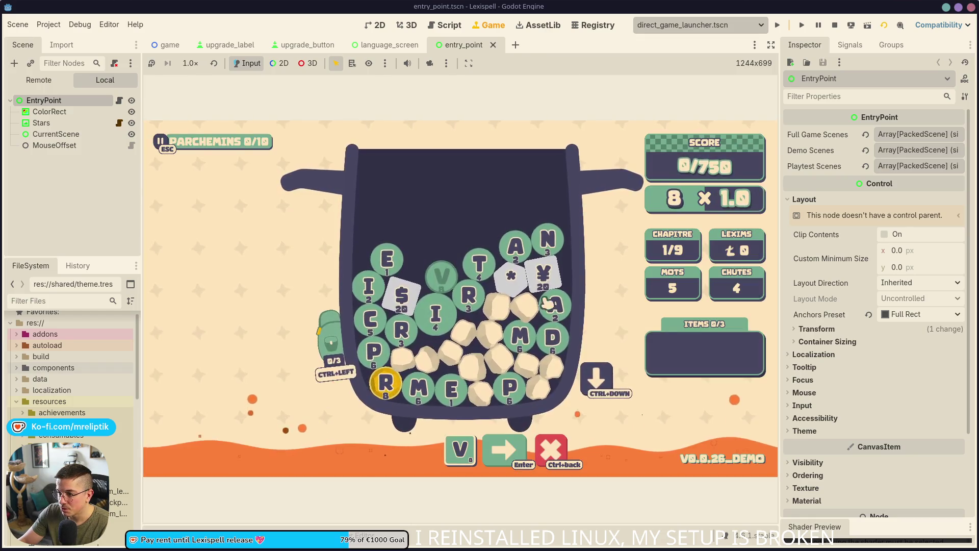
left_click(370, 25)
left_click(164, 45)
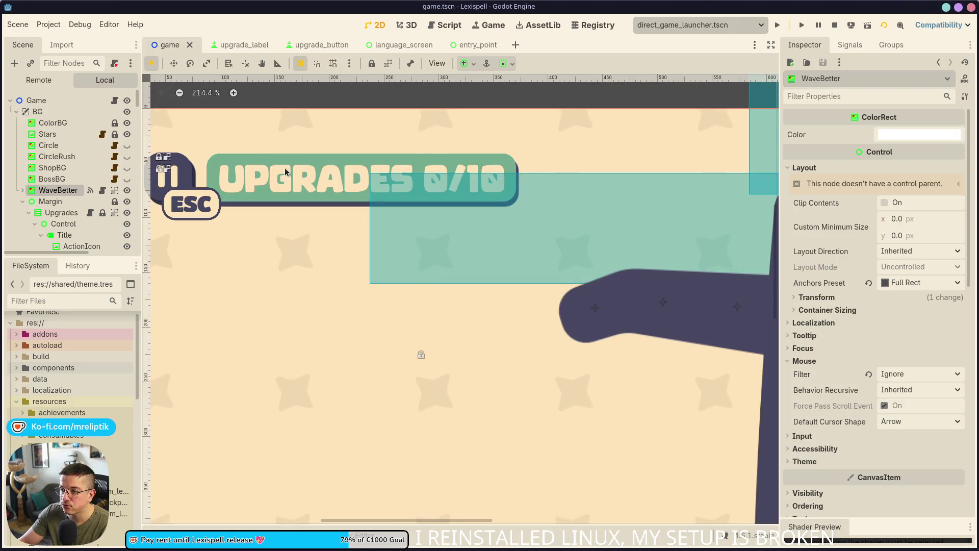
- Inspect the Title label and its parent Control node's layout in the scene tree
scroll(69, 202, "down", 5)
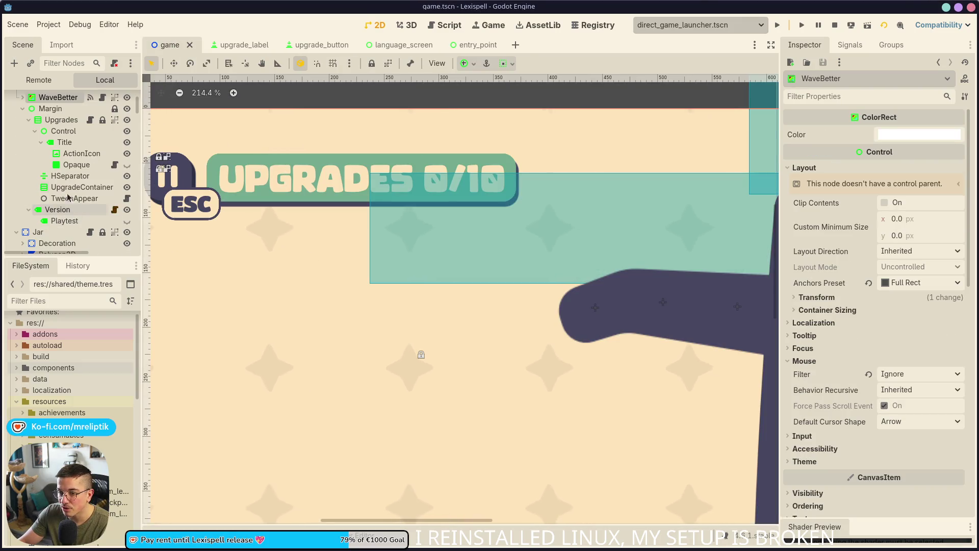
left_click(64, 142)
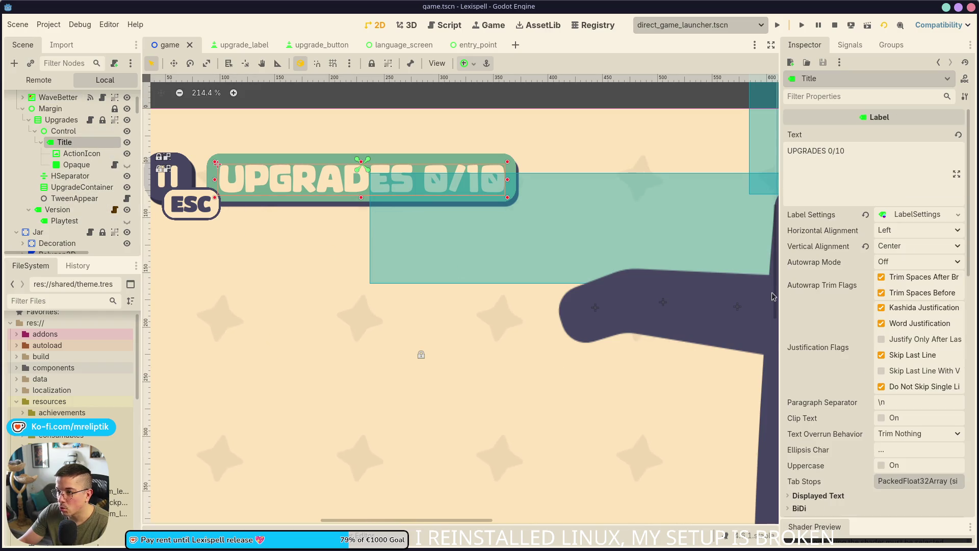
left_click(66, 120)
left_click(63, 131)
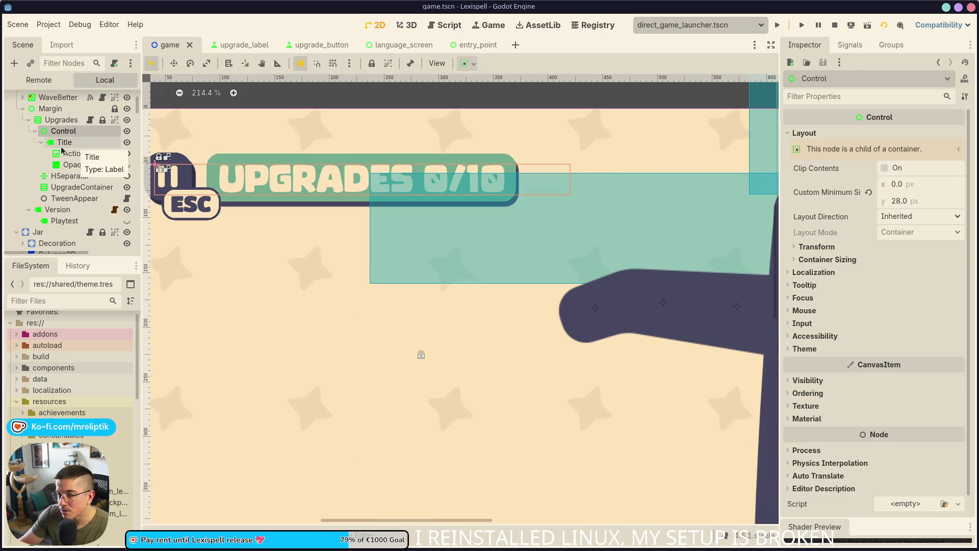
left_click(64, 142)
scroll(853, 405, "down", 5)
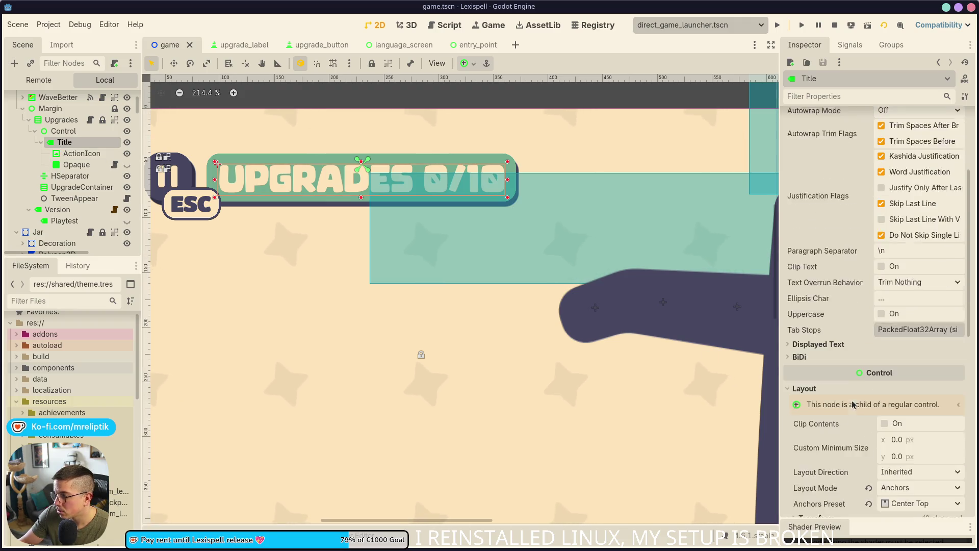
scroll(853, 406, "down", 2)
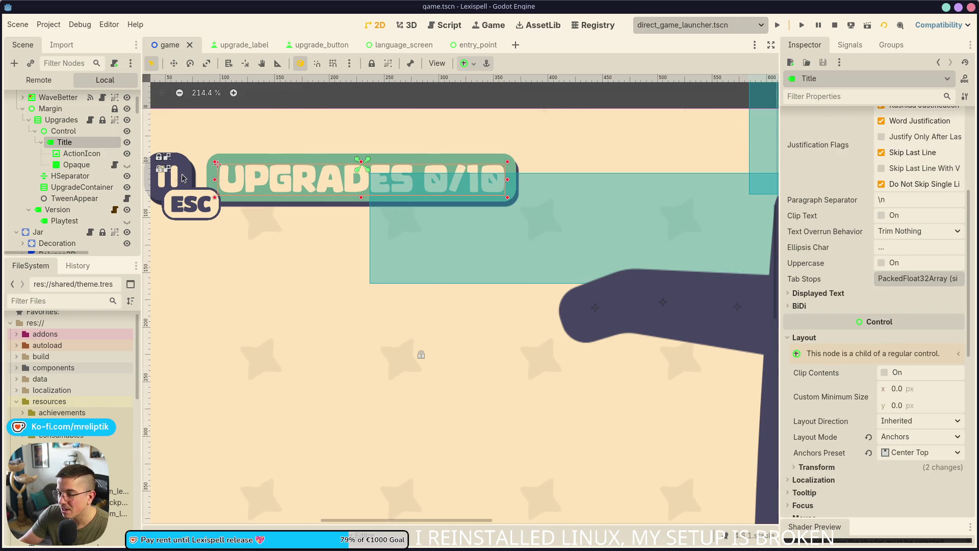
left_click(62, 131)
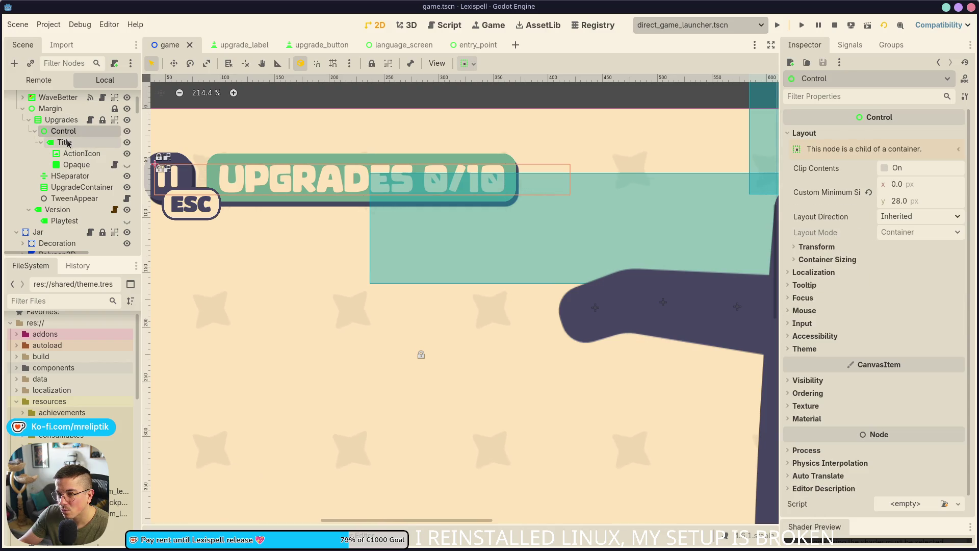
left_click(67, 143)
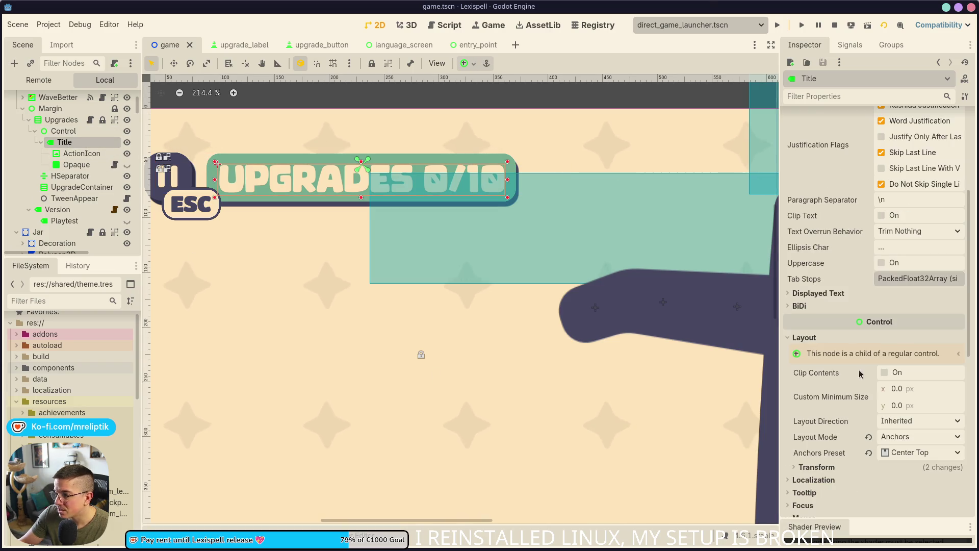
scroll(860, 374, "down", 5)
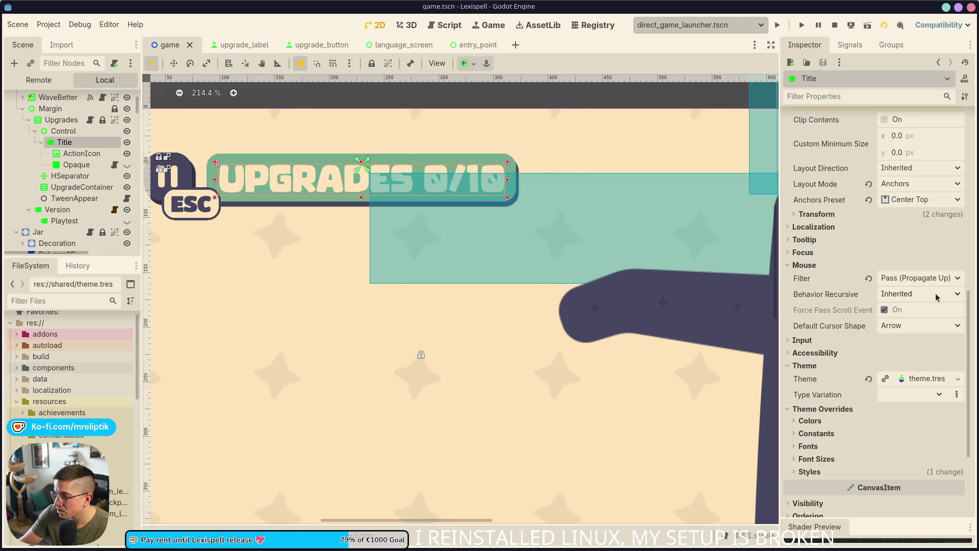
scroll(937, 298, "up", 5)
- Give the Title label custom anchors and set its horizontal grow direction to Right
left_click(941, 454)
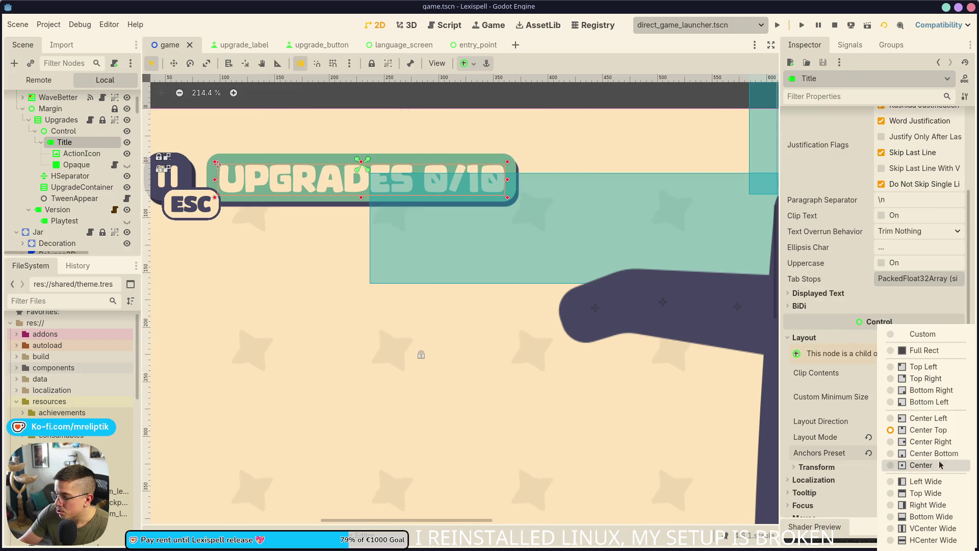
left_click(922, 334)
scroll(836, 337, "down", 3)
left_click(822, 340)
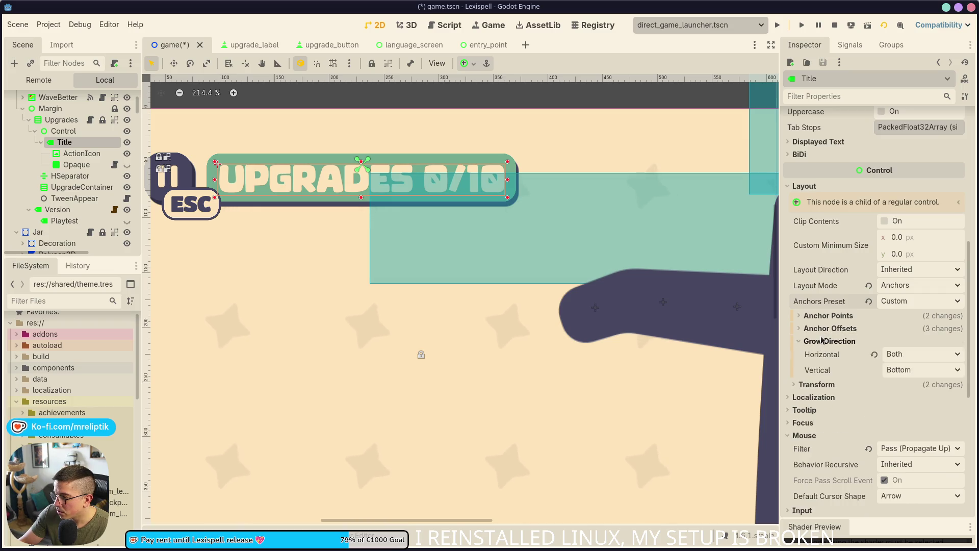
left_click(895, 354)
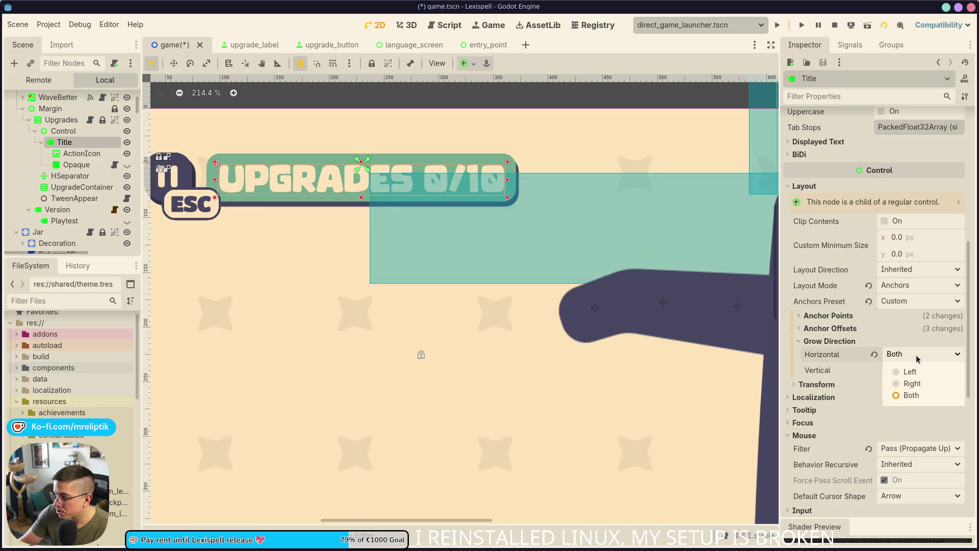
left_click(906, 384)
- Run the game with F5 to test, pause it, and switch to the code editor
key("F5")
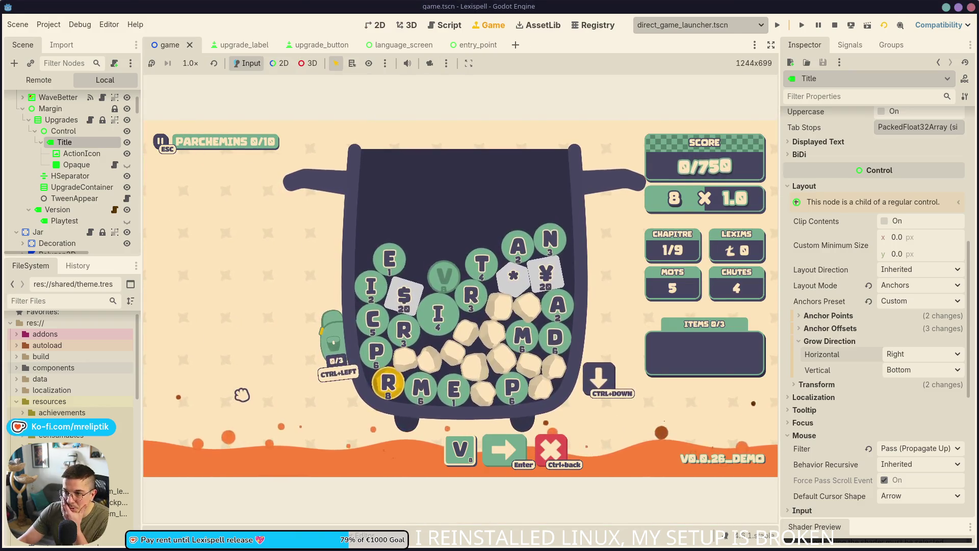
key("Escape")
key("Escape")
mouse_move(330, 343)
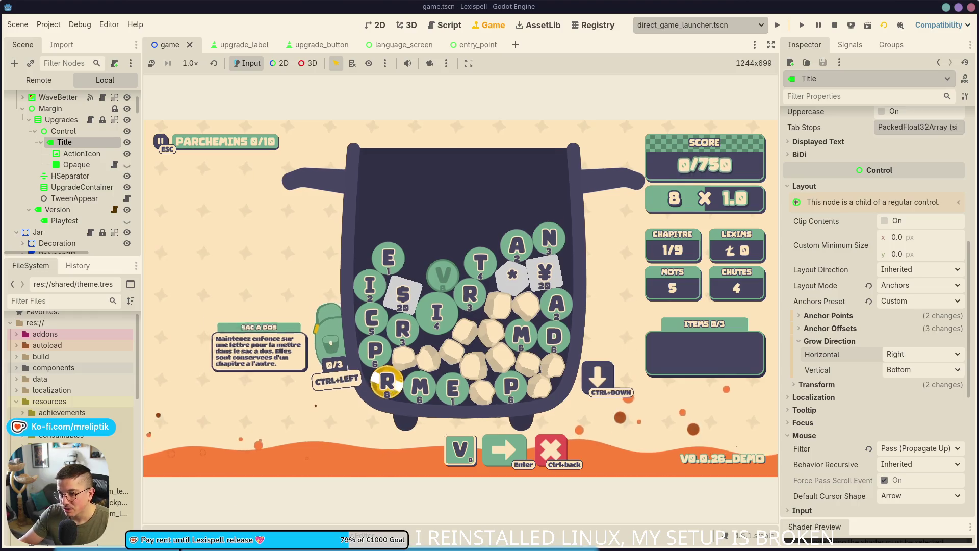
key("alt+Tab")
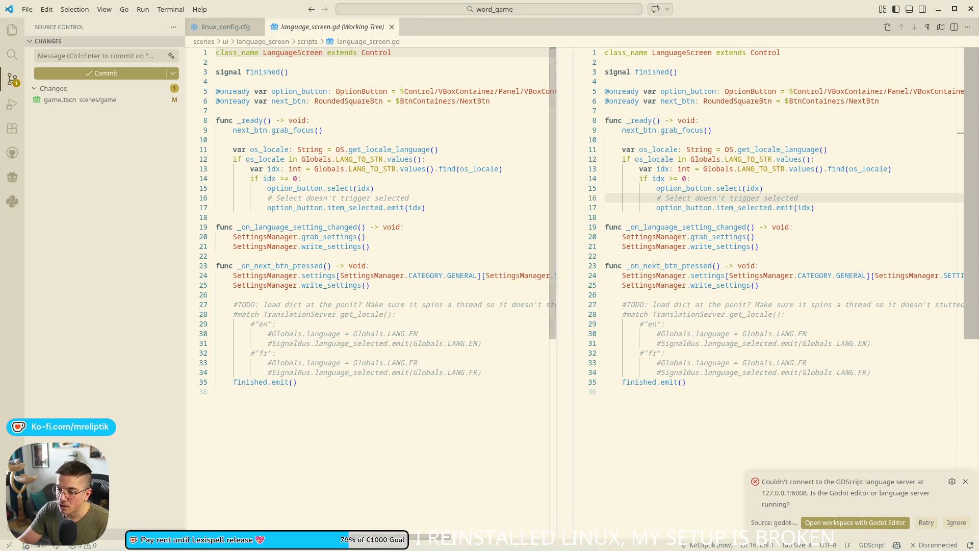
- In the localization spreadsheet, search for 'backpack'
key("alt+Tab")
left_click(414, 347)
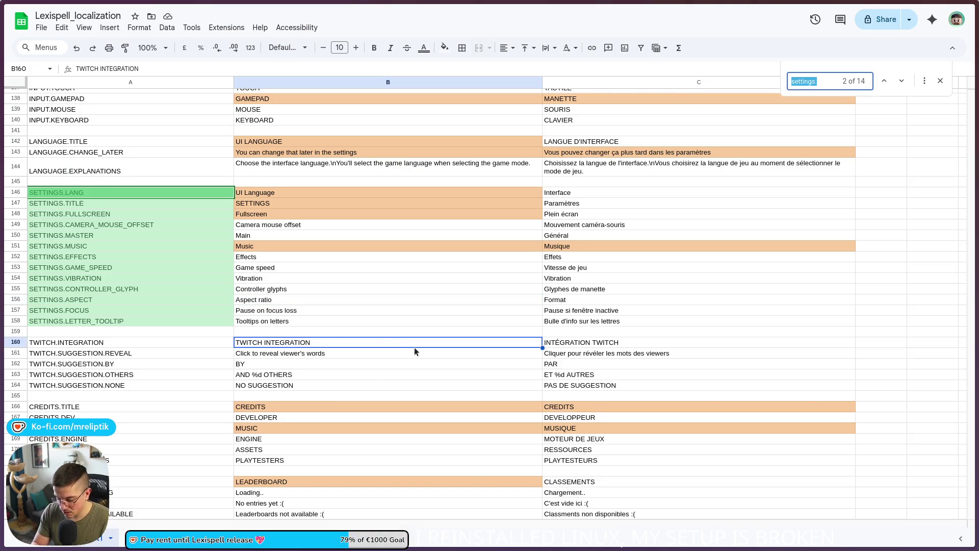
type("backpack")
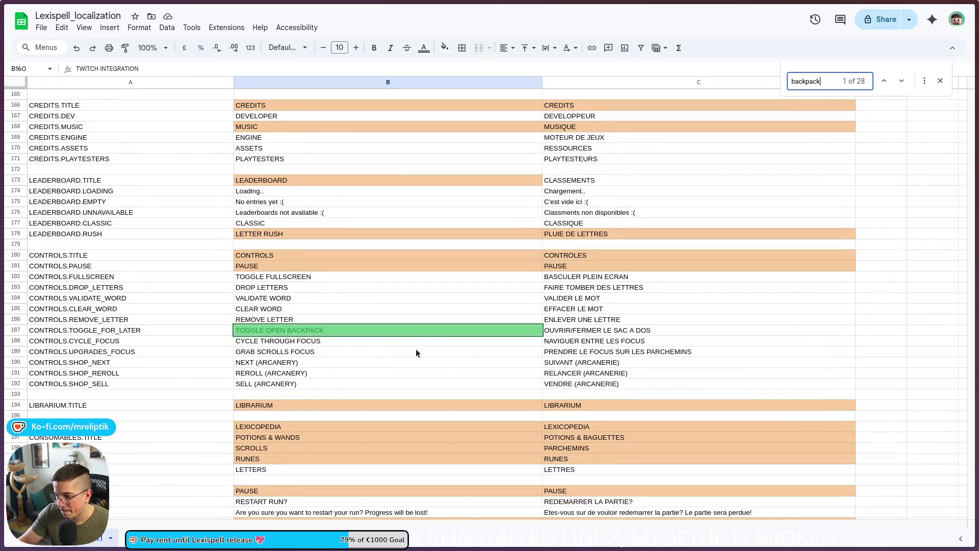
- Step through the matches to the BACKPACK.TITLE and BACKPACK.DESC rows 377–378 and inspect them
left_click(901, 82)
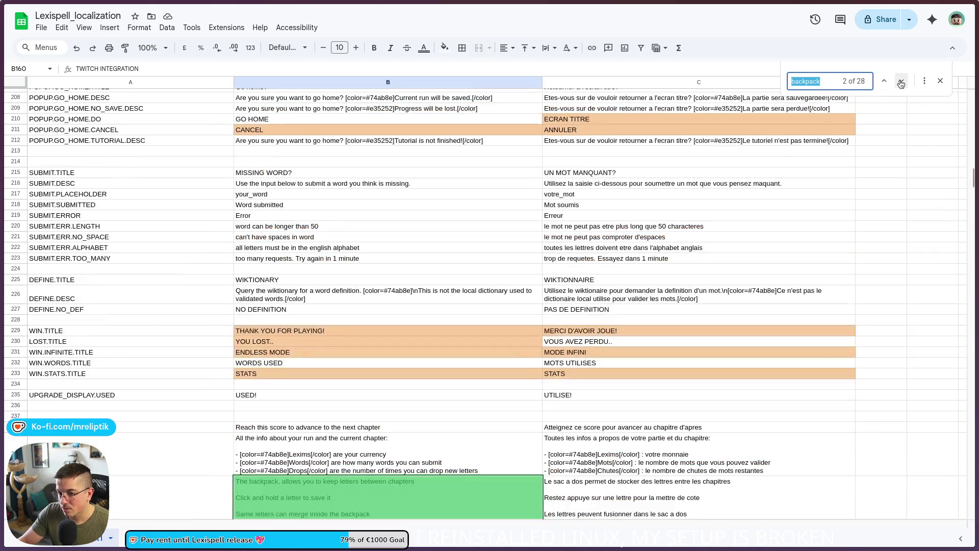
scroll(426, 341, "down", 3)
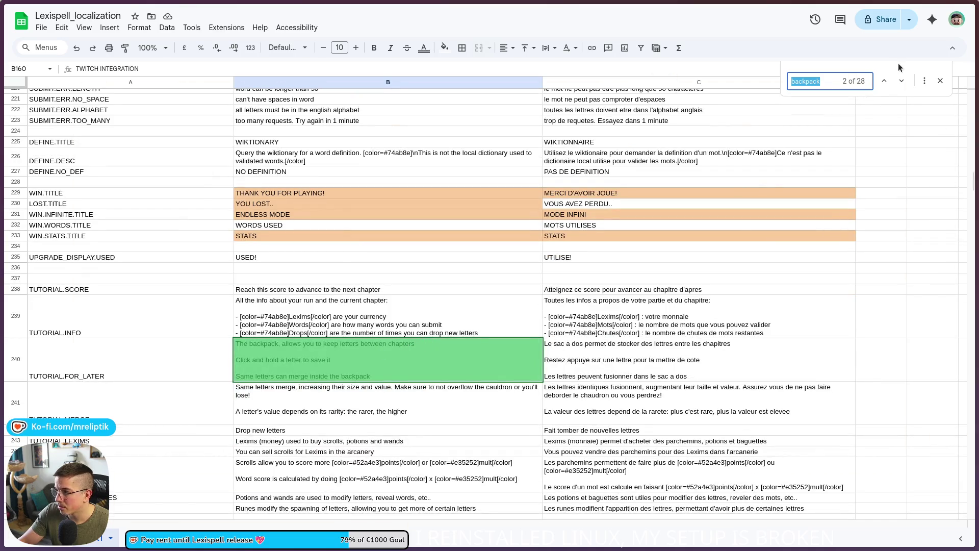
left_click(901, 82)
left_click(901, 81)
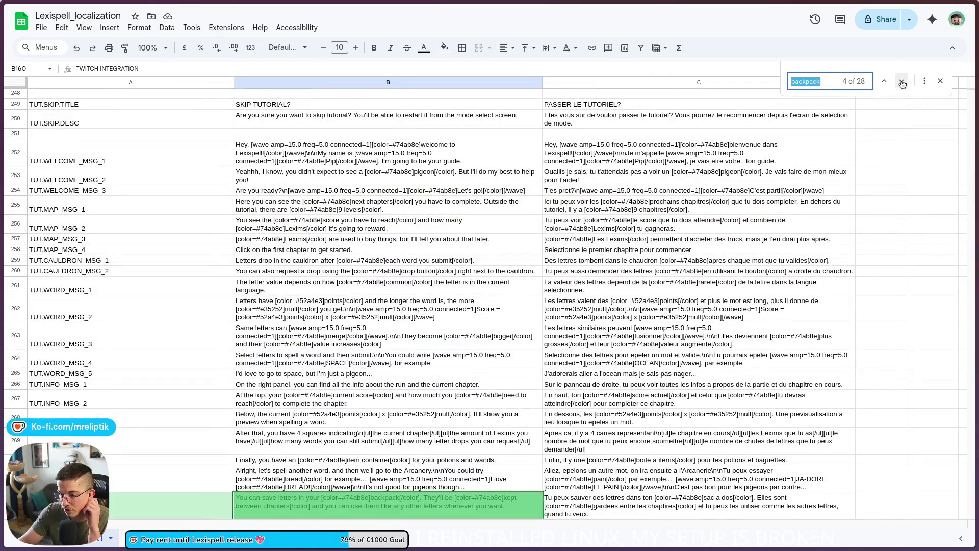
left_click(901, 81)
left_click(901, 82)
left_click(901, 82)
left_click(900, 82)
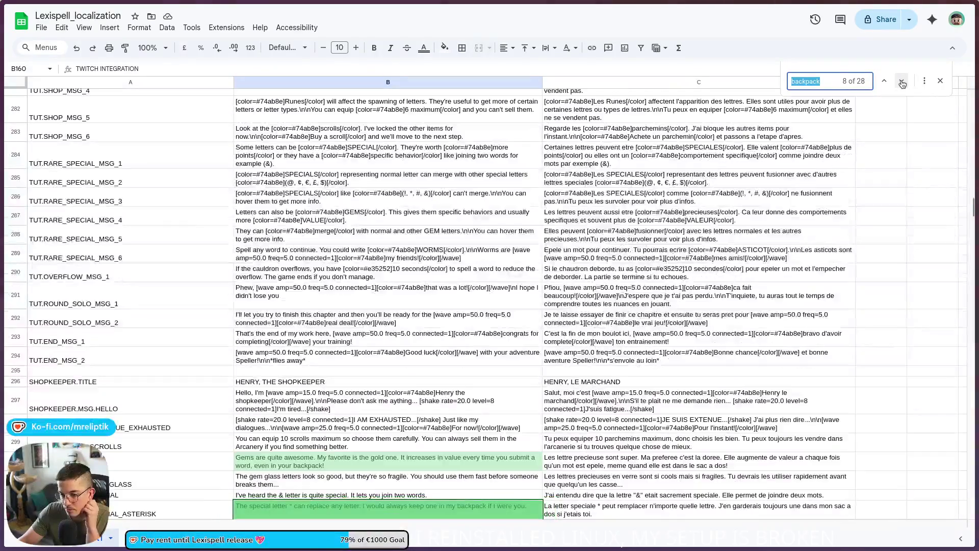
left_click(901, 82)
left_click(901, 82)
left_click(900, 81)
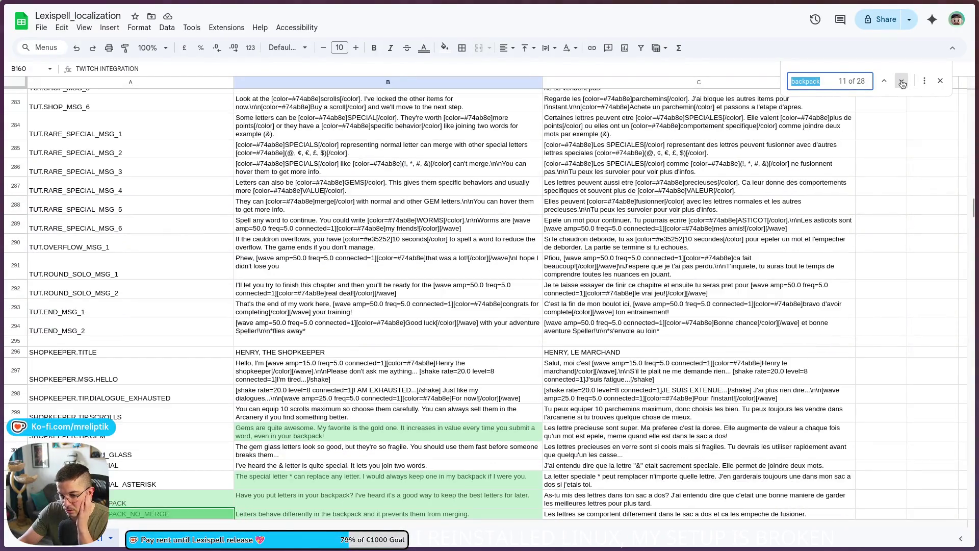
left_click(901, 82)
left_click(900, 82)
left_click(901, 82)
left_click(901, 82)
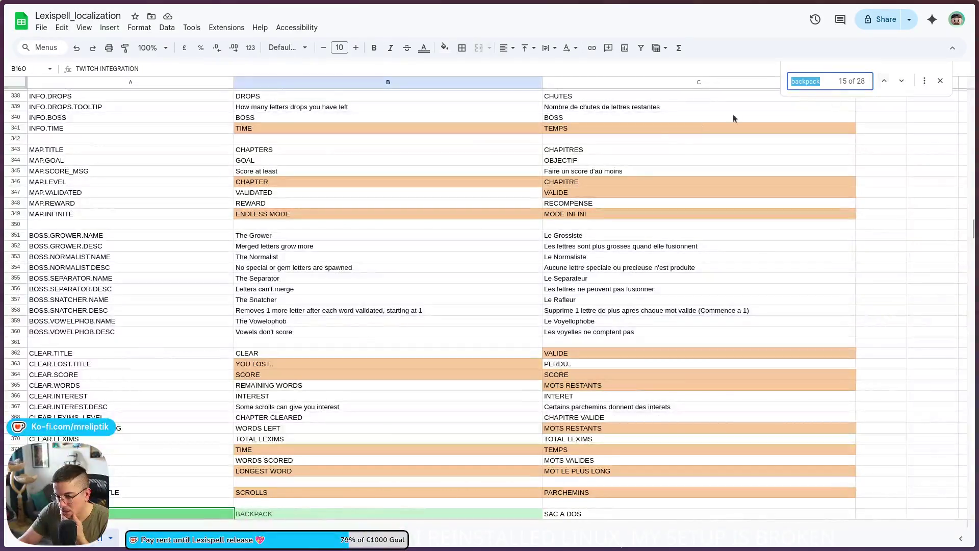
scroll(506, 240, "down", 5)
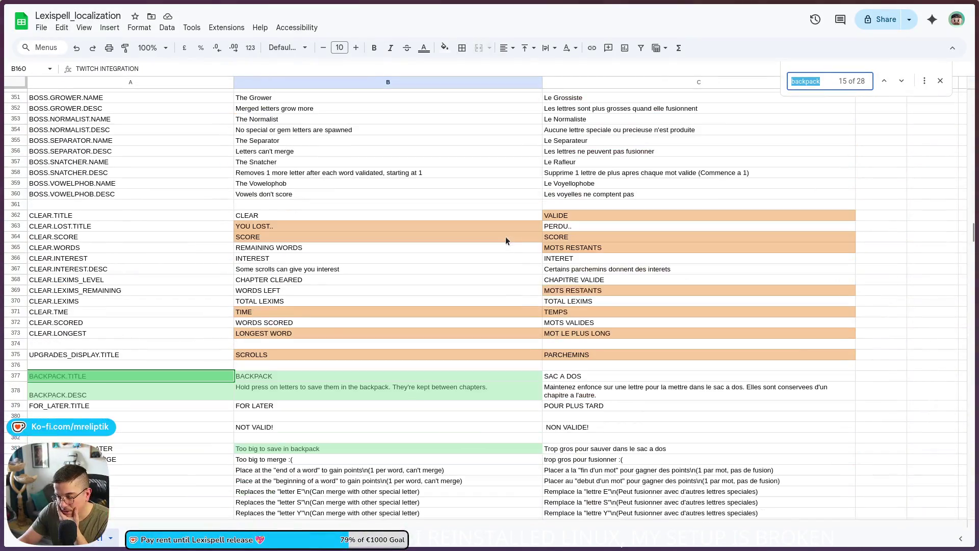
left_click(322, 393)
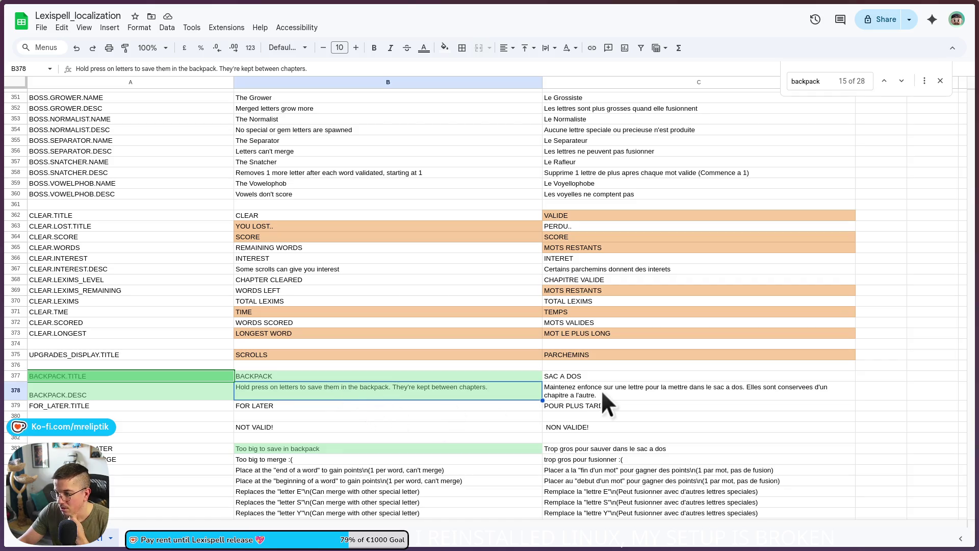
double_click(555, 365)
- Edit the French title SAC À DOS and correct 'enfonce' to 'enfoncé' in the description
left_click(555, 377)
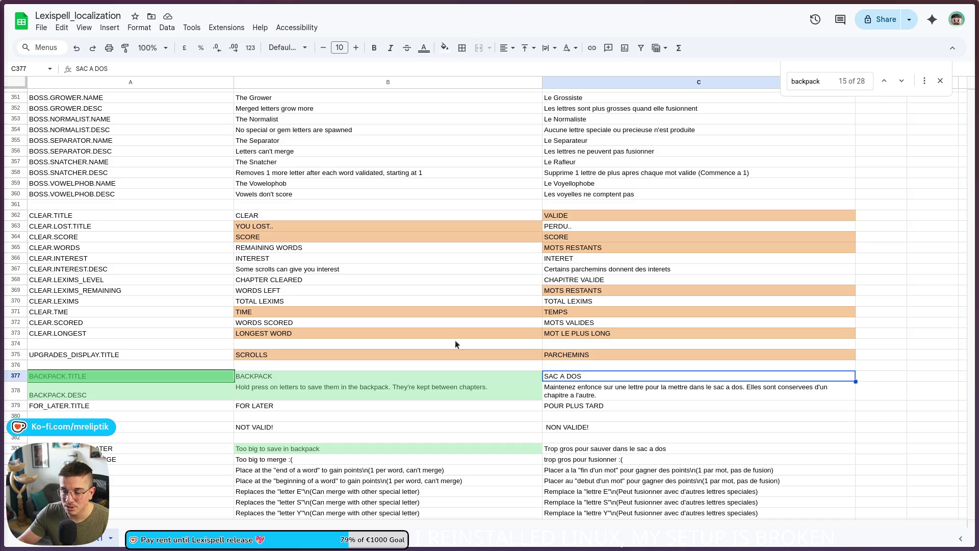
double_click(560, 378)
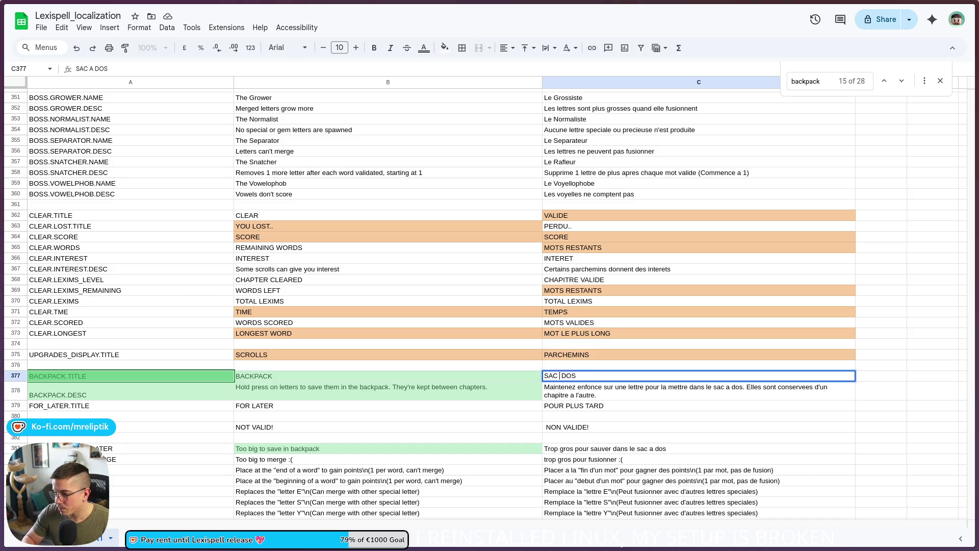
type("À")
left_click(588, 390)
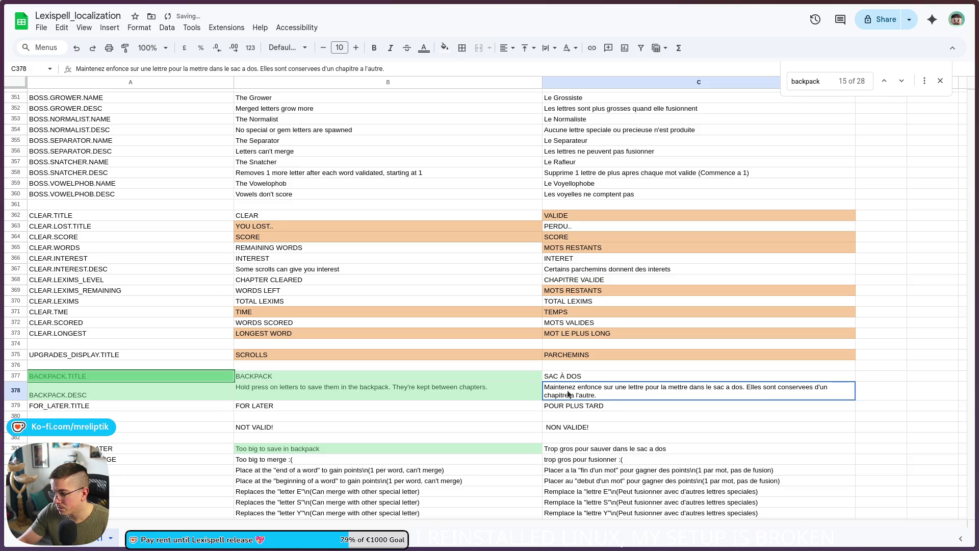
double_click(589, 388)
double_click(588, 386)
key("End")
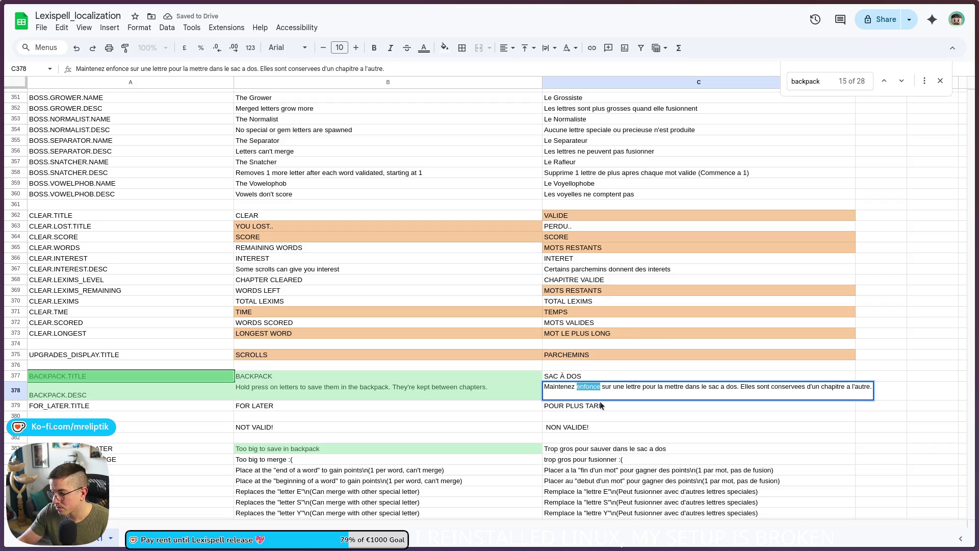
type("enfoncé")
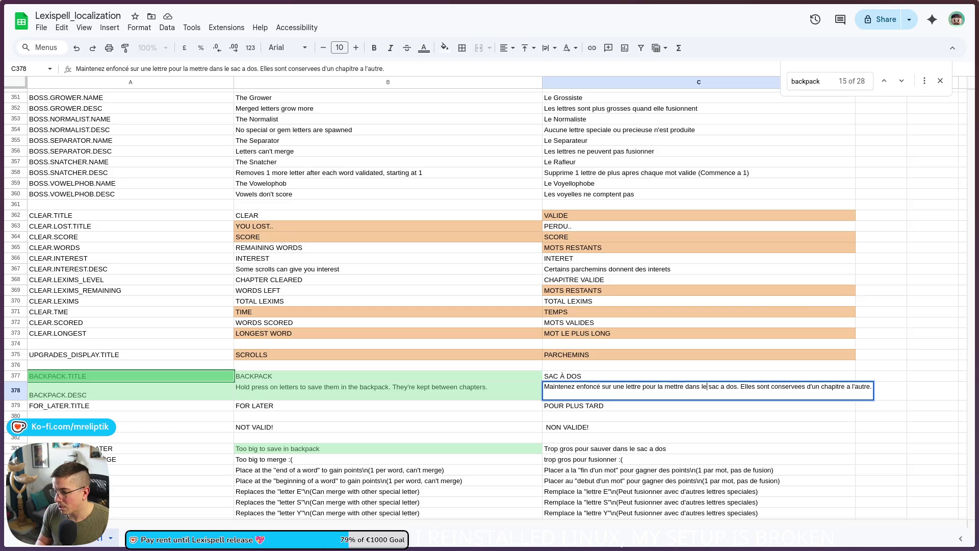
- Add accents for 'sac à dos' and 'conservées', then fix the too-big-for-backpack message
key("BackSpace")
type("à")
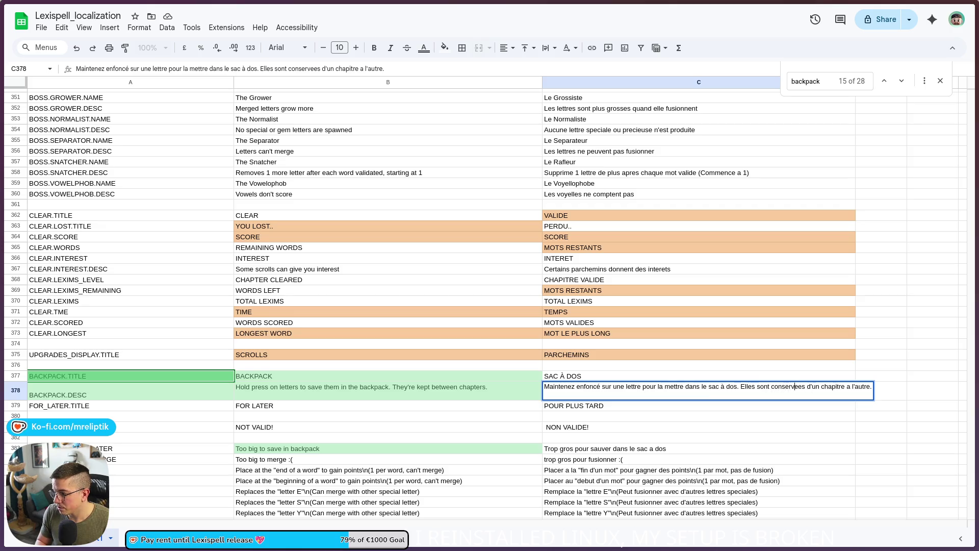
key("BackSpace")
type("é")
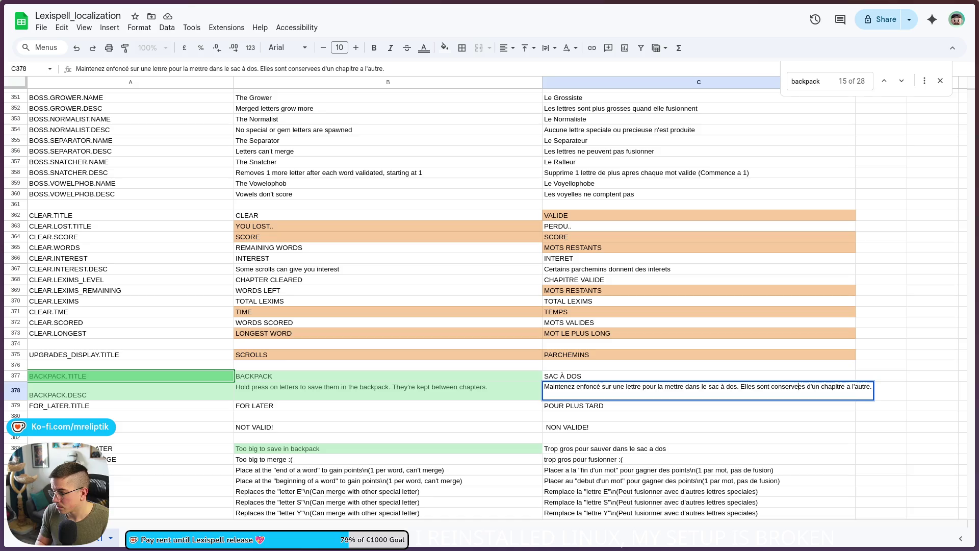
type("é")
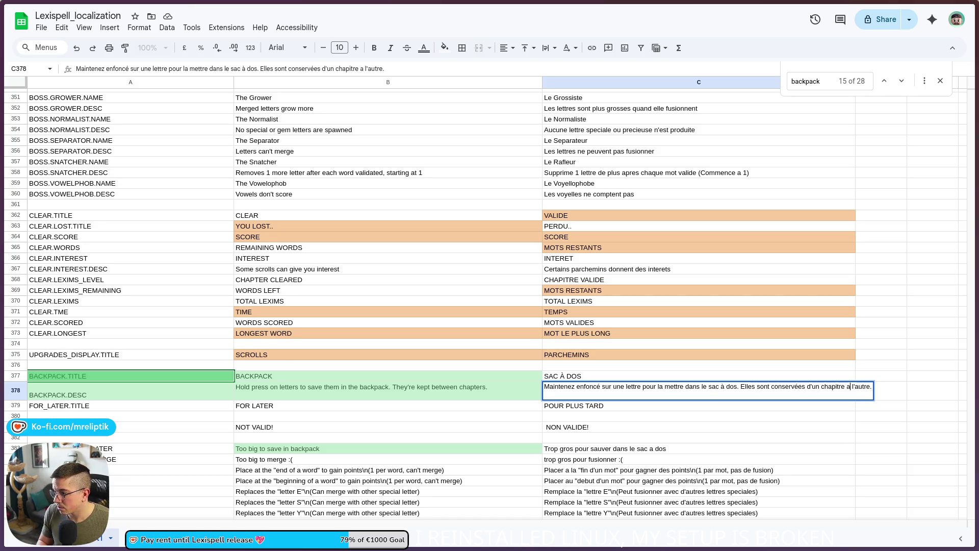
key("Return")
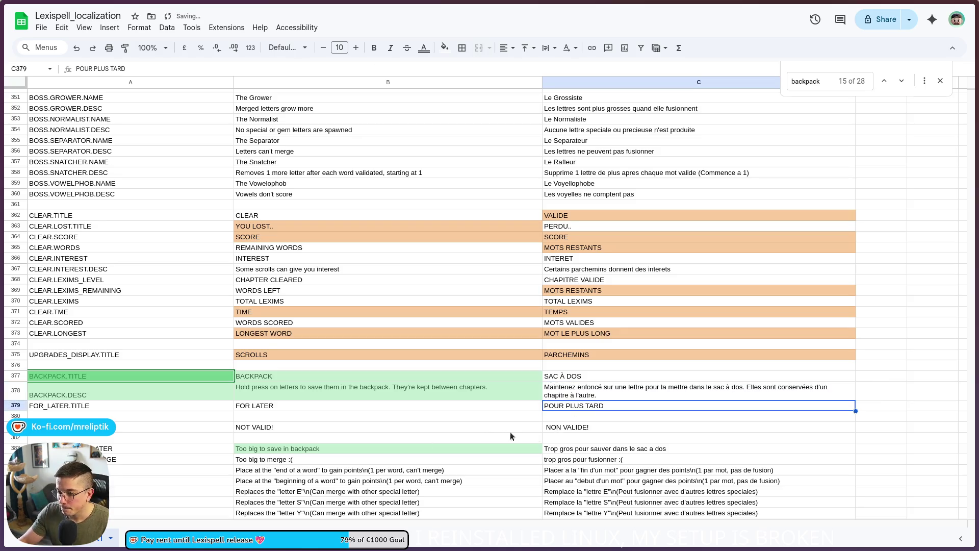
double_click(647, 450)
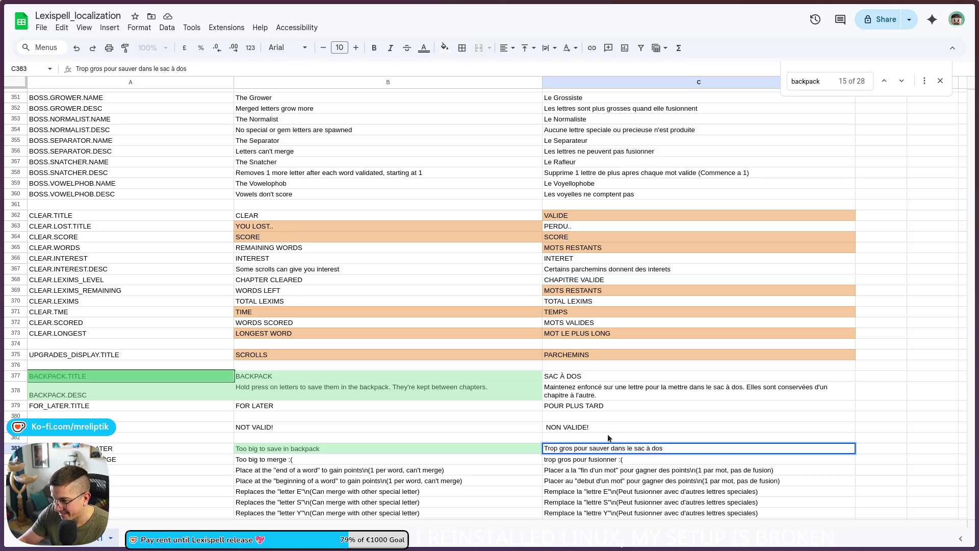
left_click(609, 438)
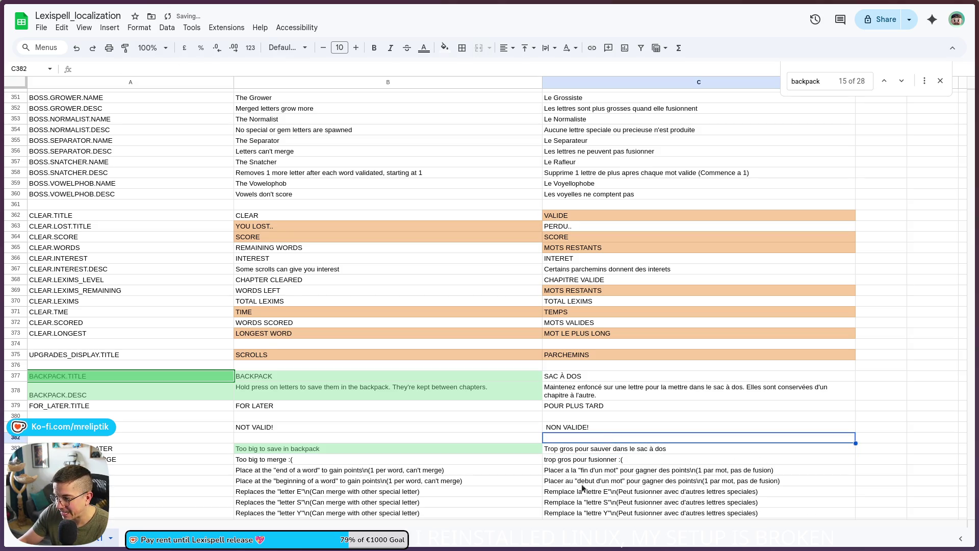
- Download the sheet as 'Lexispell_localization - Sheet1.csv' into word_game/localization, then return to Godot
left_click(41, 27)
mouse_move(123, 152)
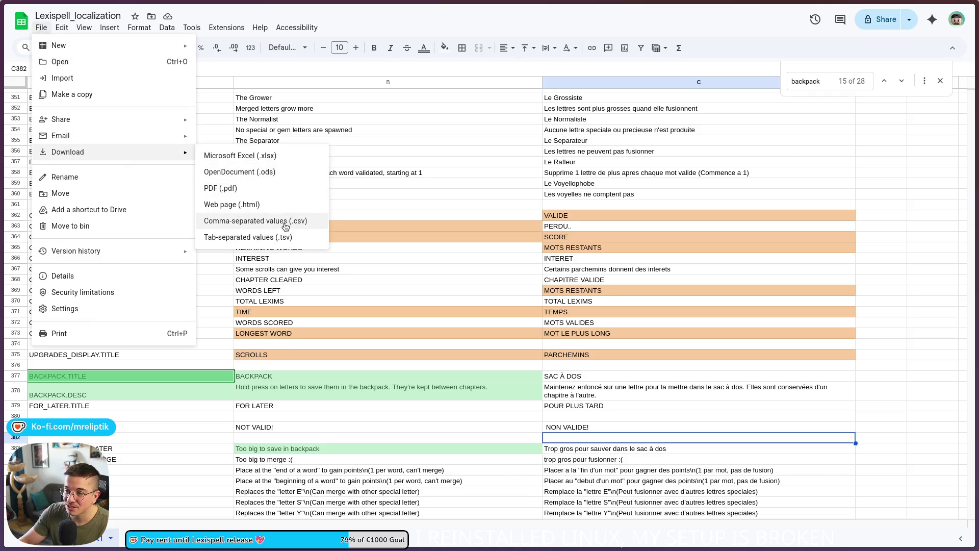
left_click(239, 219)
left_click(941, 6)
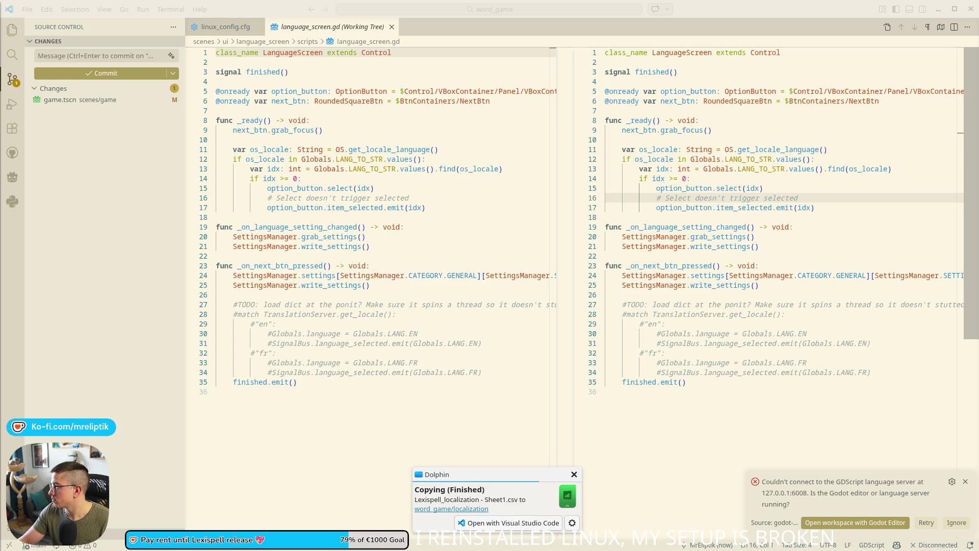
left_click(367, 415)
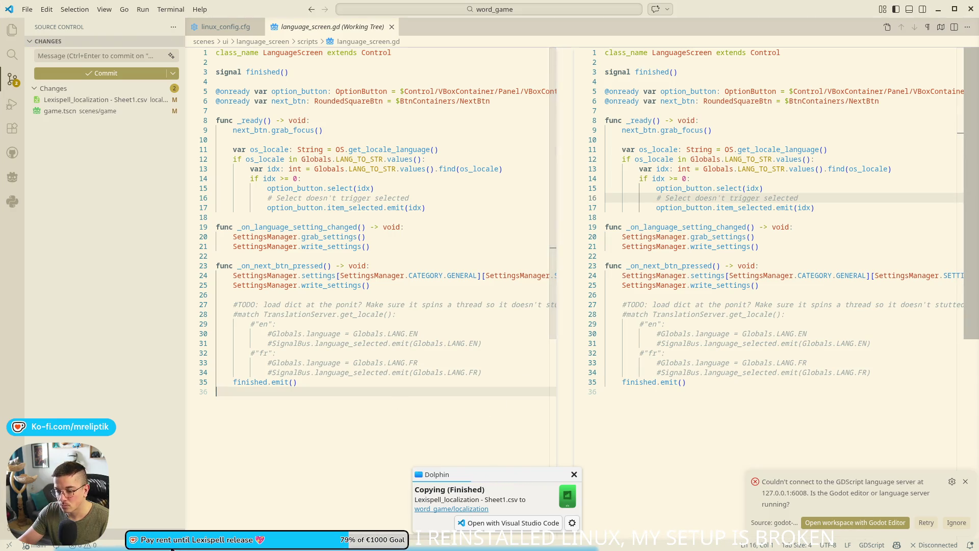
left_click(195, 548)
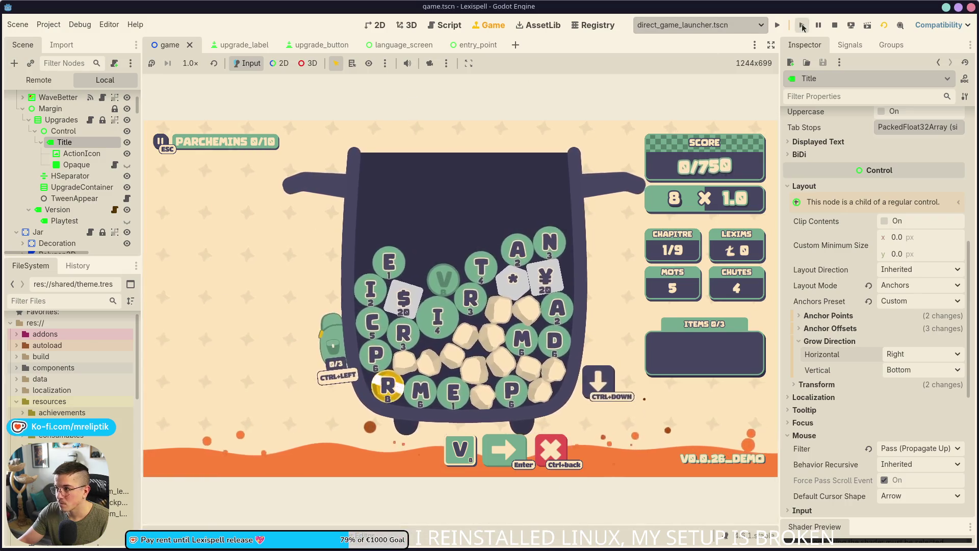
- Restart the game, start chapter 1, and set the interface language to English in settings
left_click(836, 25)
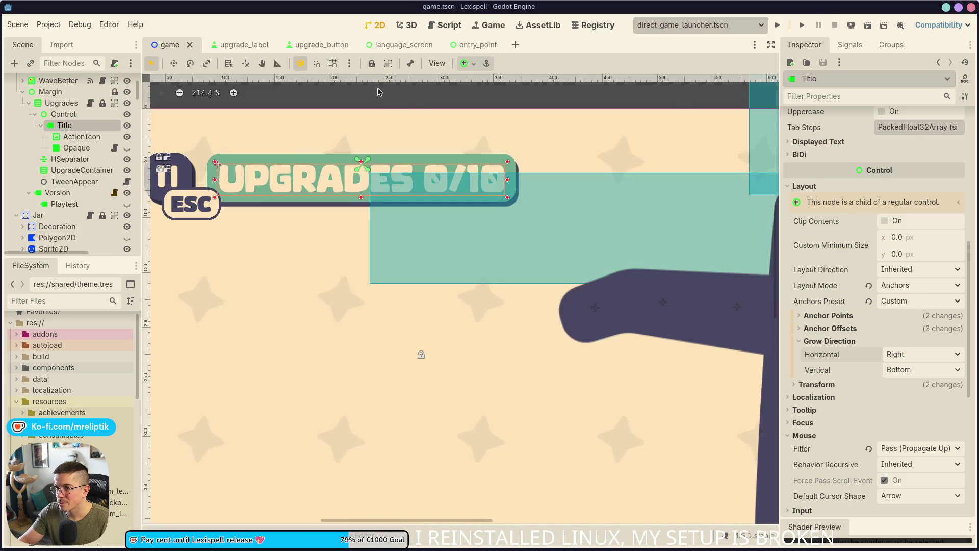
scroll(351, 260, "down", 4)
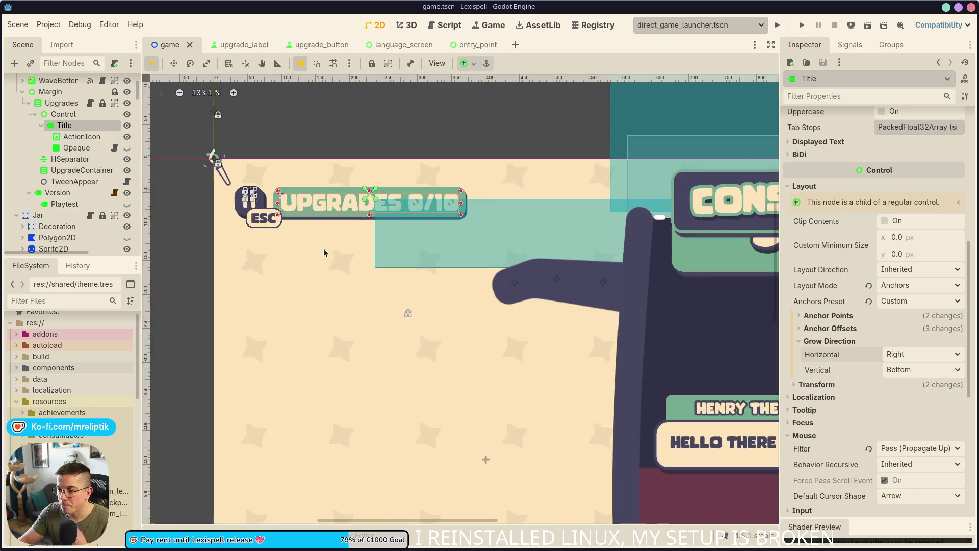
key("F5")
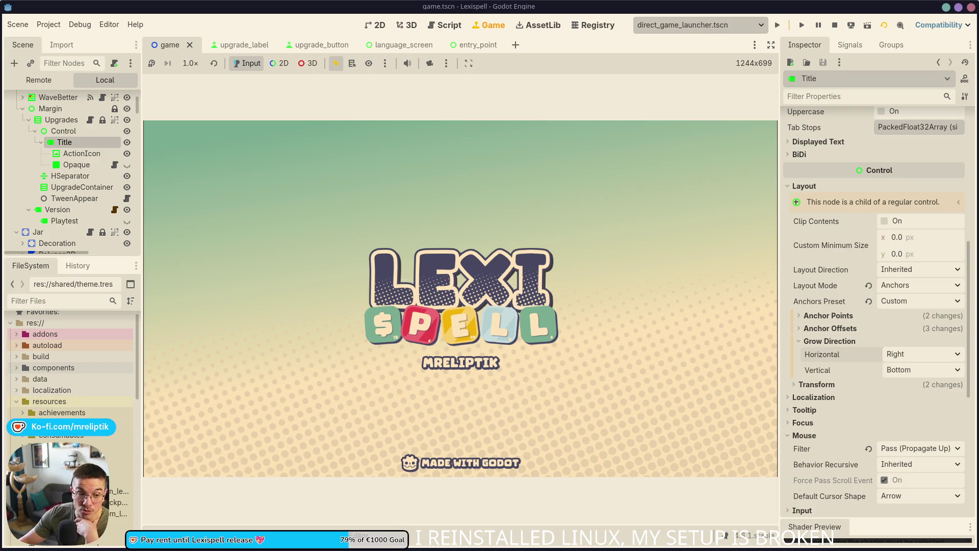
mouse_move(365, 548)
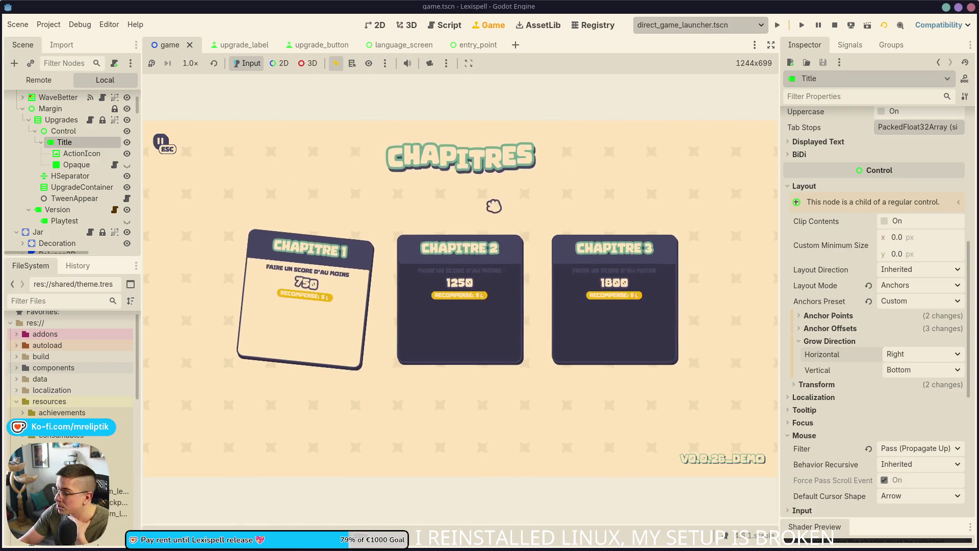
left_click(306, 328)
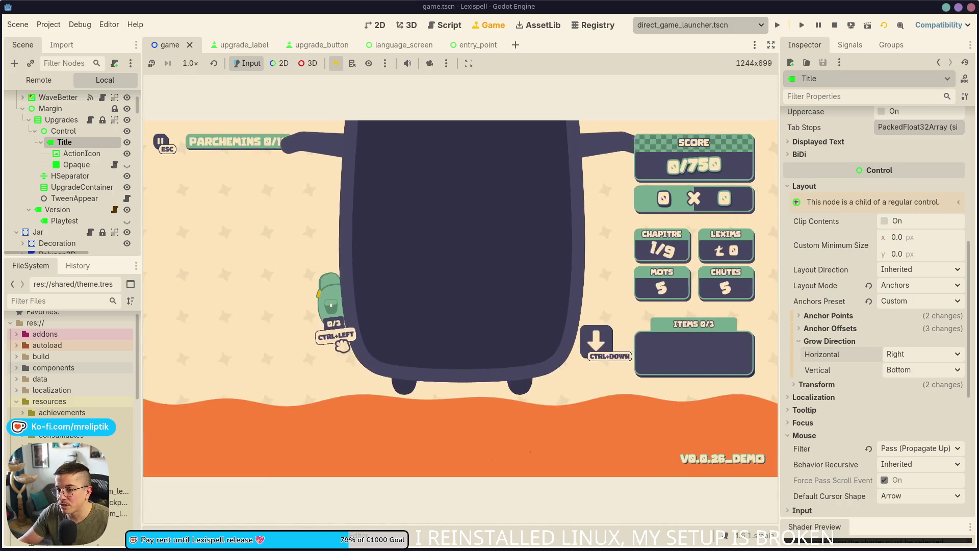
key("Escape")
left_click(459, 385)
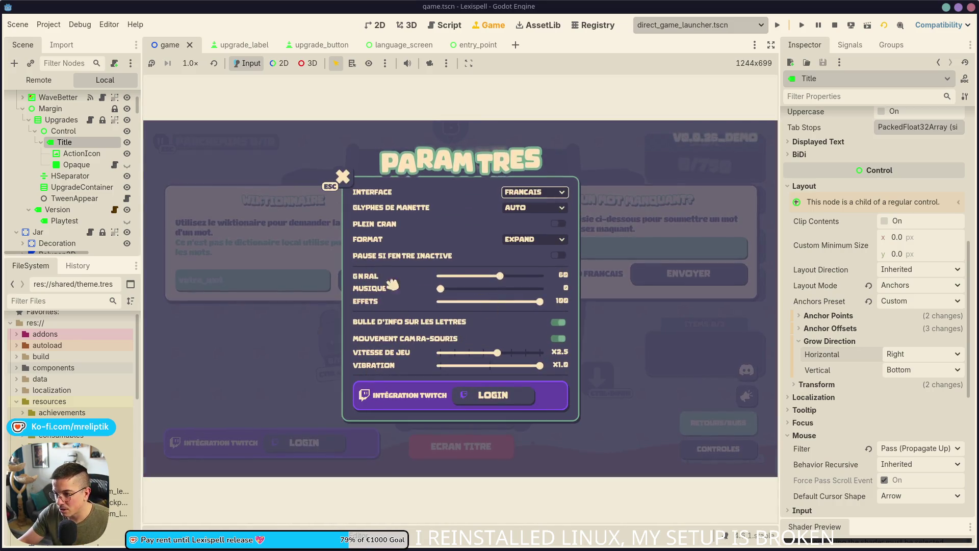
left_click(540, 202)
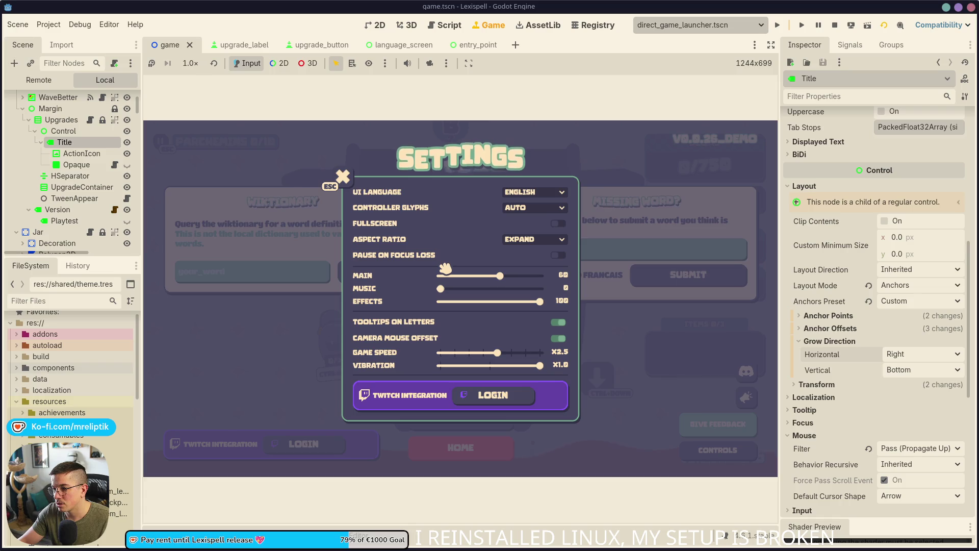
key("Escape")
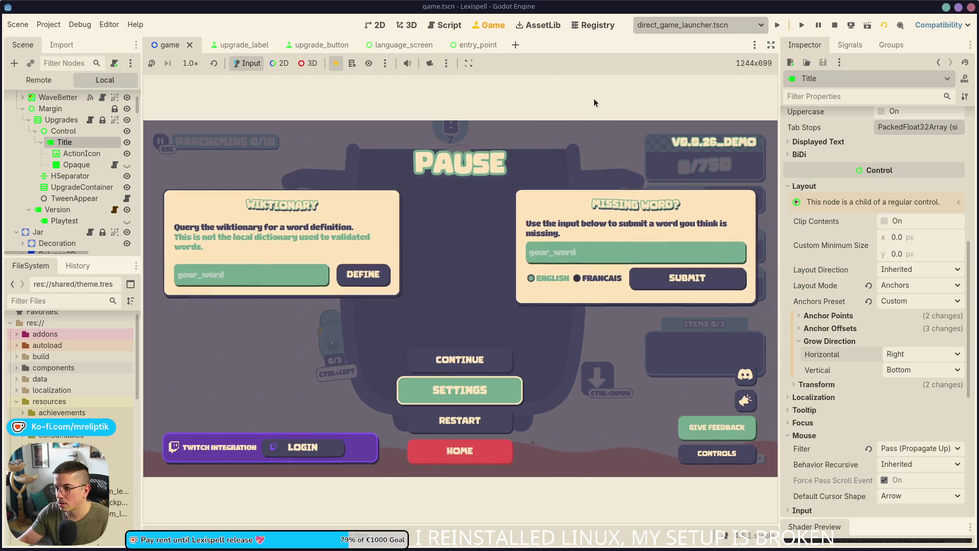
- Open settings.tscn through the quick scene search for 'settin'
key("ctrl+shift+o")
type("settin")
key("Return")
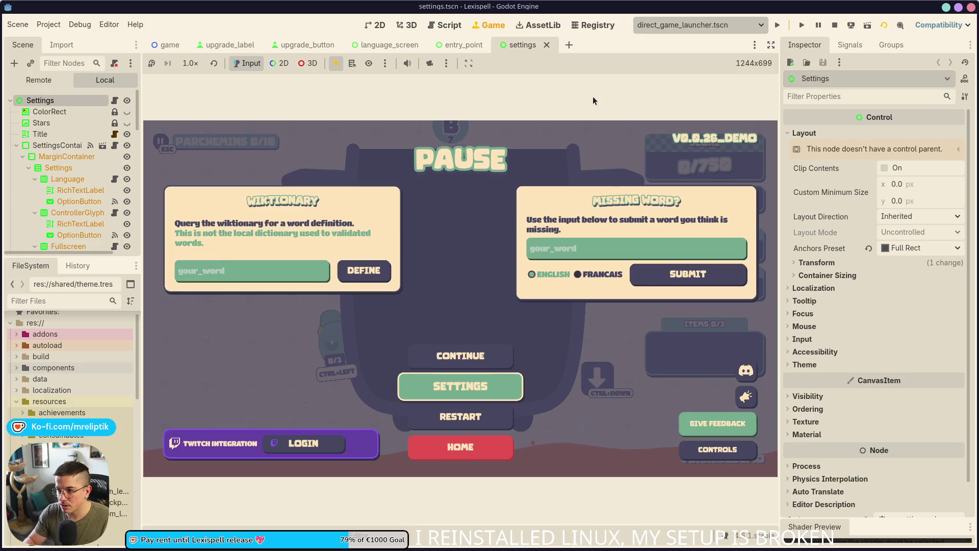
- Inspect the settings scene's Title and SettingsContainer nodes and save the scene
left_click(374, 23)
scroll(396, 186, "down", 5)
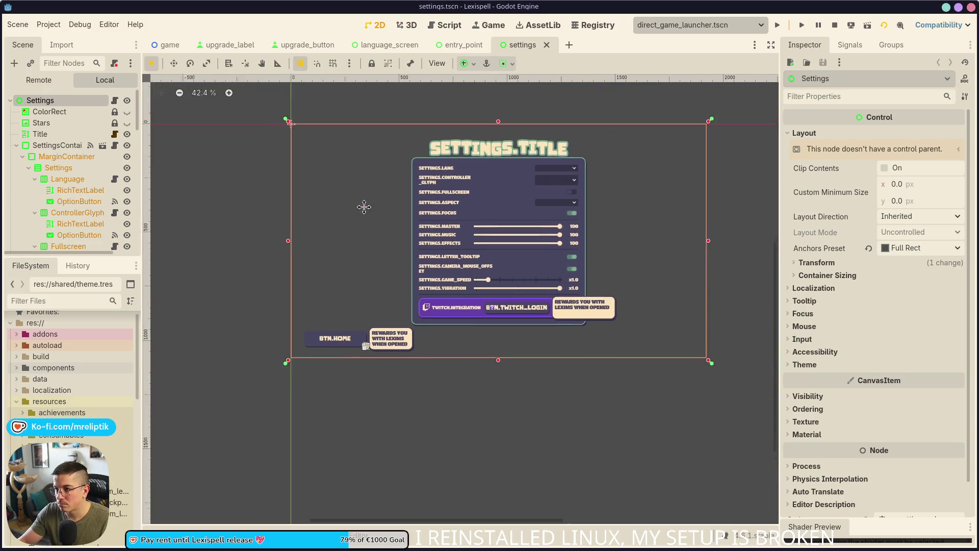
left_click(449, 167)
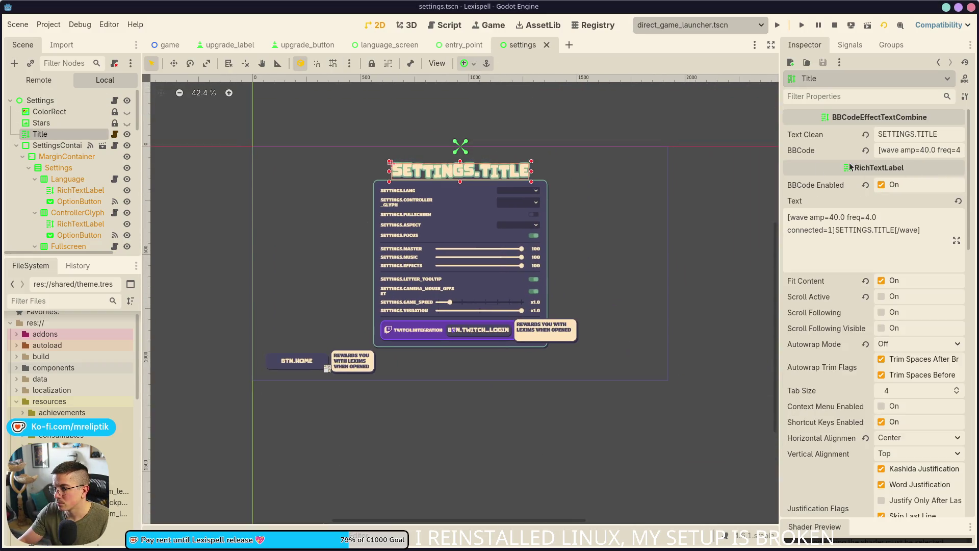
scroll(495, 179, "up", 3)
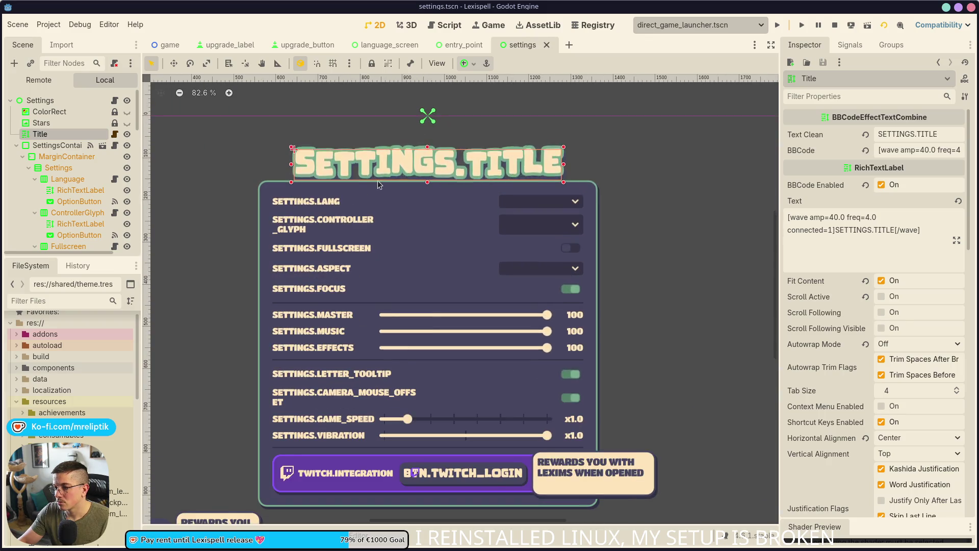
key("ctrl+s")
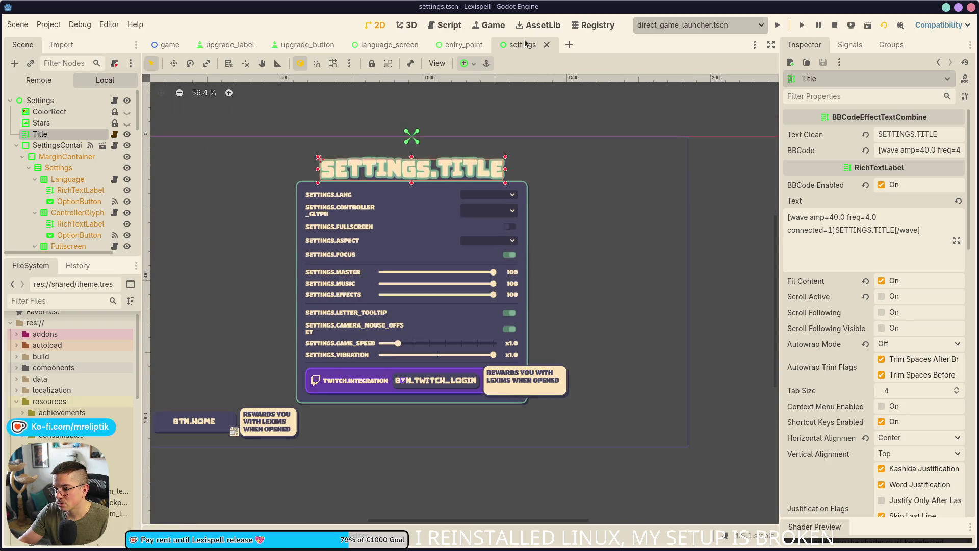
left_click(382, 204)
scroll(372, 219, "down", 1)
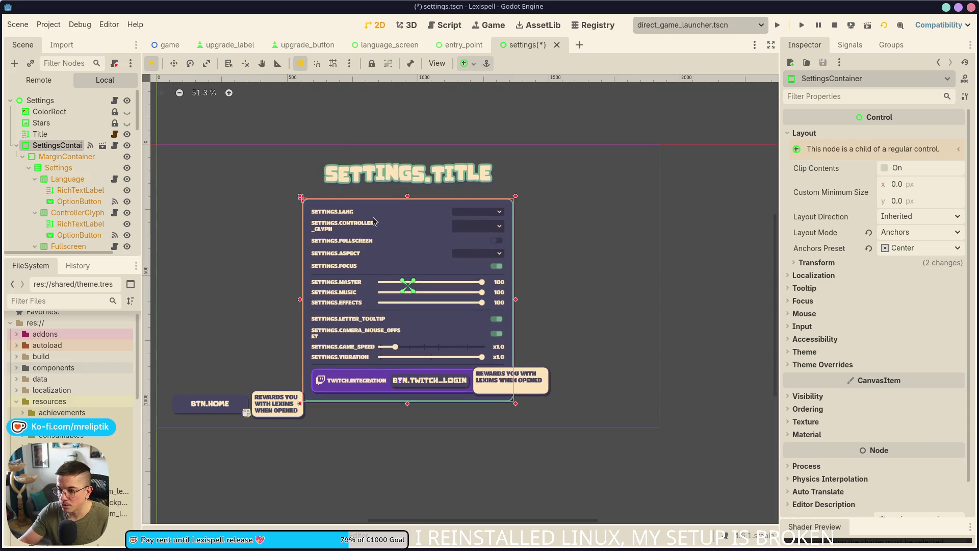
- Close the settings, entry_point and language_screen tabs and return to the game view
middle_click(518, 45)
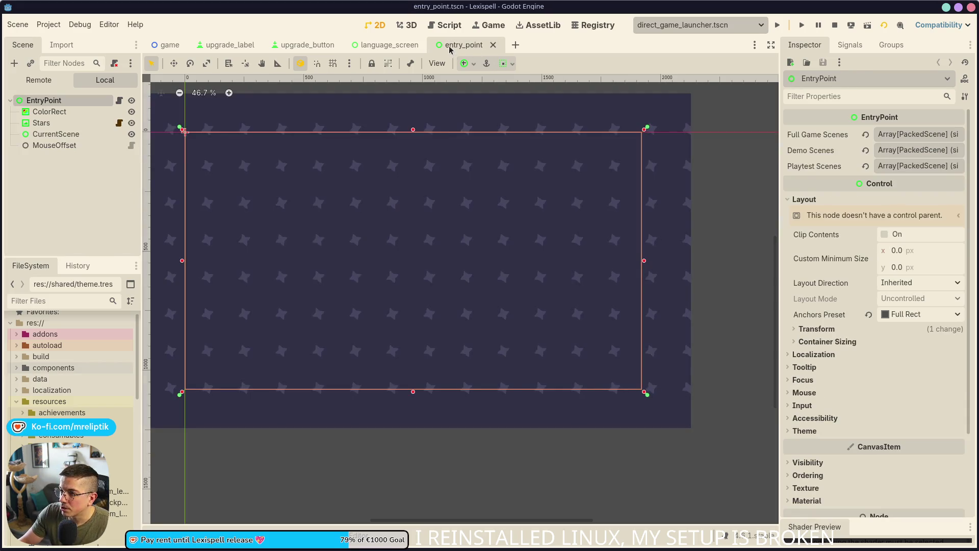
middle_click(470, 47)
middle_click(378, 46)
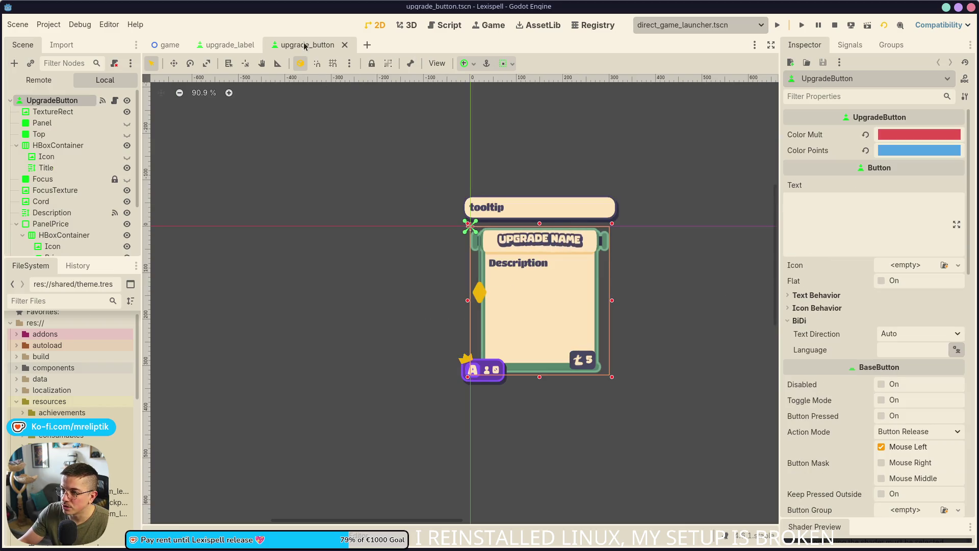
scroll(332, 211, "down", 3)
left_click(492, 24)
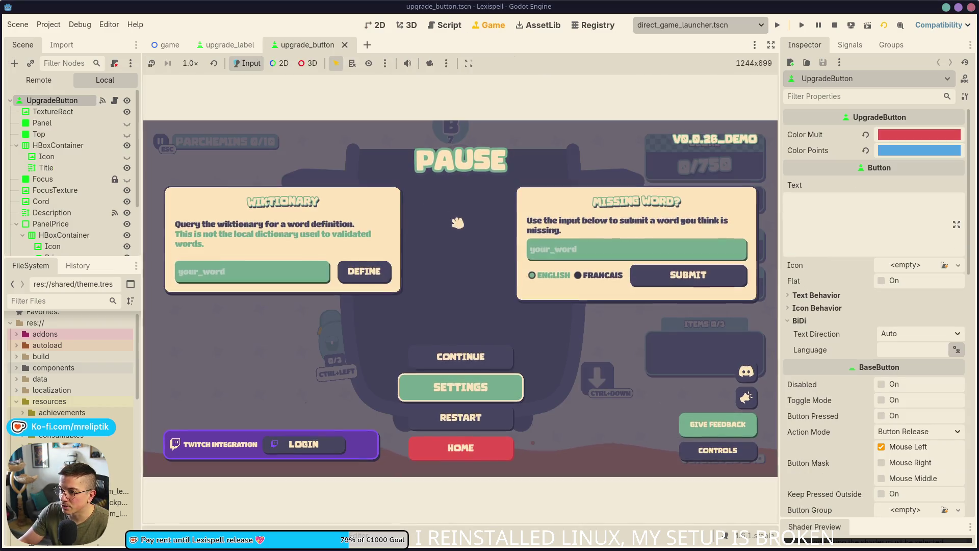
- Resume the game, run the 'letter' letter command in the console, and drop new letter tiles
left_click(485, 354)
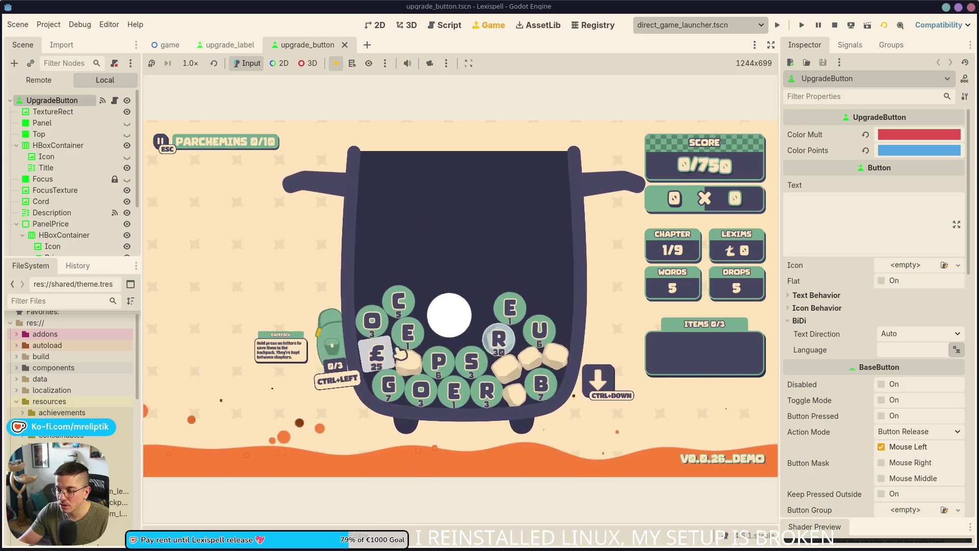
mouse_move(335, 334)
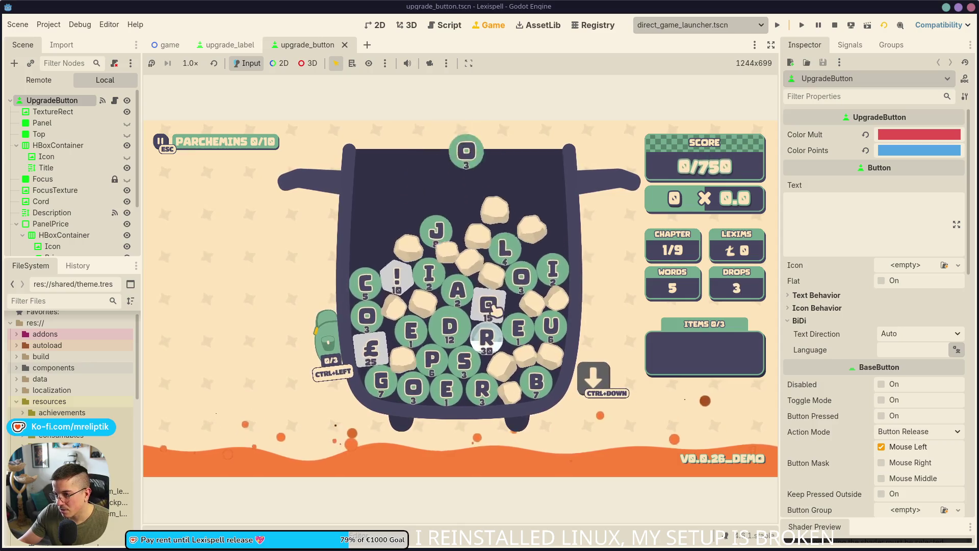
key("grave")
type("letter")
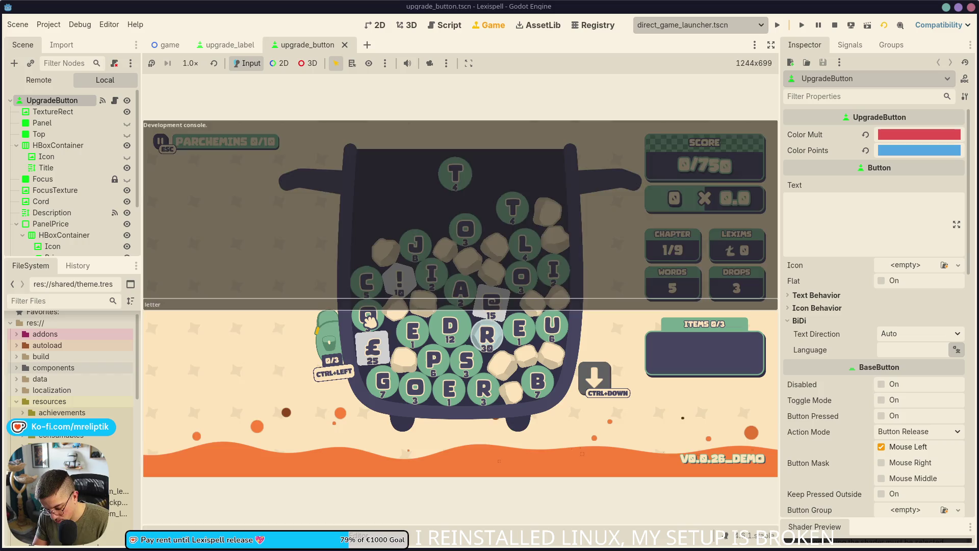
key("Return")
key("grave")
key("grave")
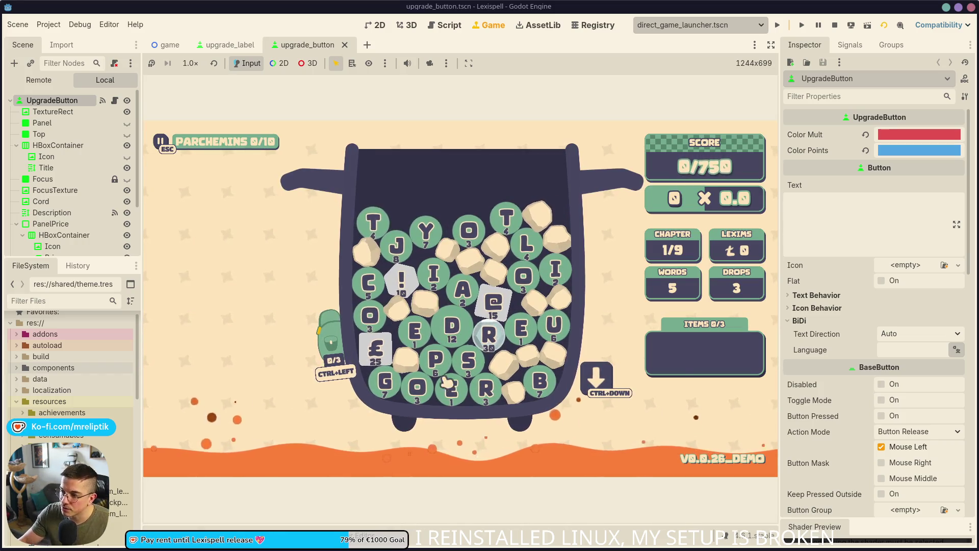
left_click(595, 392)
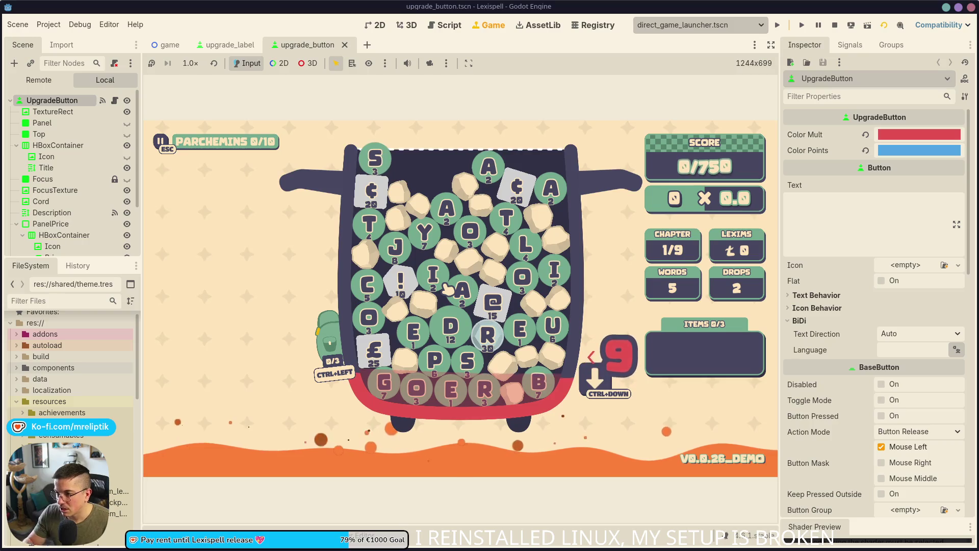
- Test pausing and the backtick console toggle, then search scenes for 'console'
key("Escape")
key("Escape")
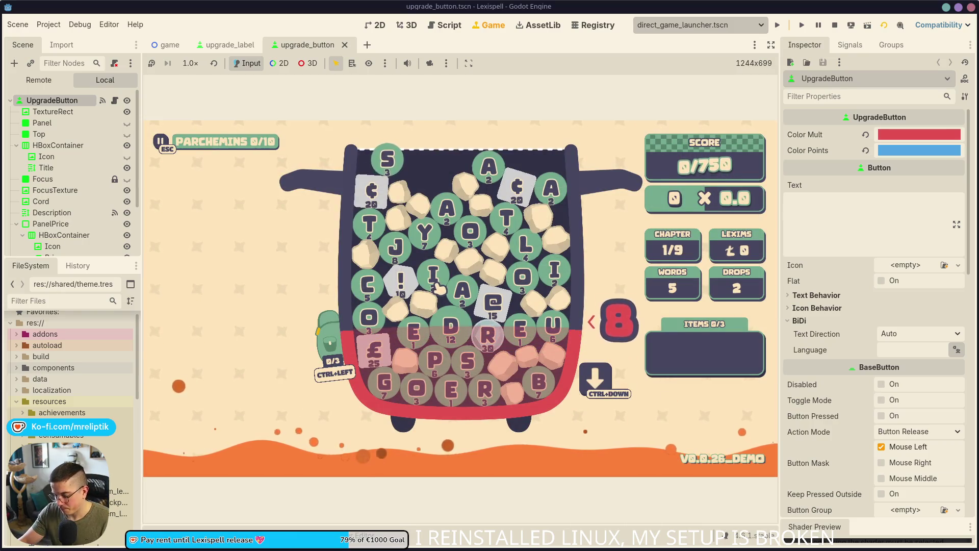
mouse_move(389, 356)
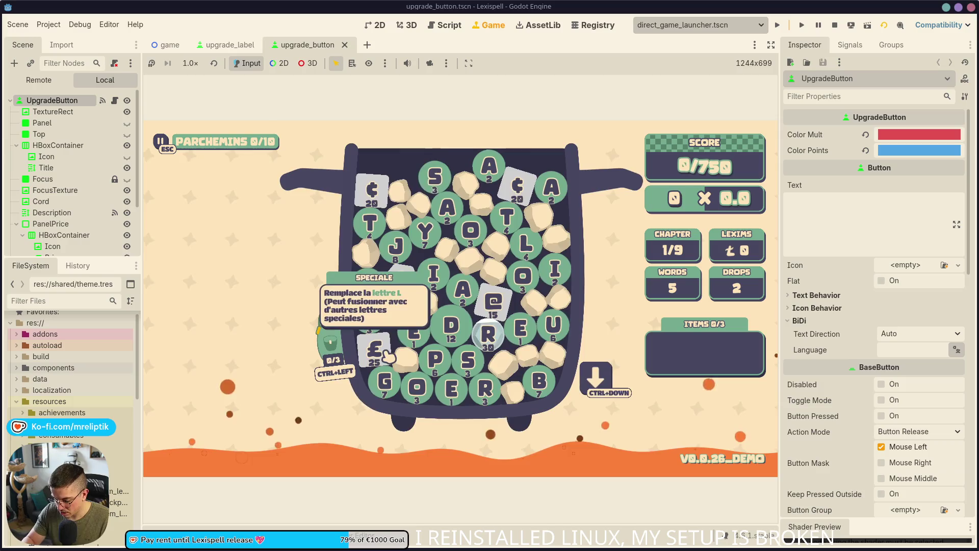
type("a")
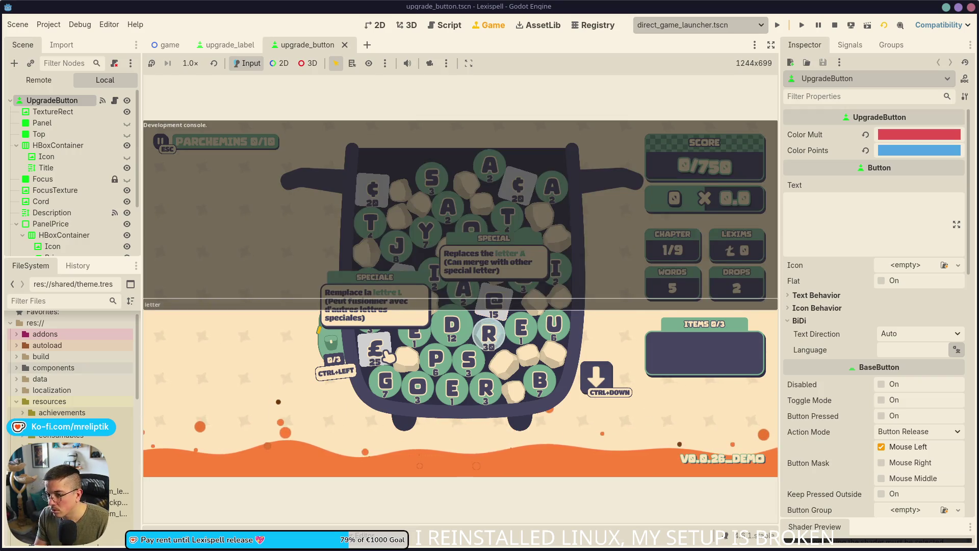
key("quoteleft")
key("quoteleft")
key("quoteleft")
key("quoteleft")
key("quoteleft")
key("quoteleft")
key("quoteleft")
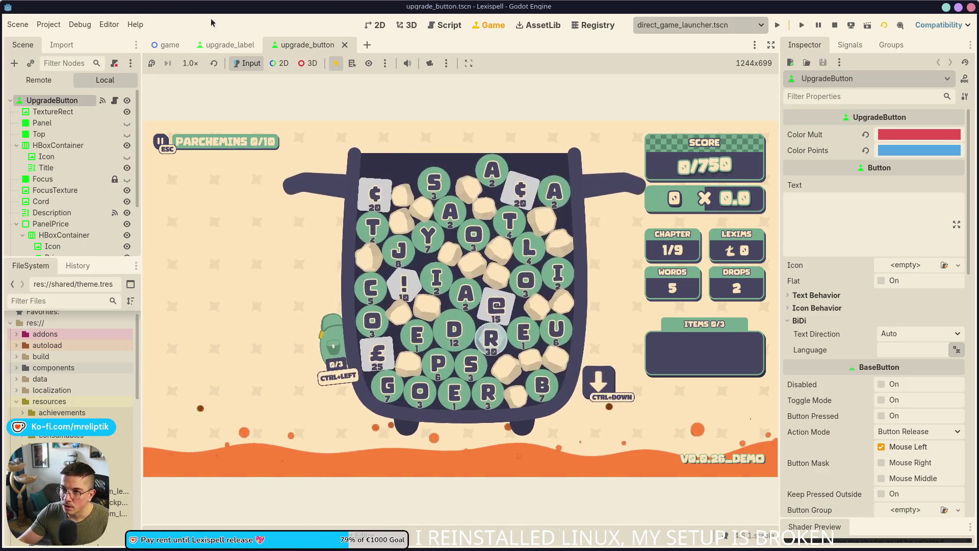
key("ctrl+shift+o")
type("console")
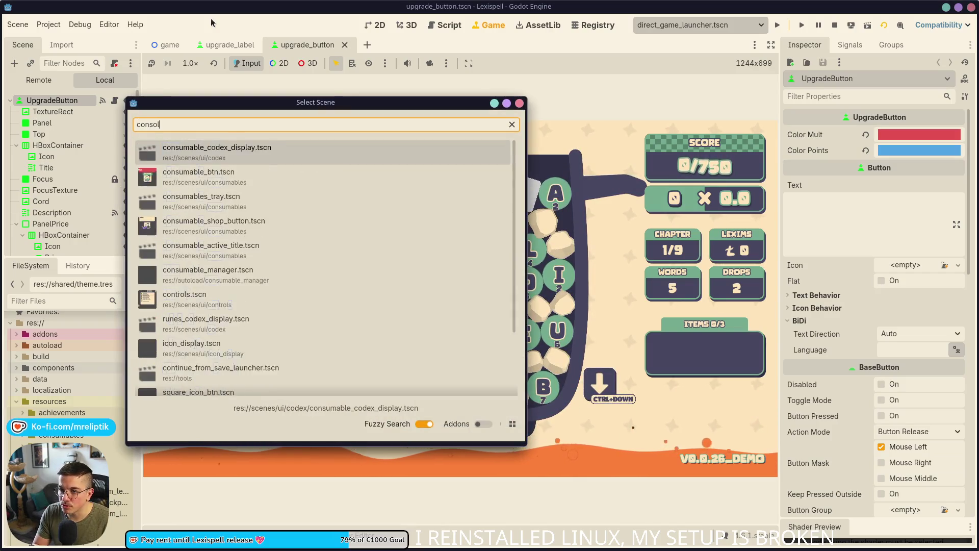
key("Down")
key("Escape")
key("ctrl+alt+o")
type("console")
key("Escape")
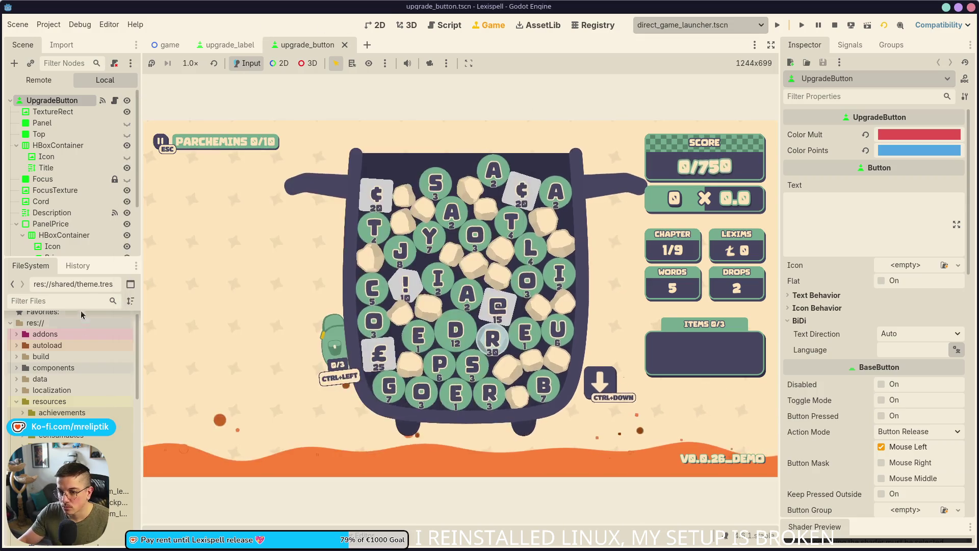
left_click(16, 344)
left_click(22, 355)
double_click(64, 377)
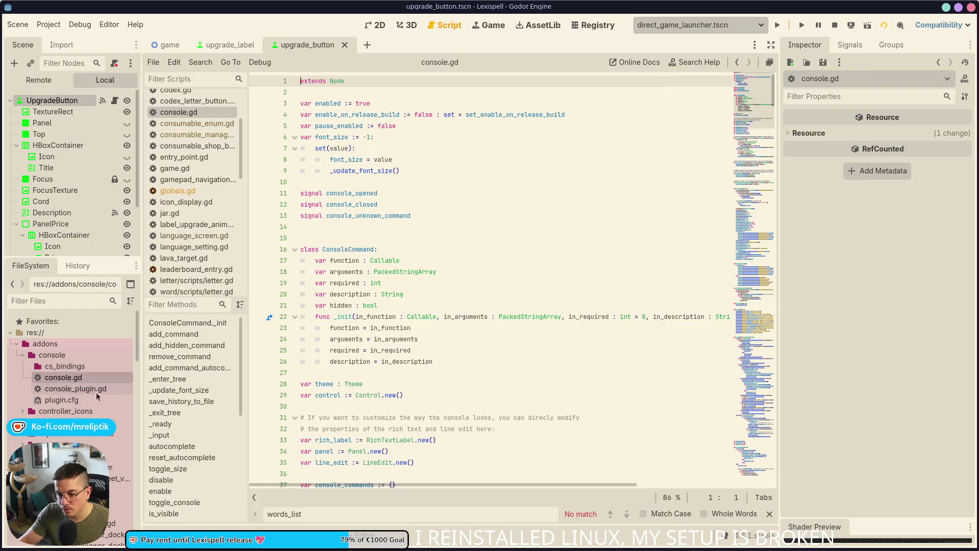
left_click(458, 295)
scroll(463, 301, "down", 20)
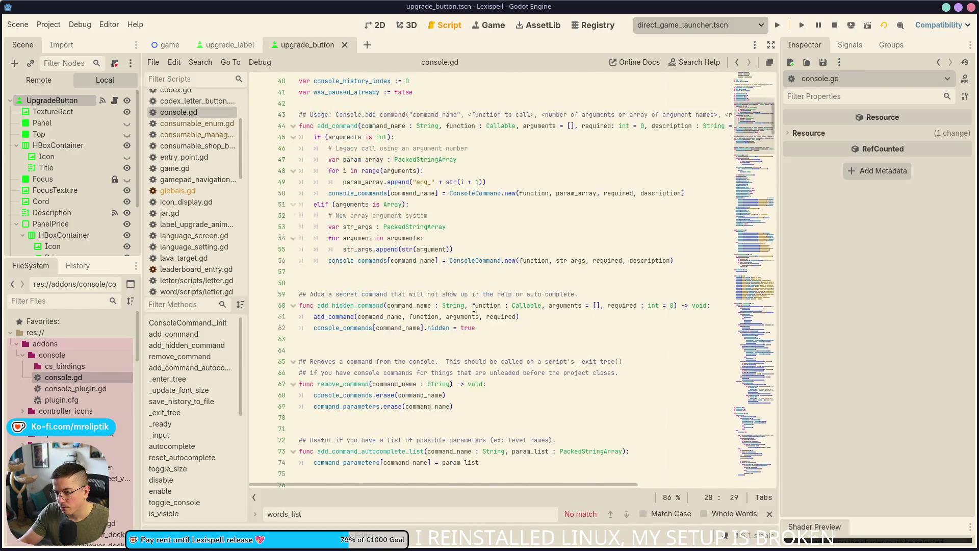
scroll(474, 308, "down", 2)
scroll(473, 308, "down", 4)
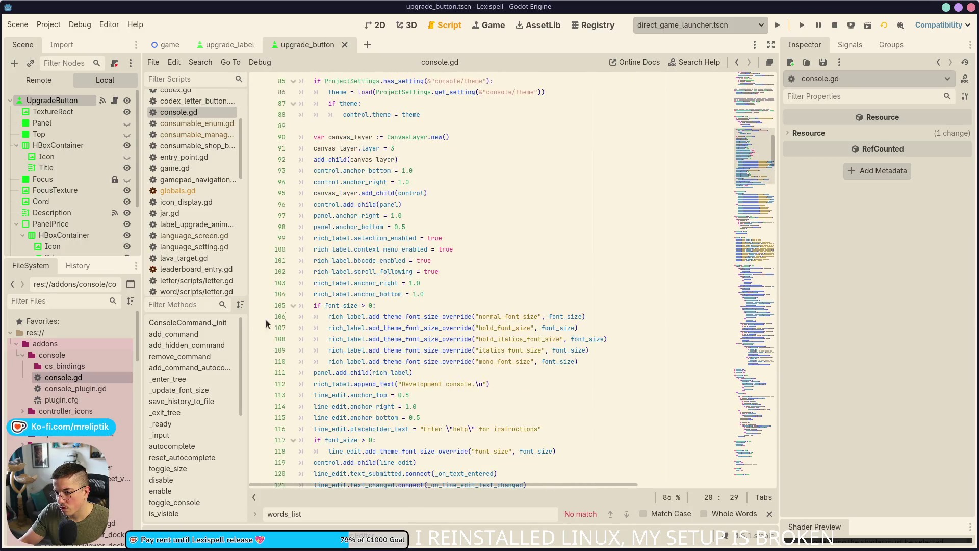
left_click(173, 436)
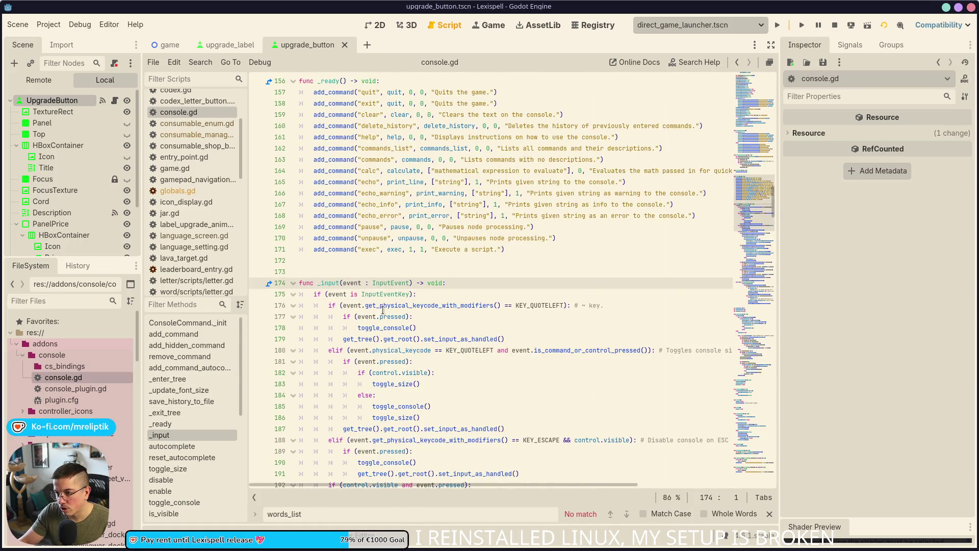
scroll(383, 310, "down", 2)
double_click(447, 238)
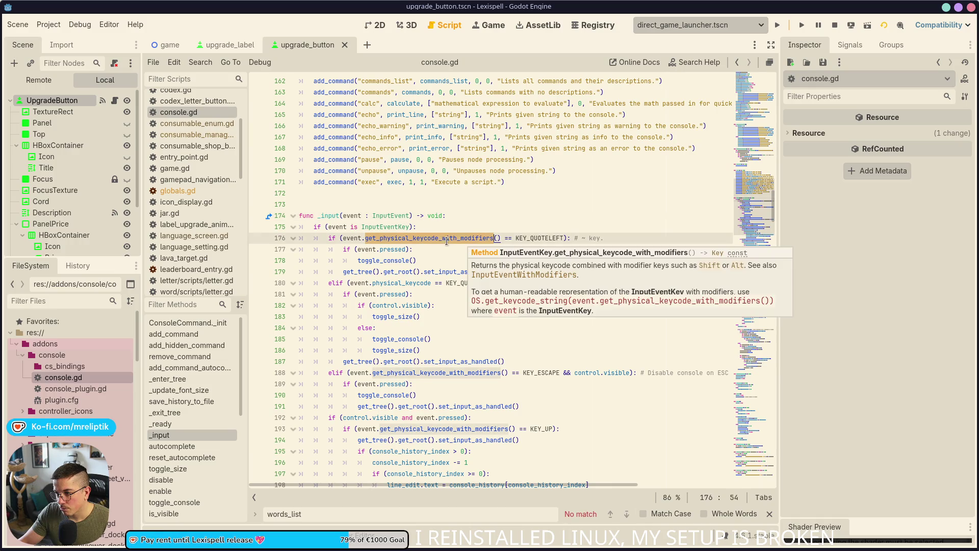
left_click(411, 271)
scroll(400, 292, "down", 2)
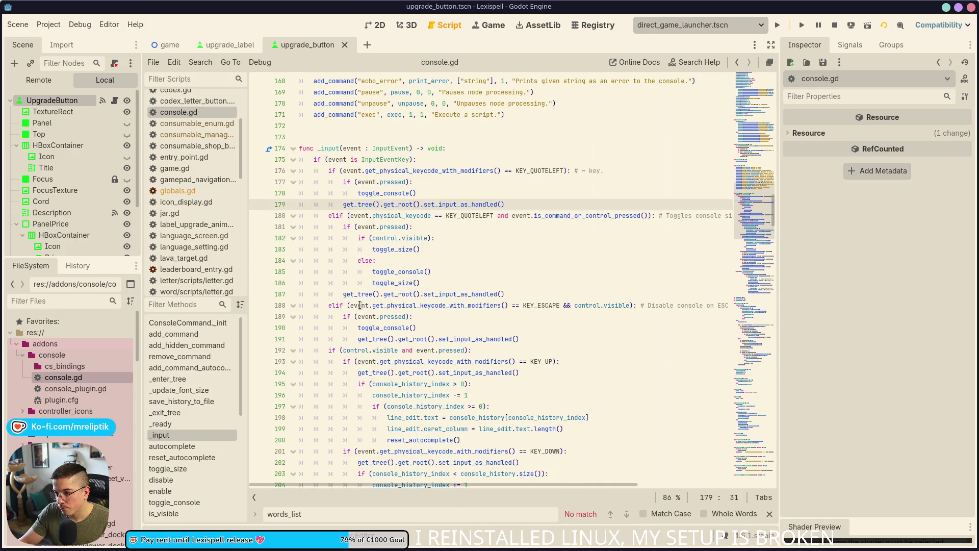
scroll(361, 318, "down", 1)
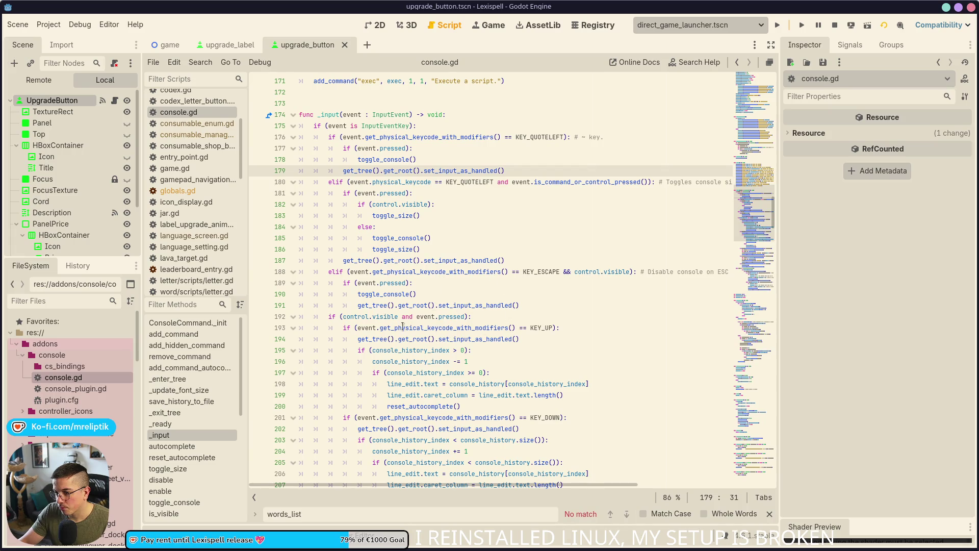
scroll(370, 339, "down", 8)
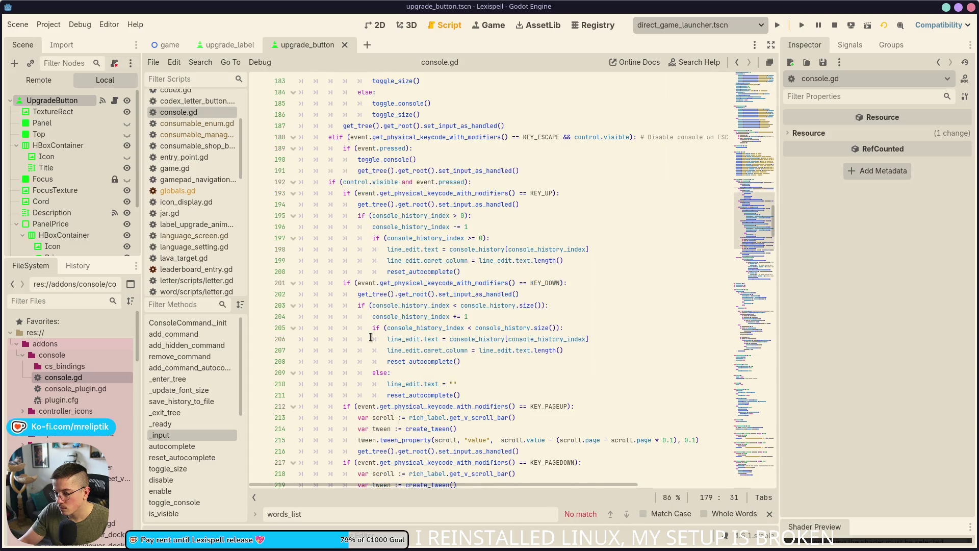
scroll(370, 336, "down", 4)
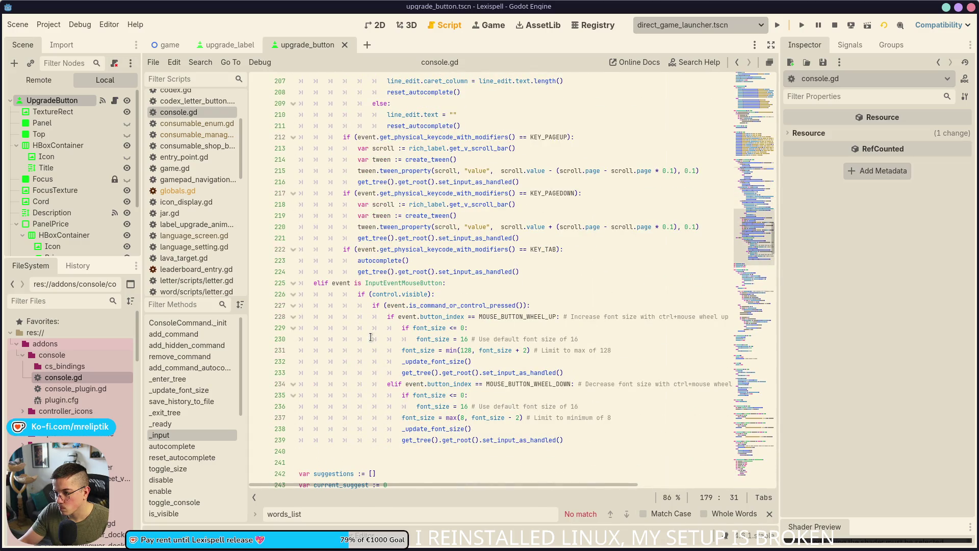
scroll(411, 292, "up", 17)
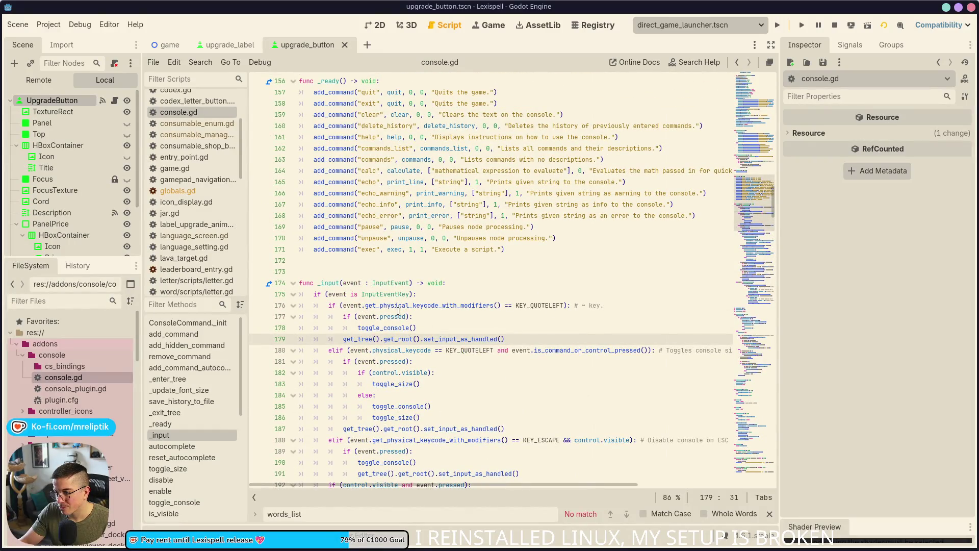
scroll(398, 310, "down", 1)
mouse_move(365, 288)
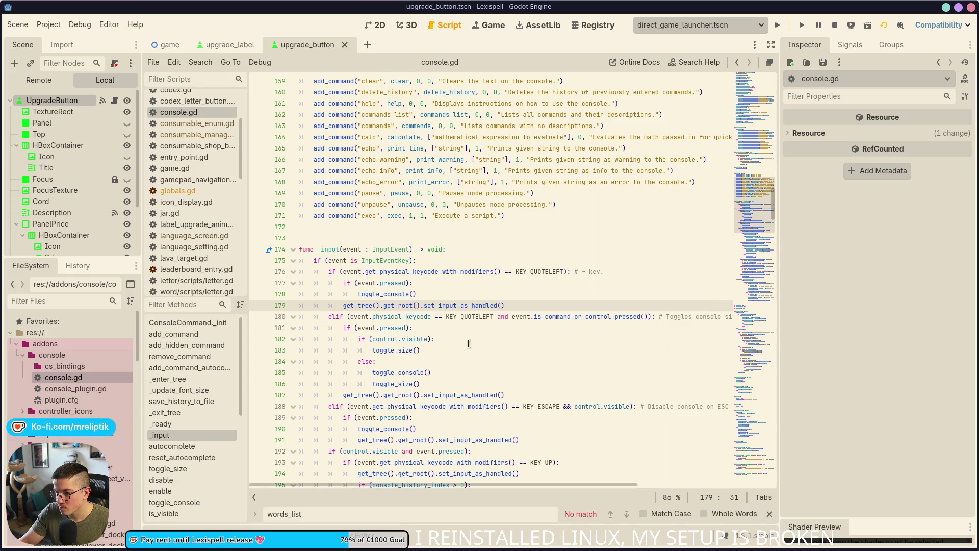
mouse_move(583, 317)
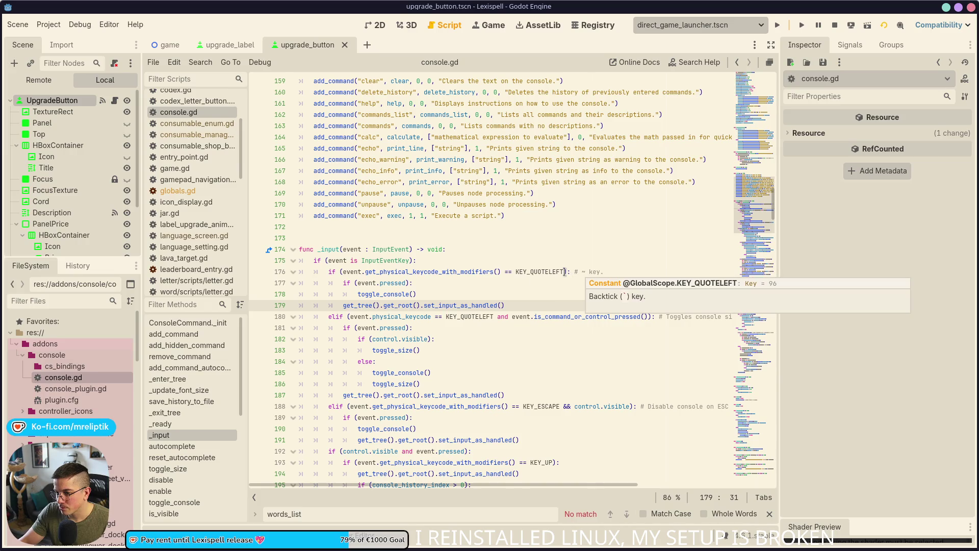
left_click(563, 272)
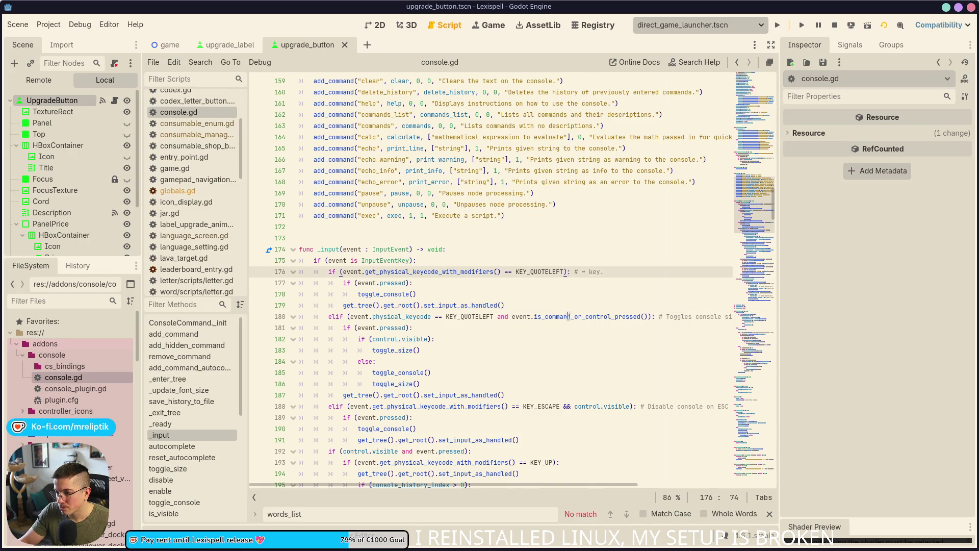
- Append 'and not event.alt_pressed' to line 176's toggle check, save console.gd, and view the game
type("and not ")
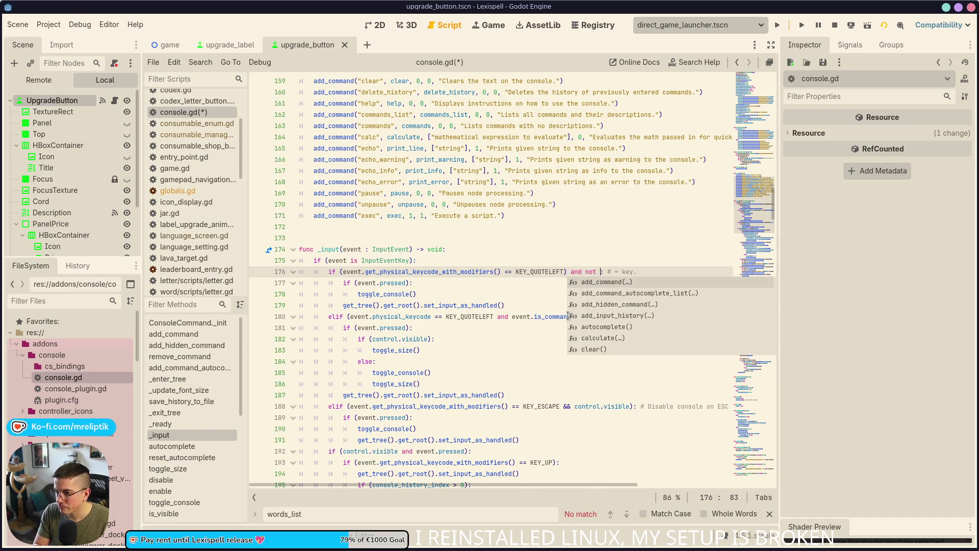
type("event.alt_pressed")
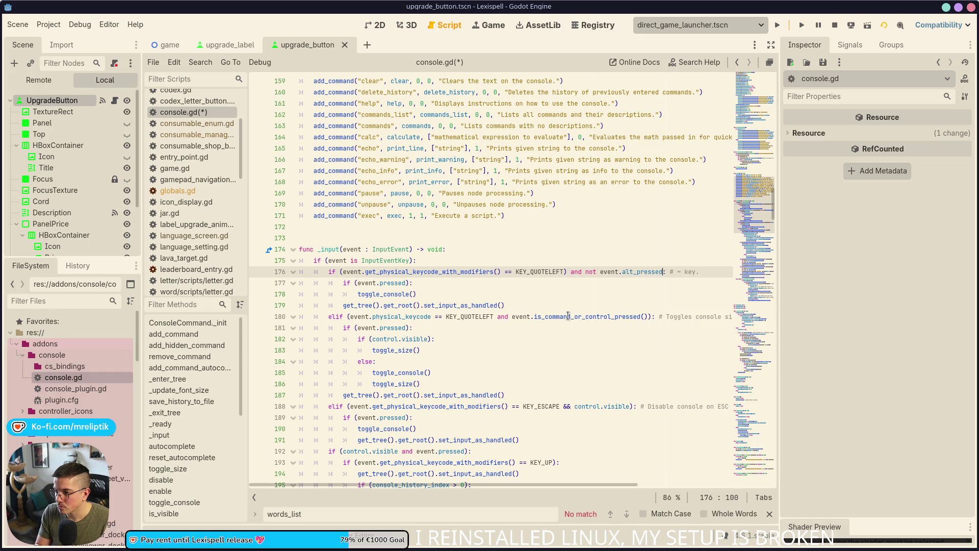
key("ctrl+s")
left_click(486, 24)
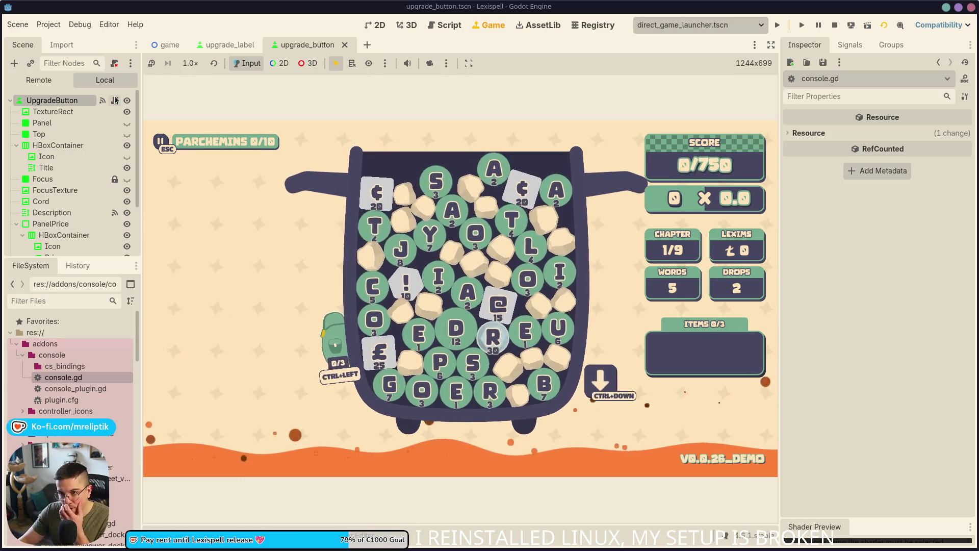
- Open console.gd, show the upgrade_button scene in 2D, and launch the game
double_click(71, 381)
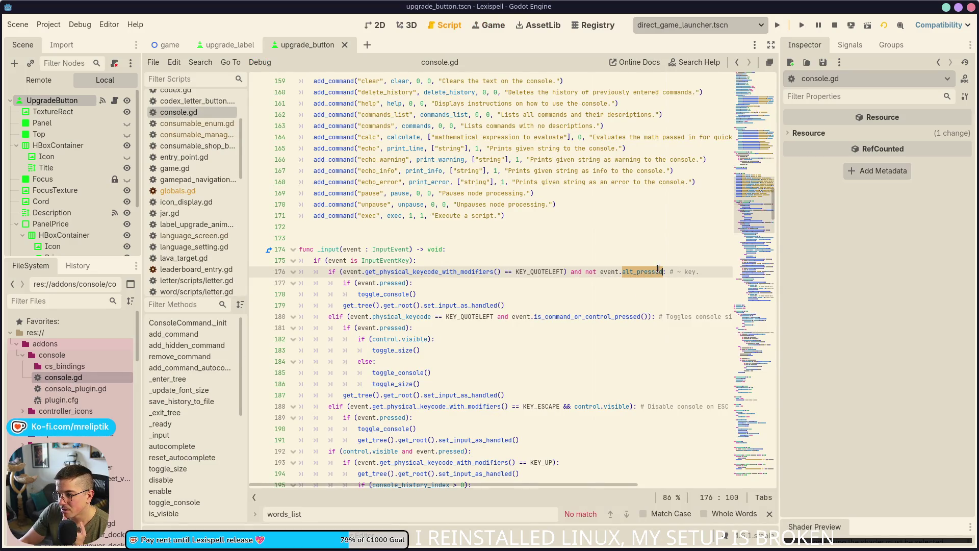
mouse_move(652, 274)
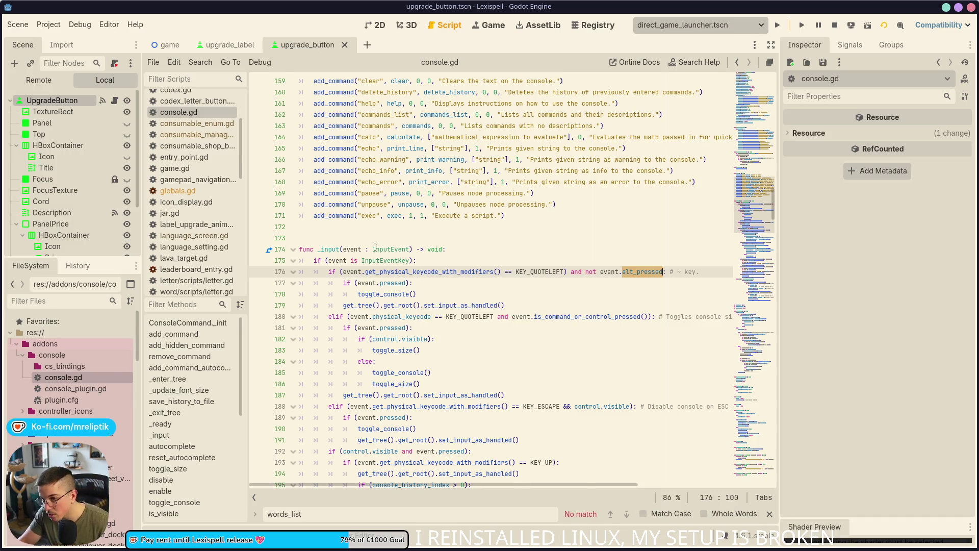
left_click(379, 29)
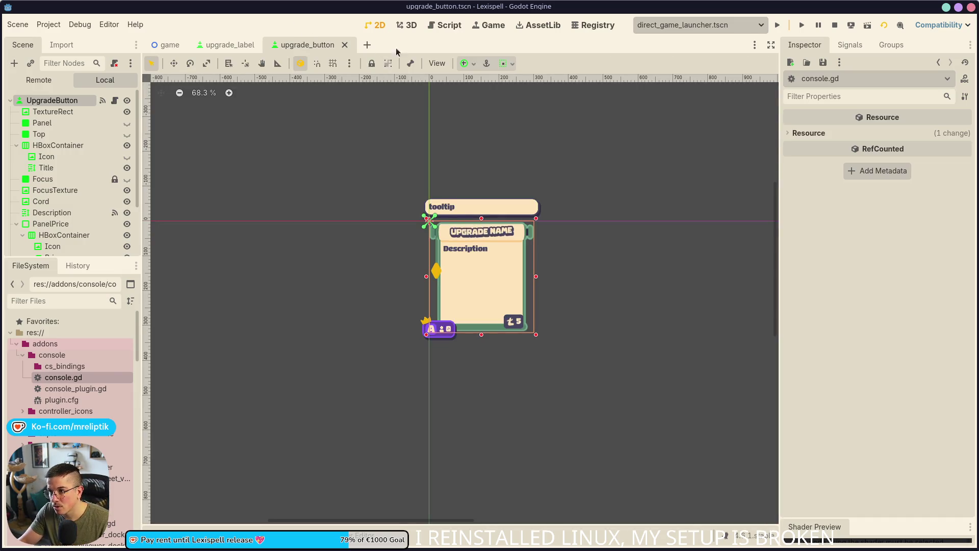
key("F5")
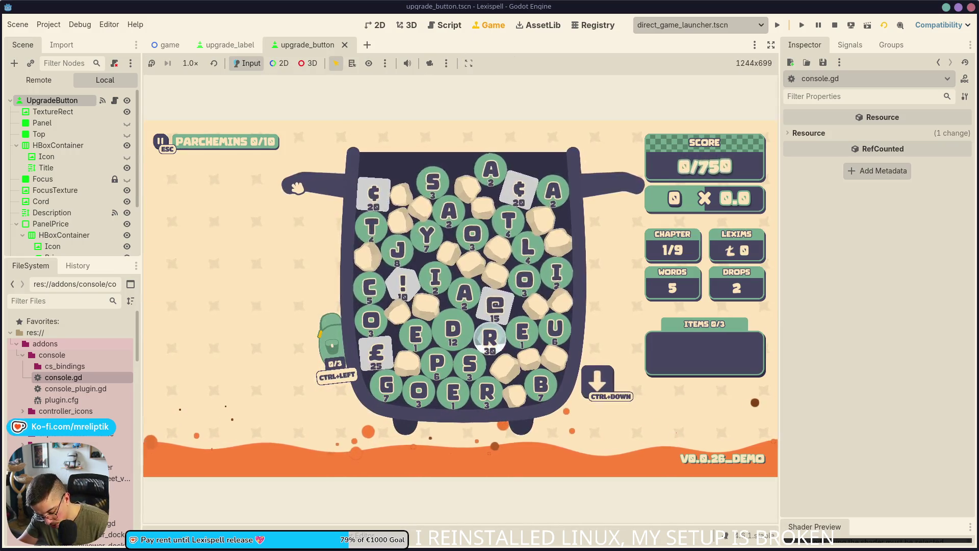
- Test the backtick and F1 console toggle keys in game, closing the DEBUG upgrade overlay
key("grave")
key("F1")
key("F1")
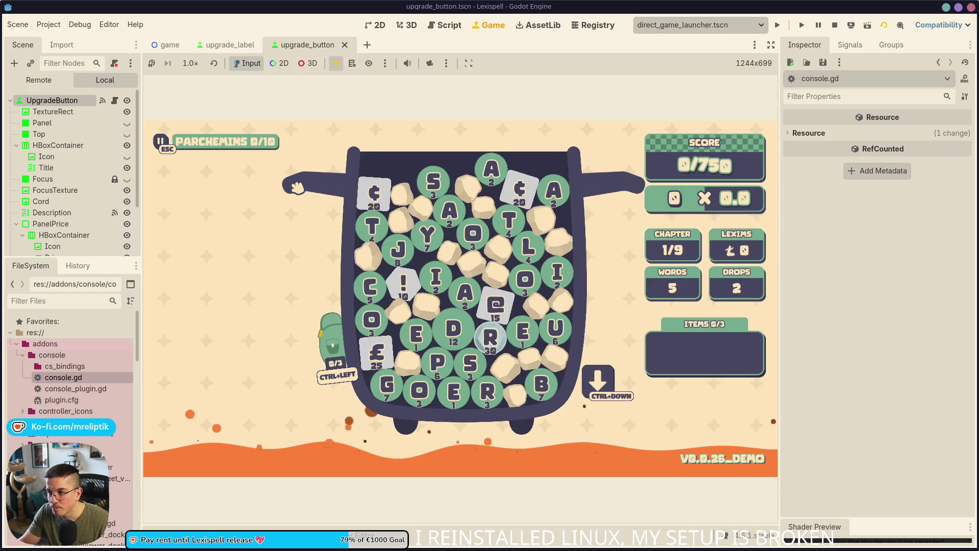
key("grave")
key("grave")
key("F1")
key("F1")
key("grave")
key("grave")
key("F1")
key("F1")
key("grave")
key("grave")
key("F1")
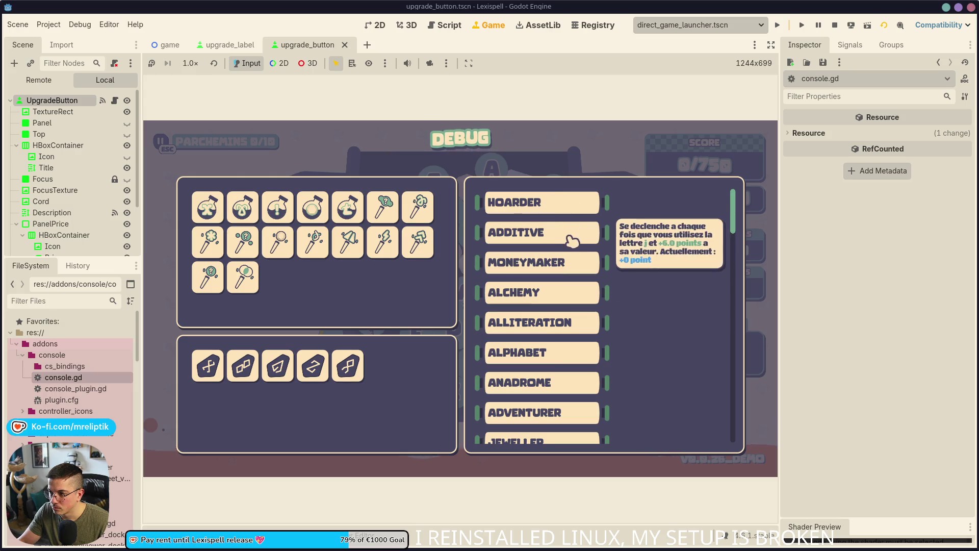
left_click(549, 323)
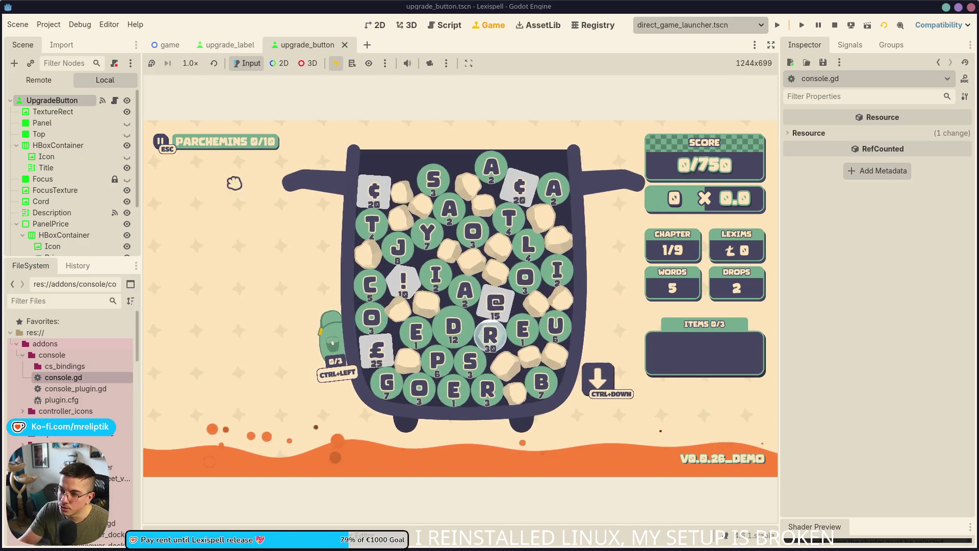
key("F1")
key("F1")
key("grave")
key("grave")
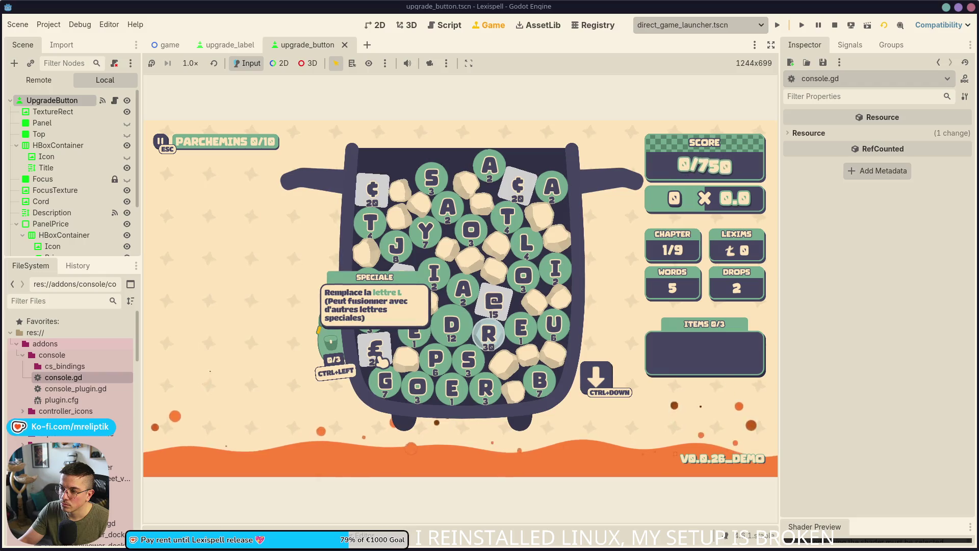
- Open upgrade_button.gd, the UpgradeButton node's script
mouse_move(330, 350)
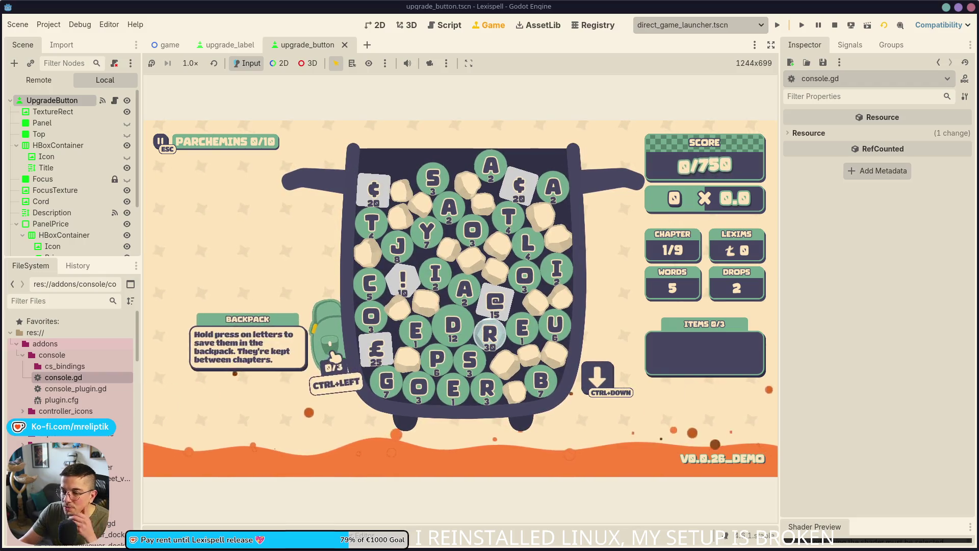
mouse_move(307, 549)
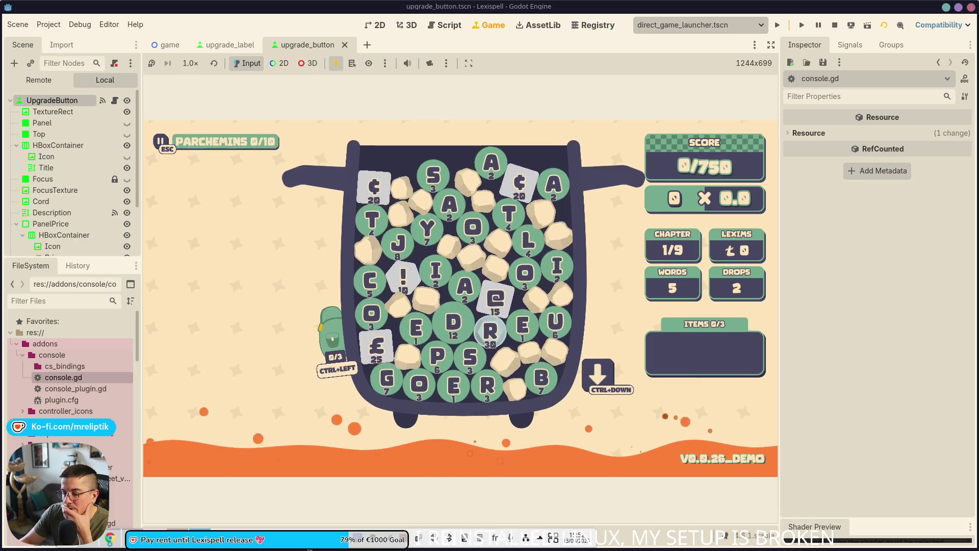
left_click(115, 100)
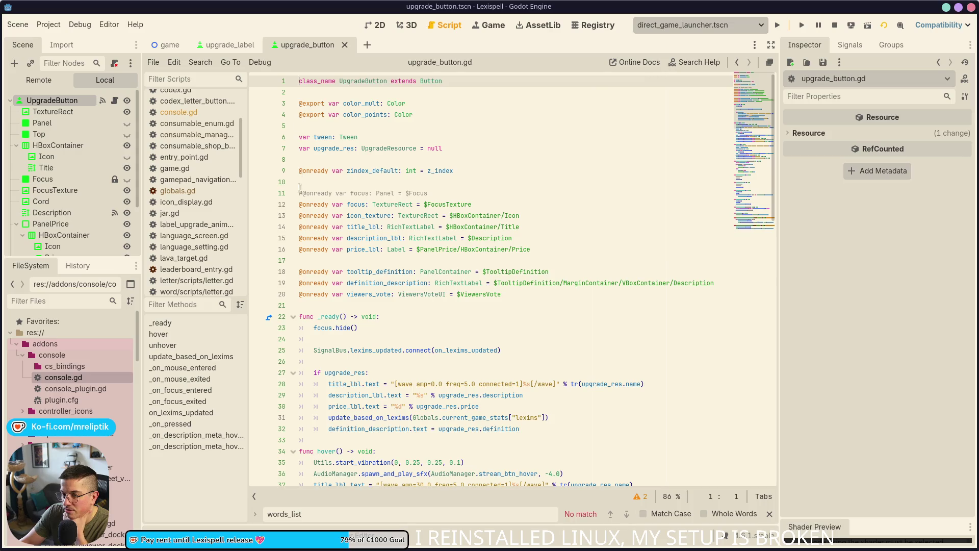
- Insert a new first line in console.gd's _input and press F1 in the running game
scroll(298, 172, "down", 7)
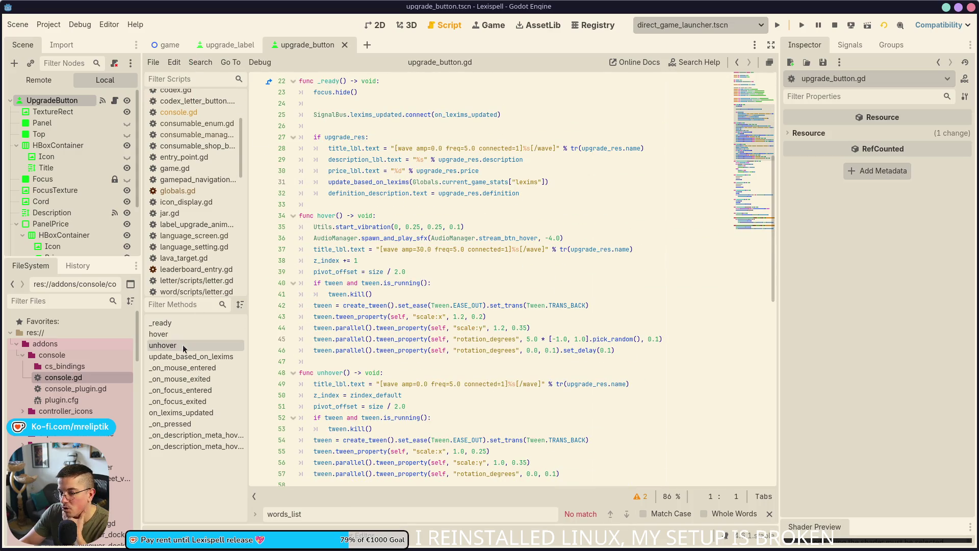
double_click(71, 380)
left_click(471, 247)
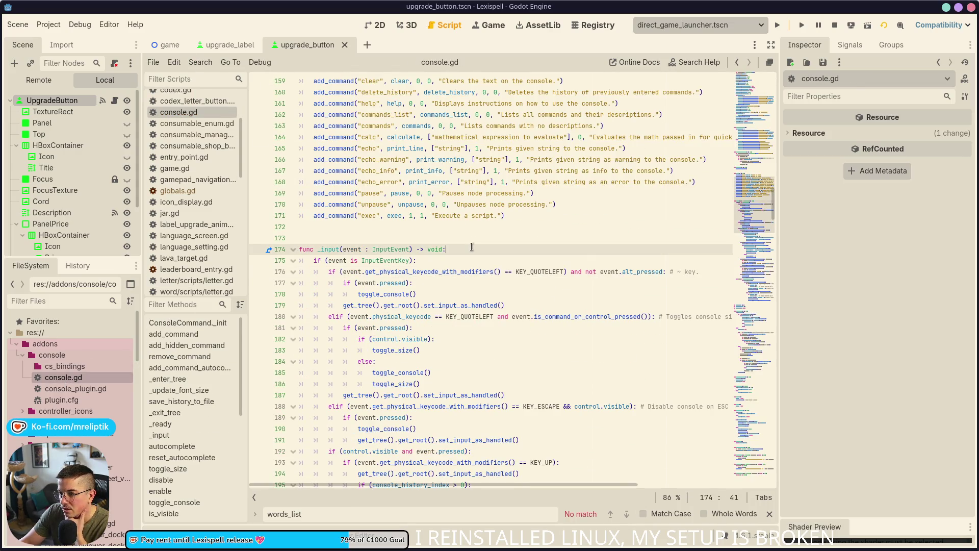
key("Return")
type("return")
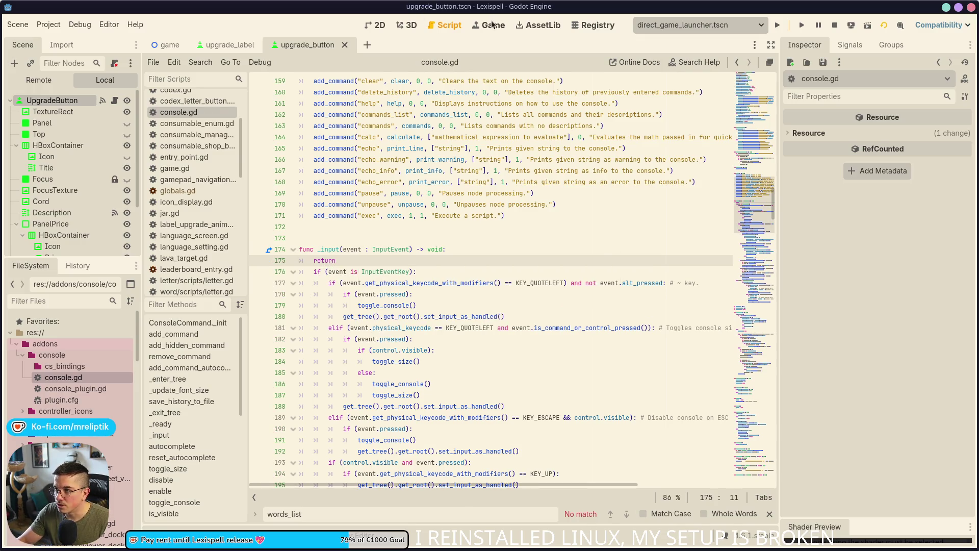
left_click(493, 24)
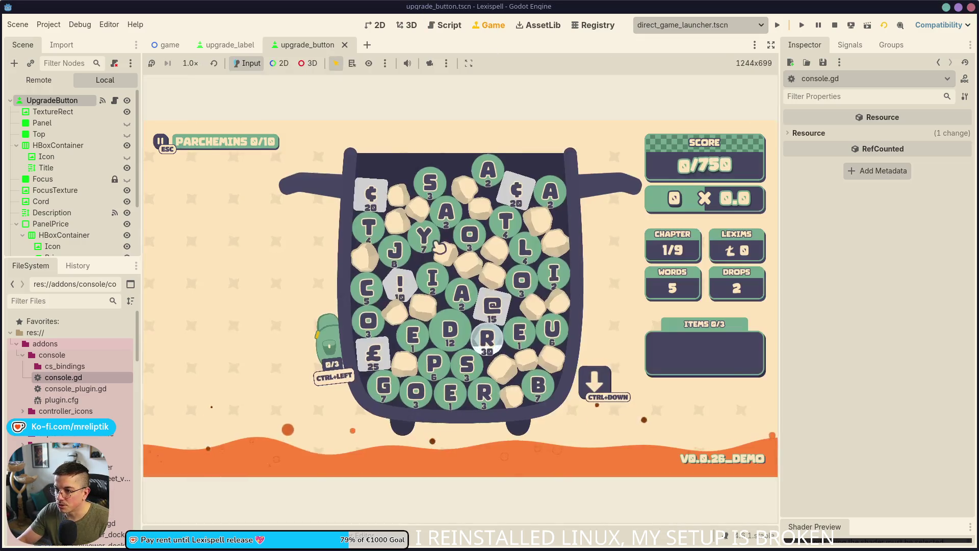
key("F1")
key("F1")
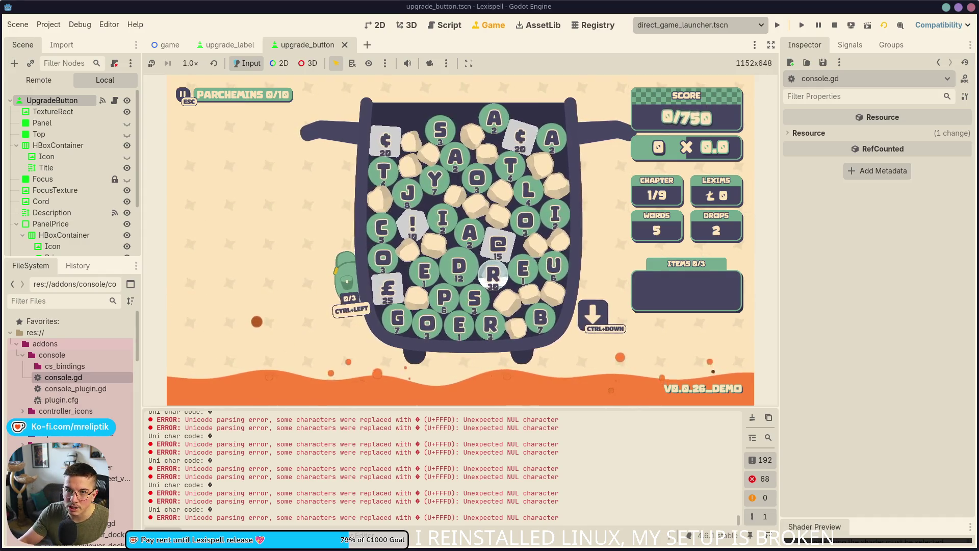
- Open UpgradeButton's script, stop the game, and switch to VS Code's language_screen.gd diff
left_click(115, 100)
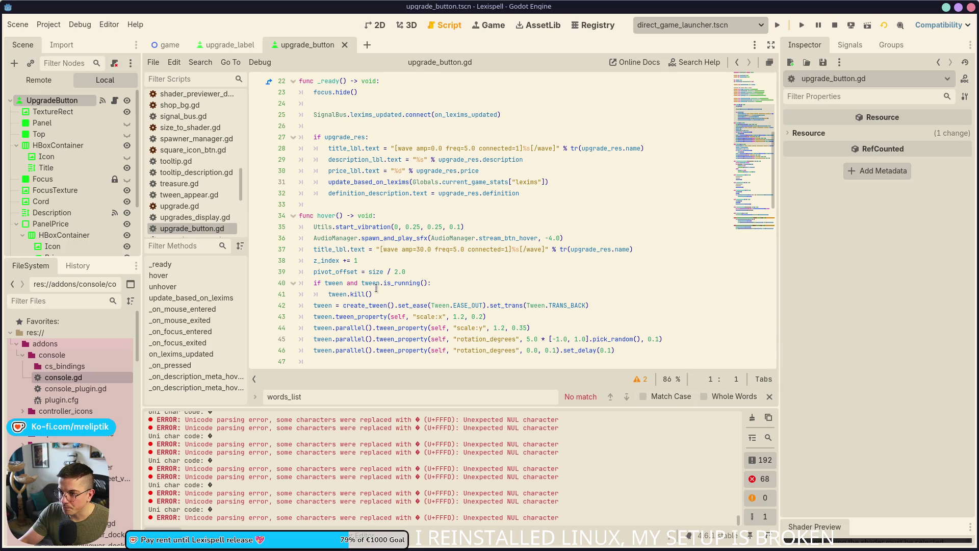
left_click(168, 45)
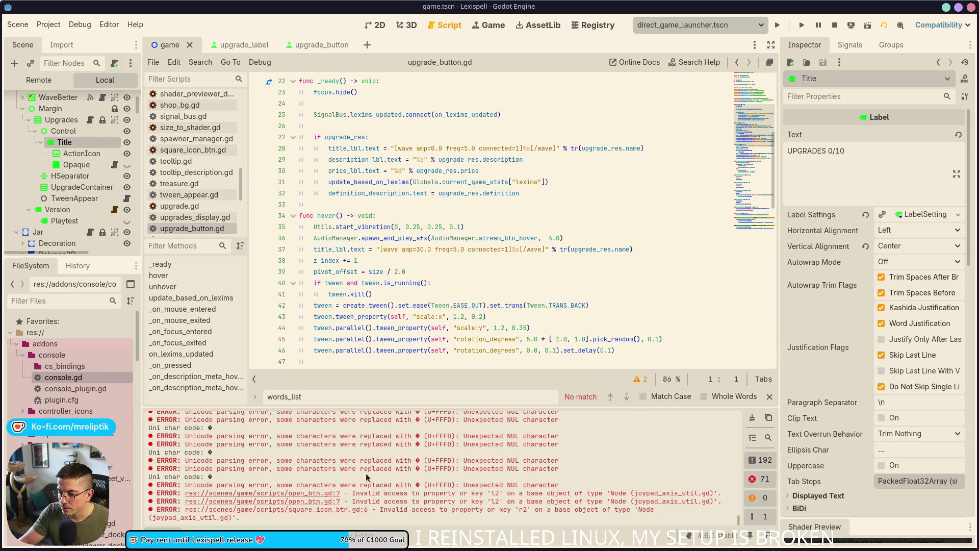
left_click(834, 25)
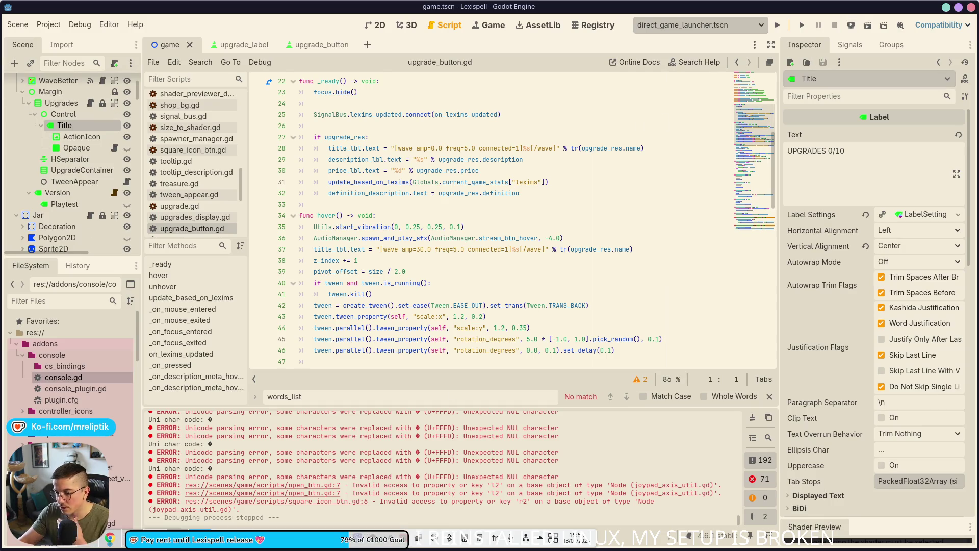
key("alt+Tab")
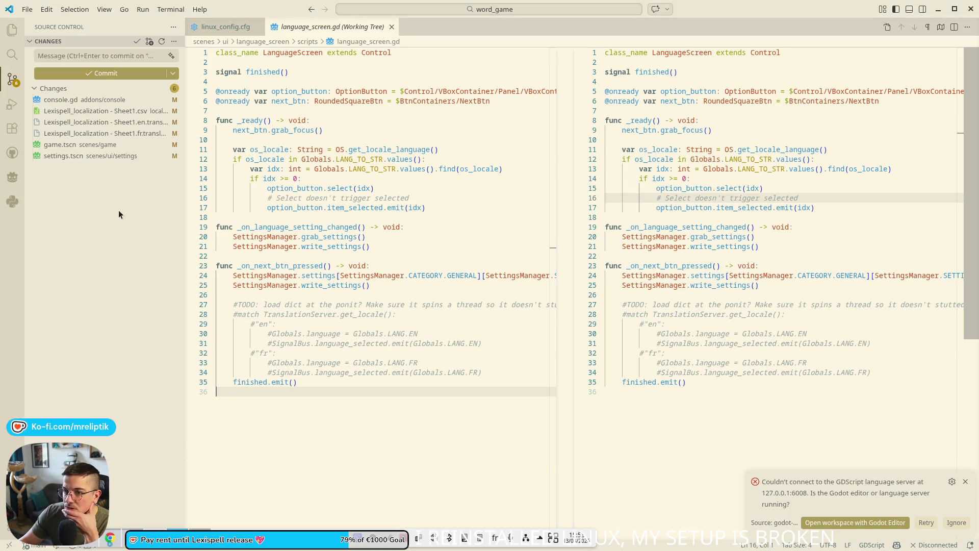
- Review the console.gd changes in Source Control and discard all its edits
left_click(76, 100)
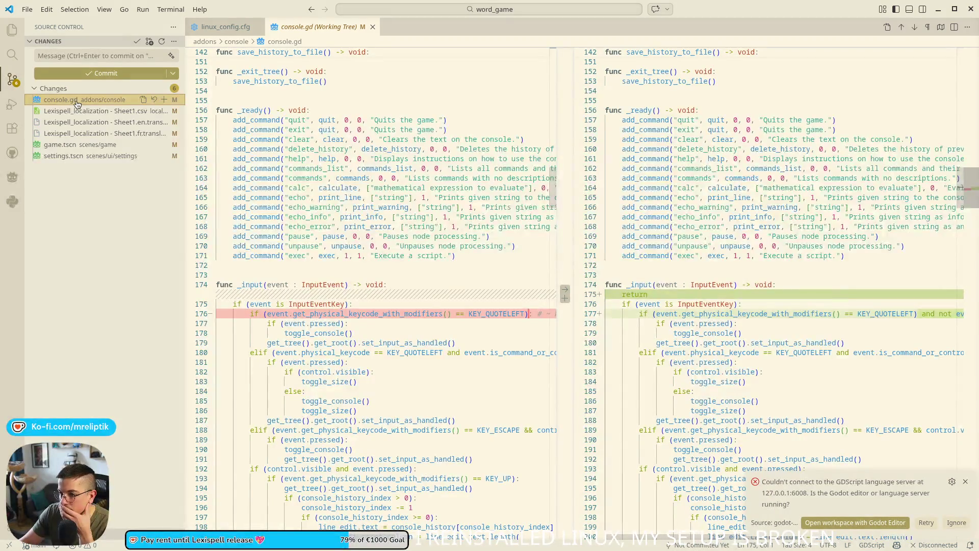
left_click(164, 99)
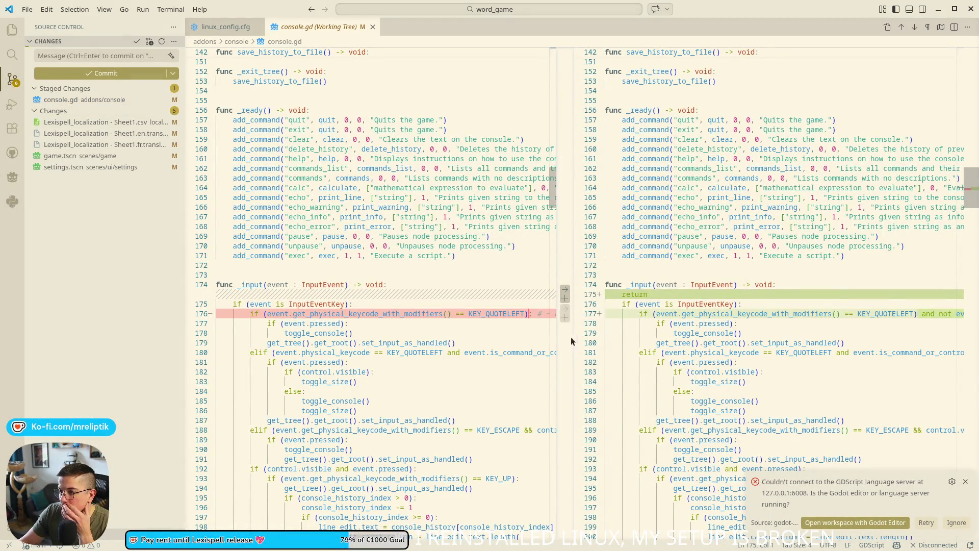
left_click(84, 100)
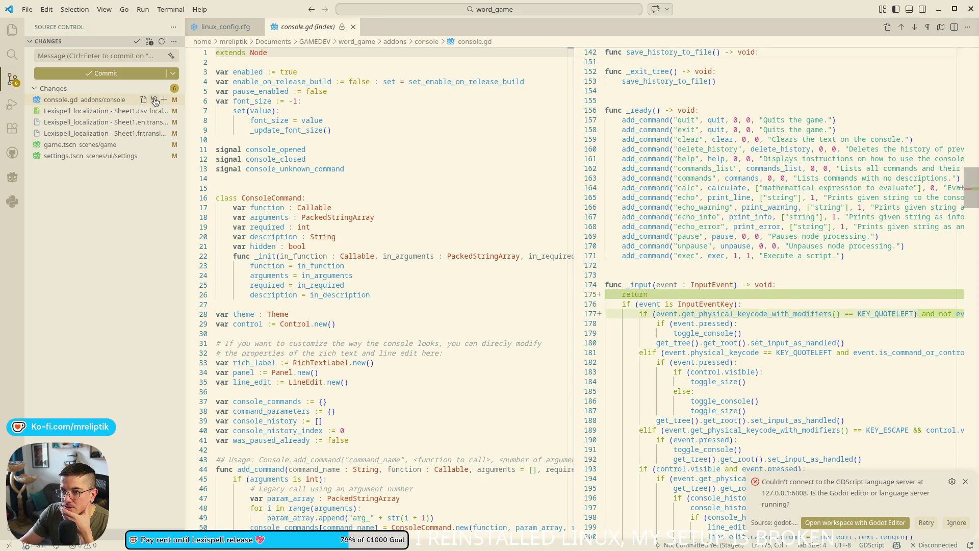
left_click(154, 100)
left_click(375, 292)
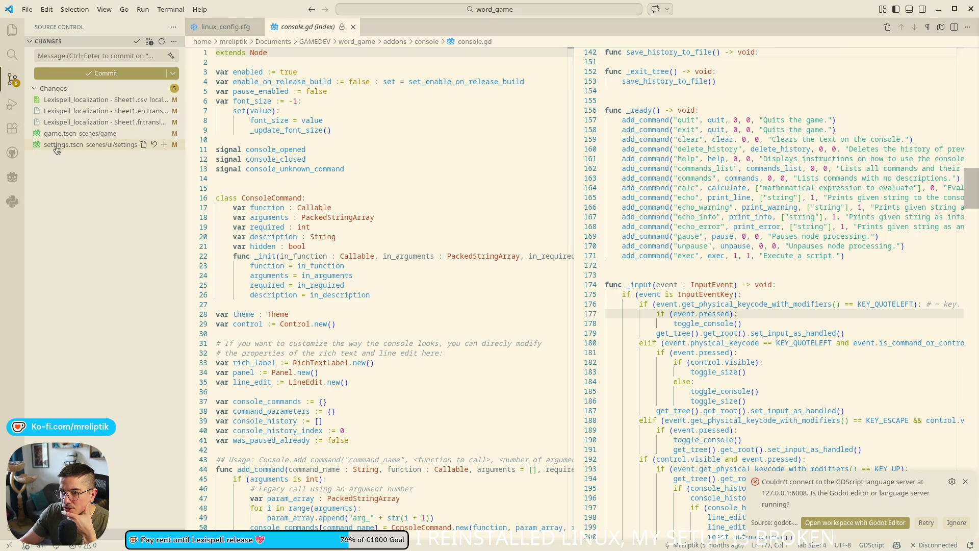
- Check the settings.tscn and game.tscn diffs, then stage and commit all five files as 'fix translation'
left_click(58, 146)
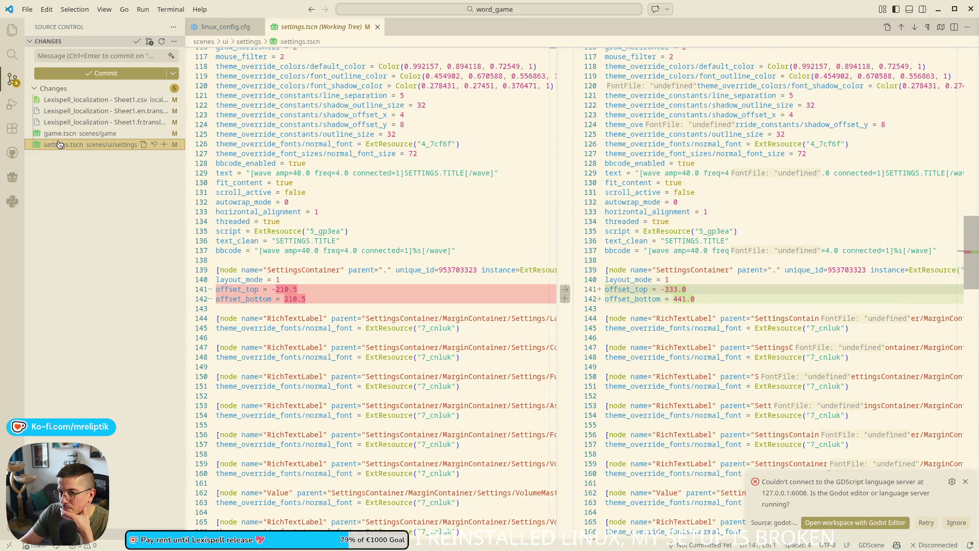
key("Up")
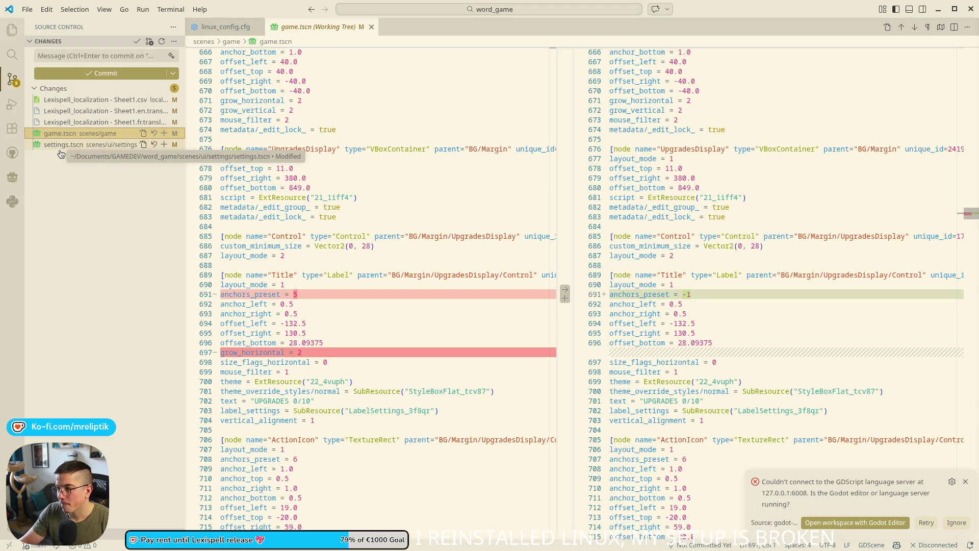
key("Down")
left_click(81, 100, "shift")
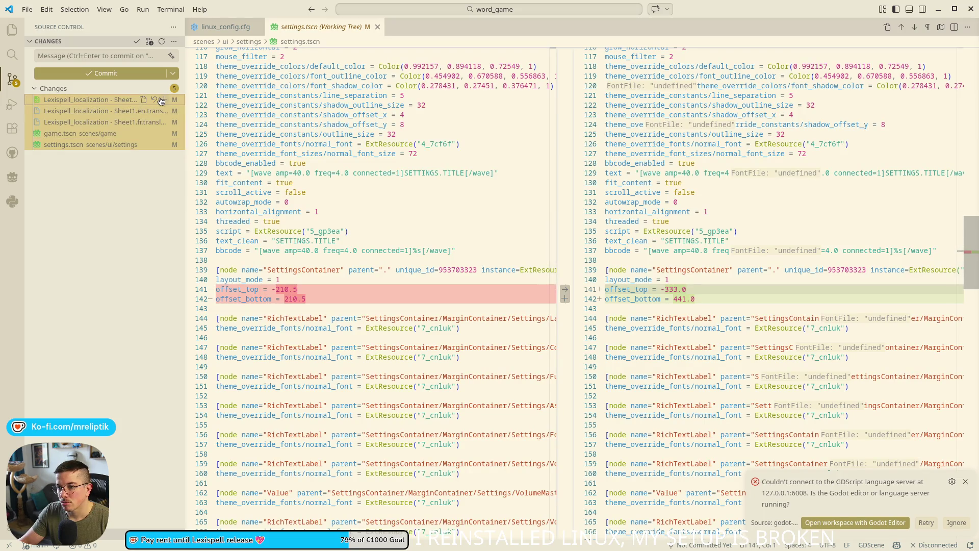
left_click(162, 101)
left_click(78, 54)
type("fix translation")
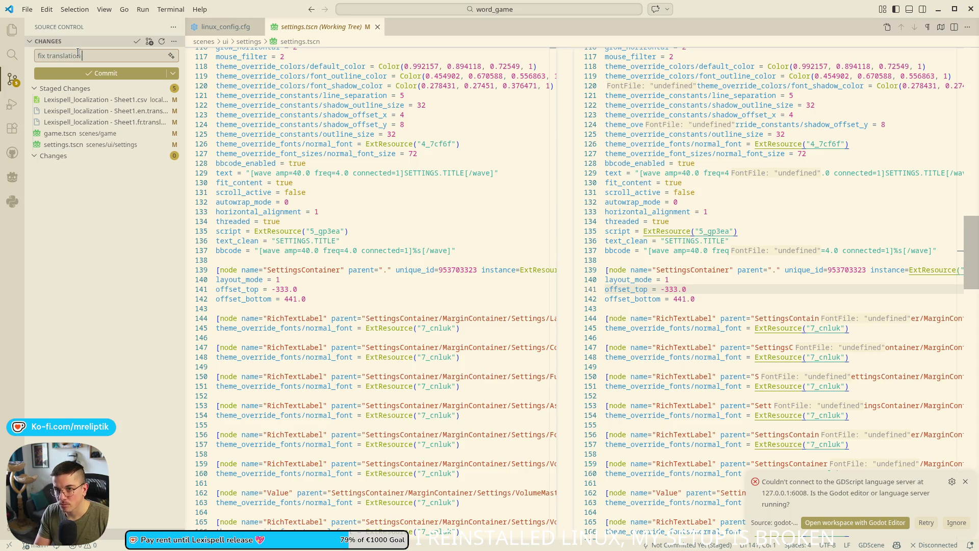
key("ctrl+Return")
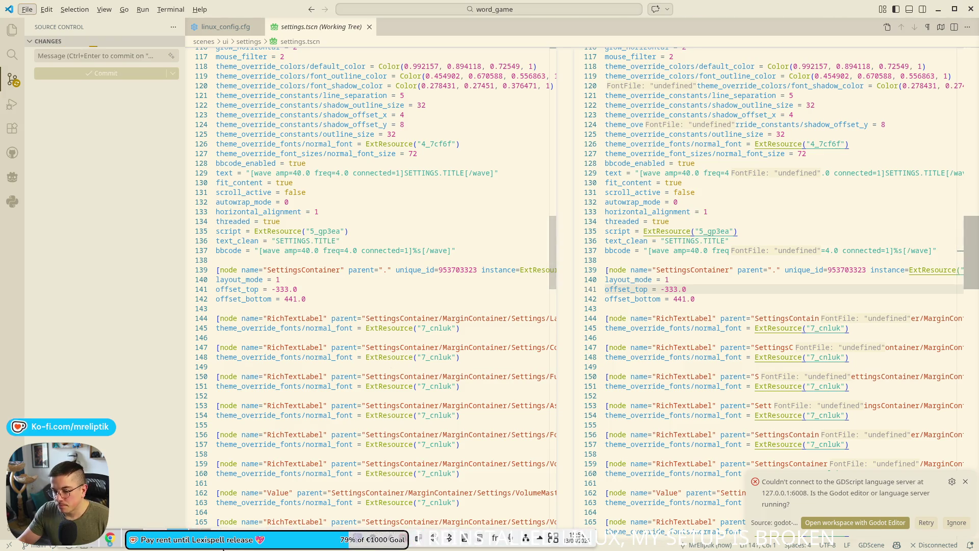
key("alt+Tab")
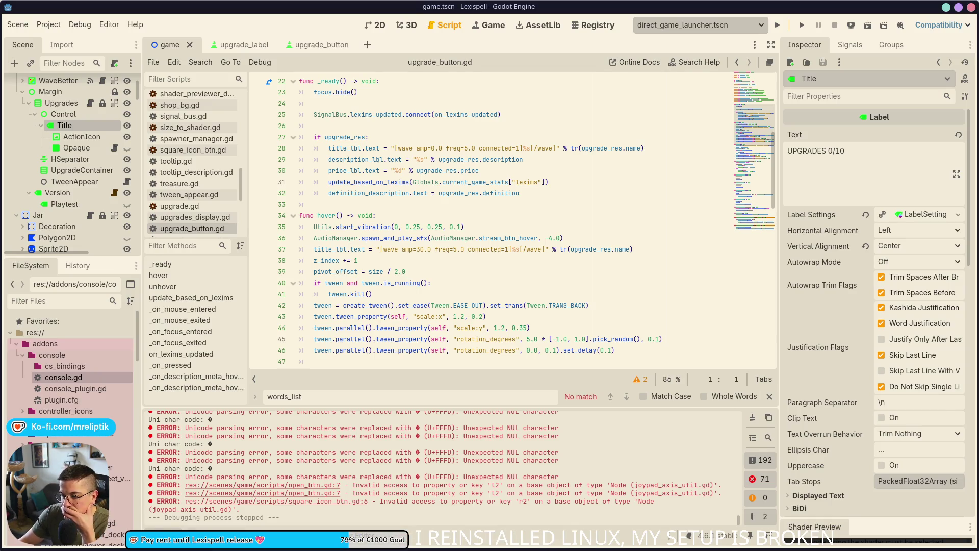
- Hide the Output panel and run the Lexispell project with F5
key("ctrl+j")
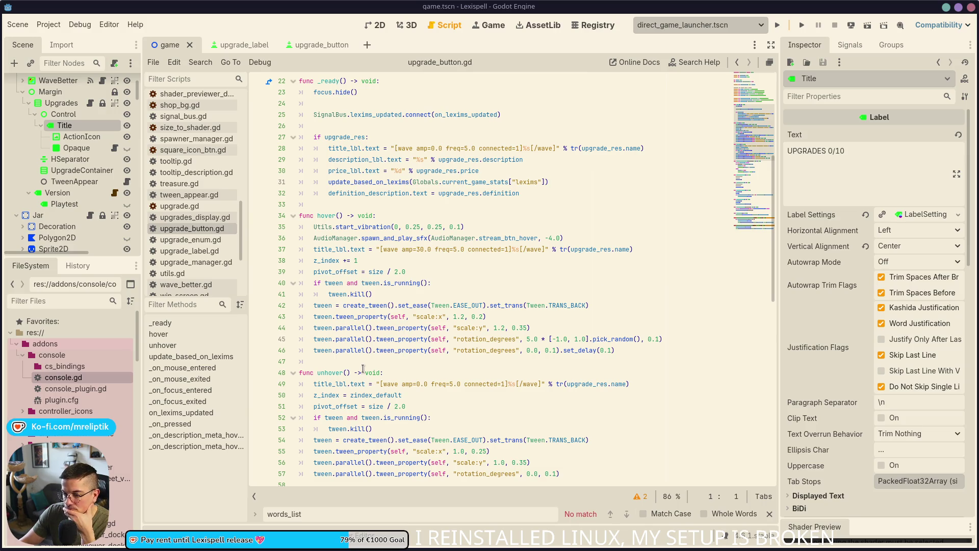
key("F5")
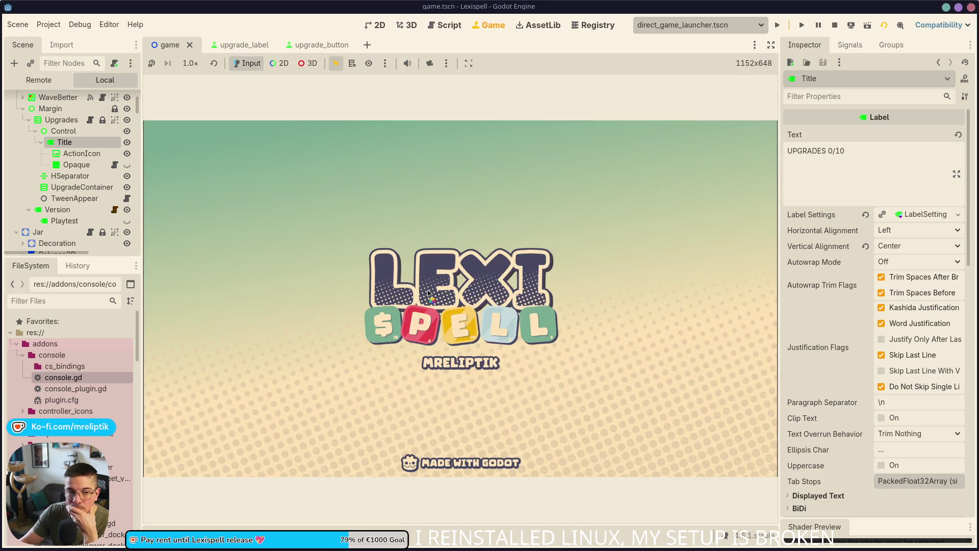
- Jump to _unhandled_input in game.gd, select 'event' on line 317, and show the output log
scroll(116, 100, "up", 5)
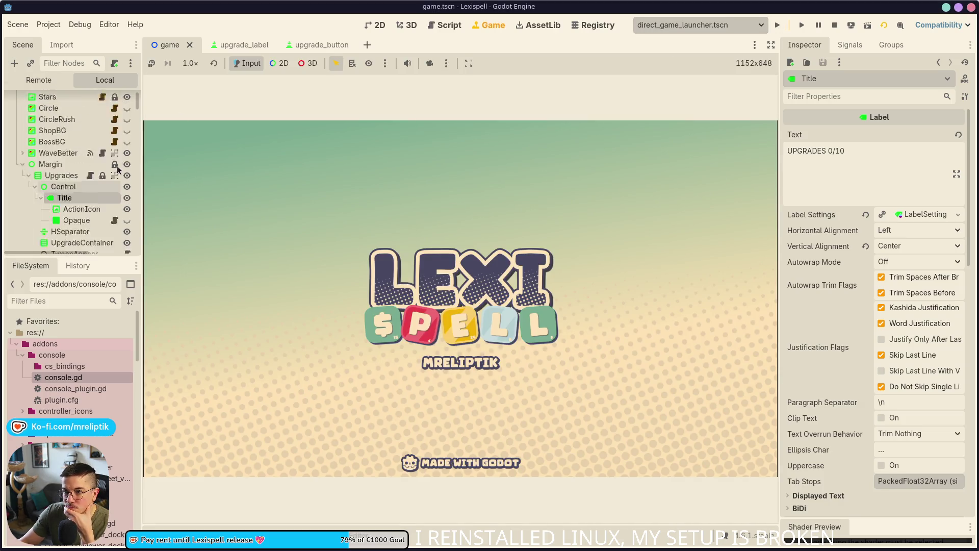
key("ctrl+F3")
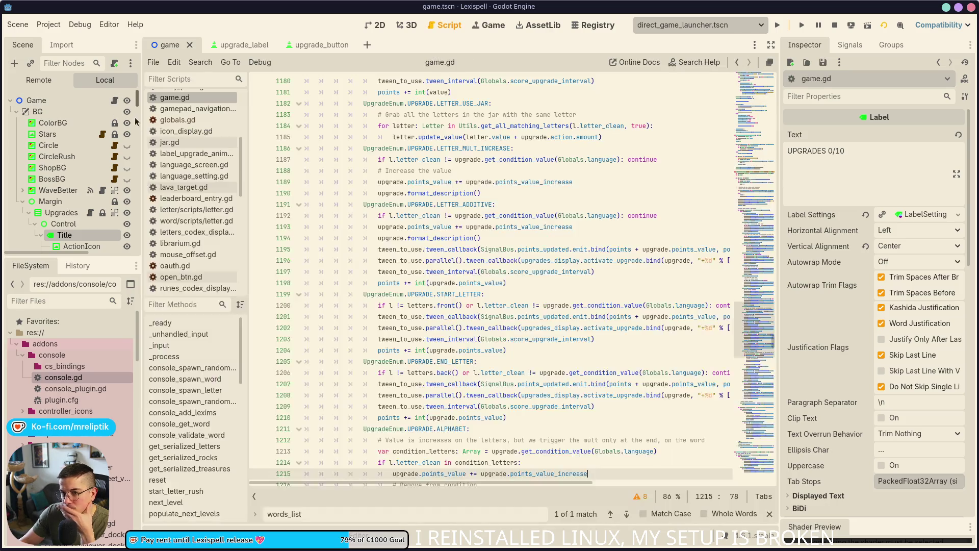
left_click(178, 335)
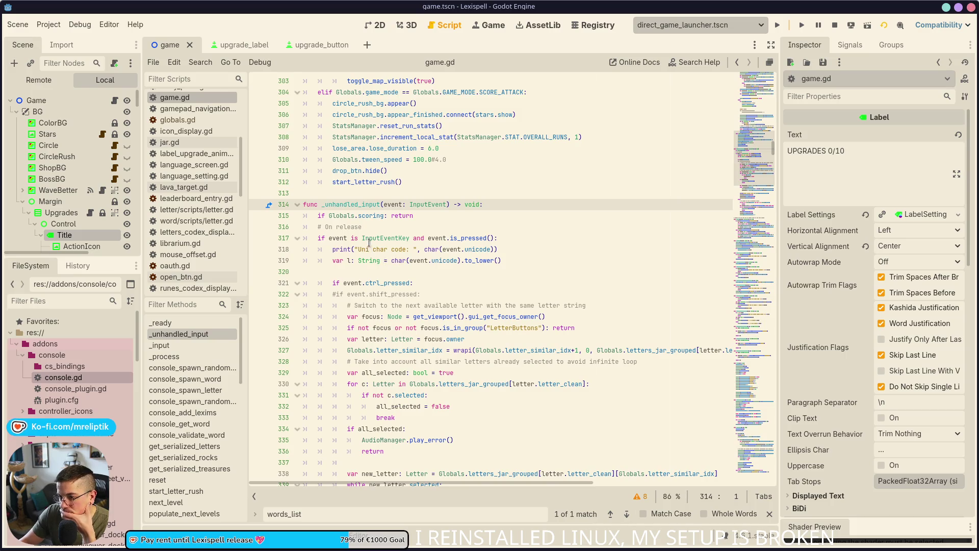
double_click(436, 238)
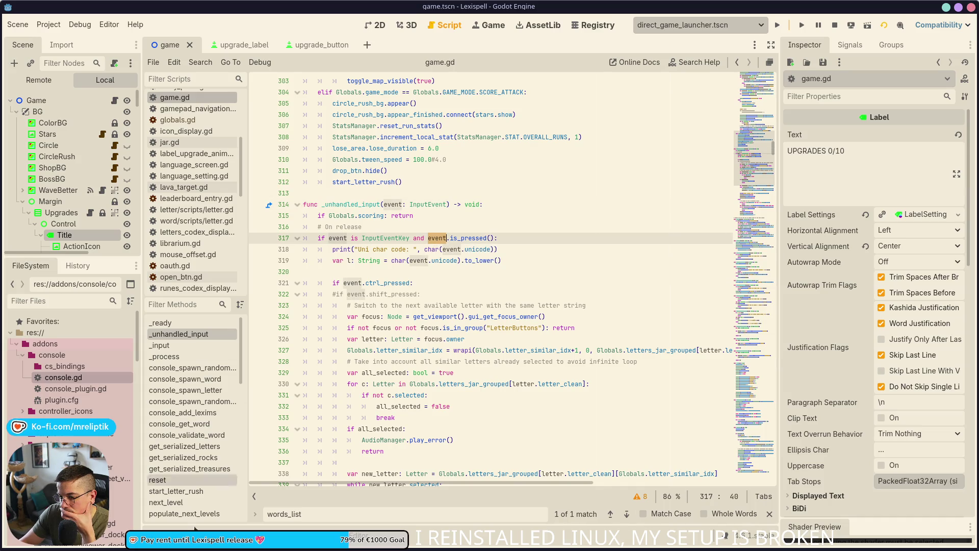
key("F5")
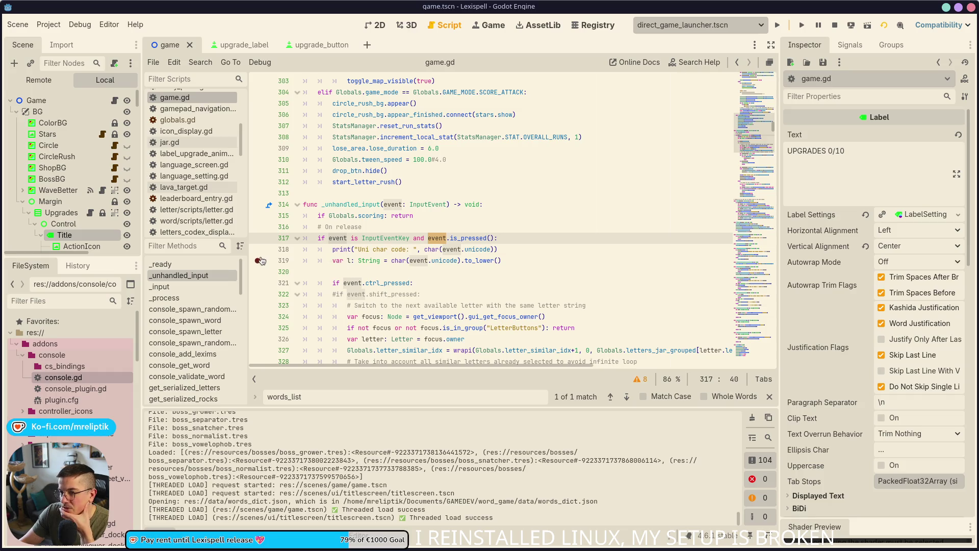
left_click(486, 31)
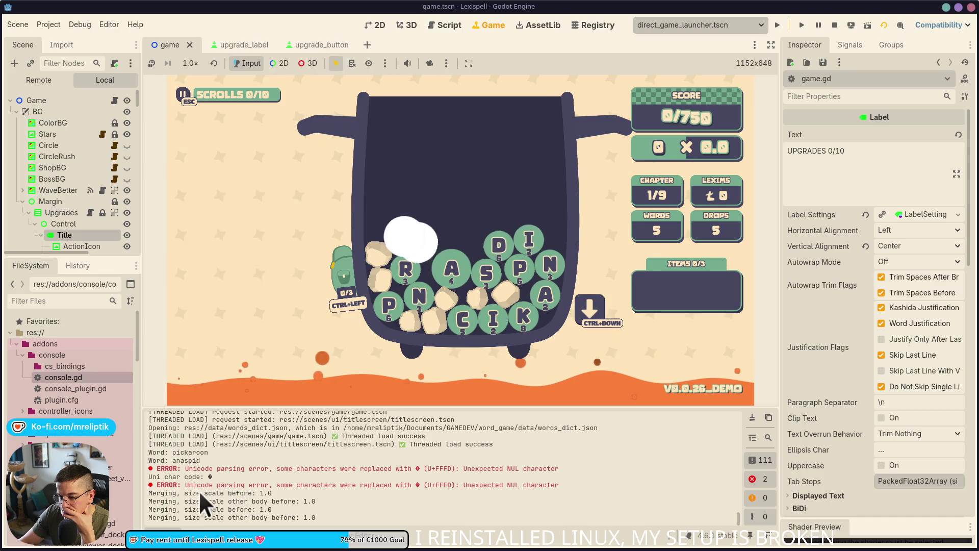
- Return from the running game to the _unhandled_input declaration on line 314 of game.gd
left_click(114, 100)
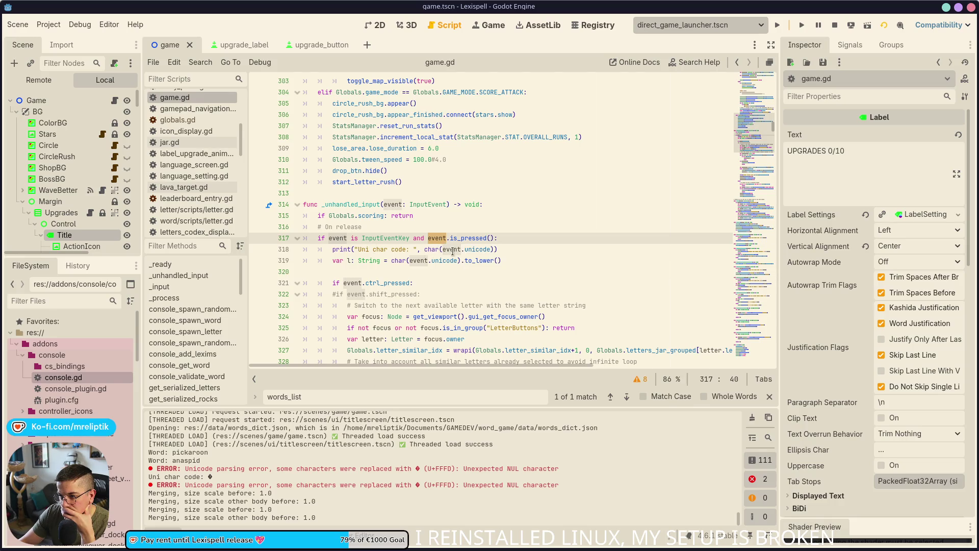
mouse_move(452, 251)
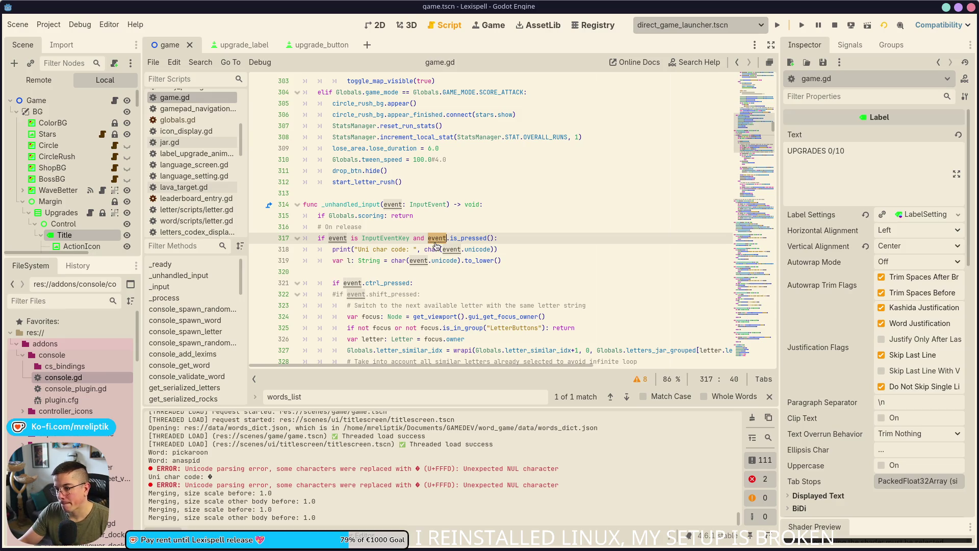
left_click(438, 238, "ctrl")
left_click(421, 216, "ctrl")
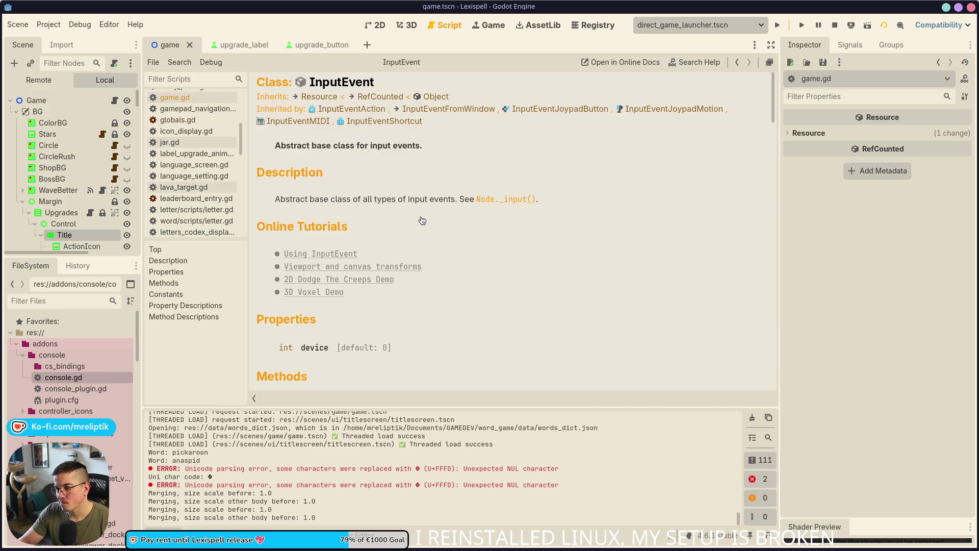
scroll(409, 271, "down", 5)
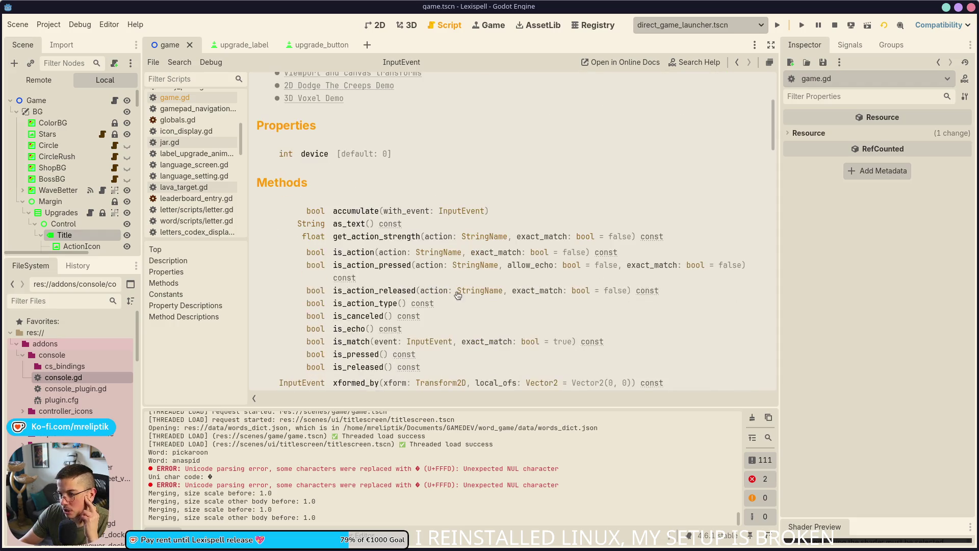
scroll(411, 304, "up", 7)
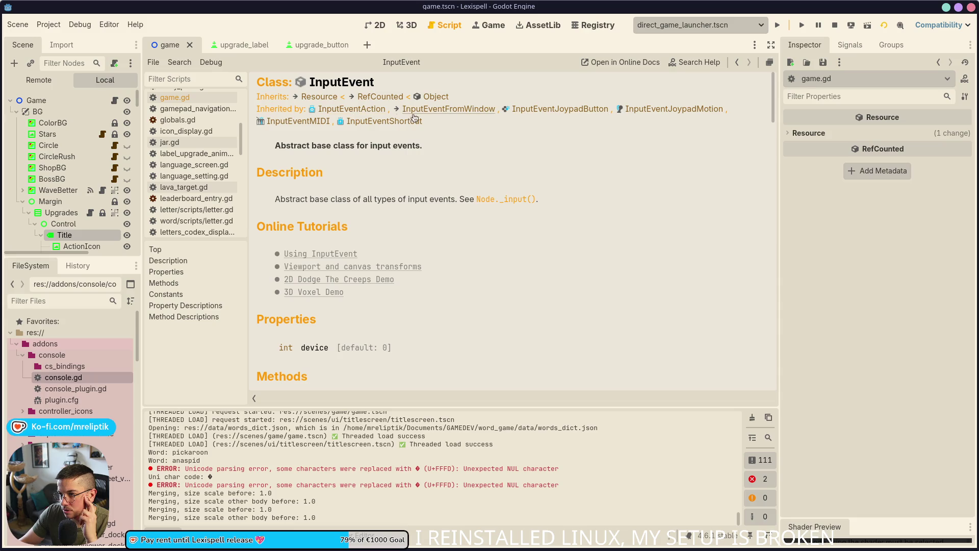
scroll(411, 193, "down", 10)
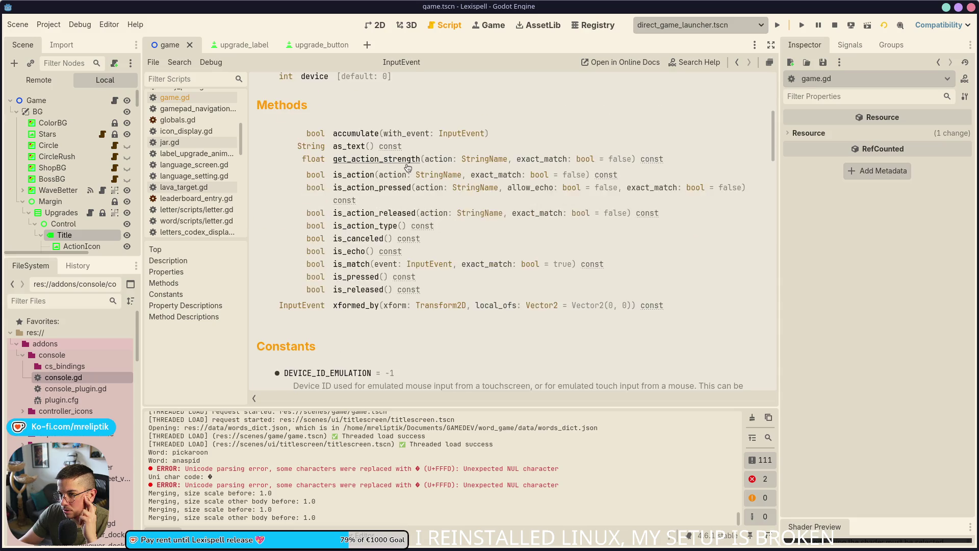
scroll(435, 201, "up", 3)
scroll(436, 204, "up", 3)
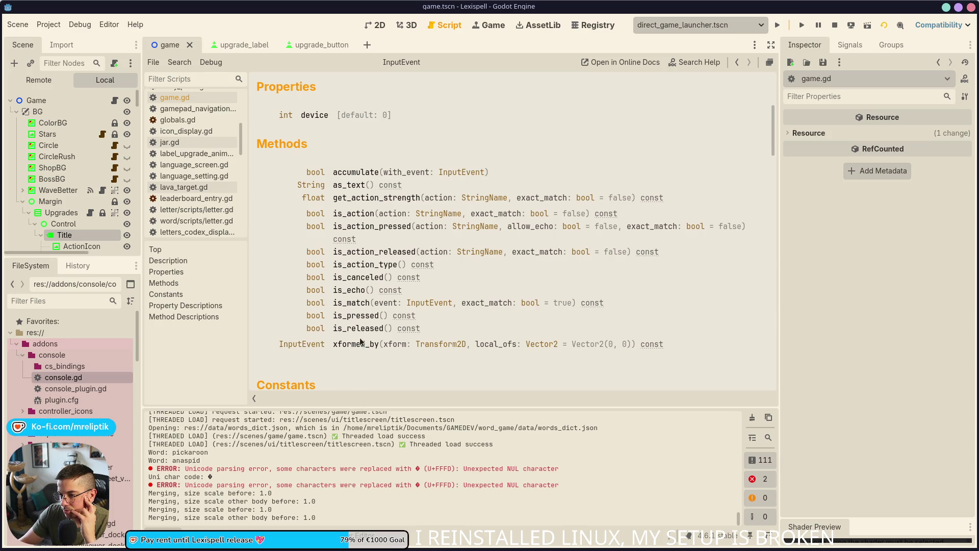
scroll(303, 286, "up", 3)
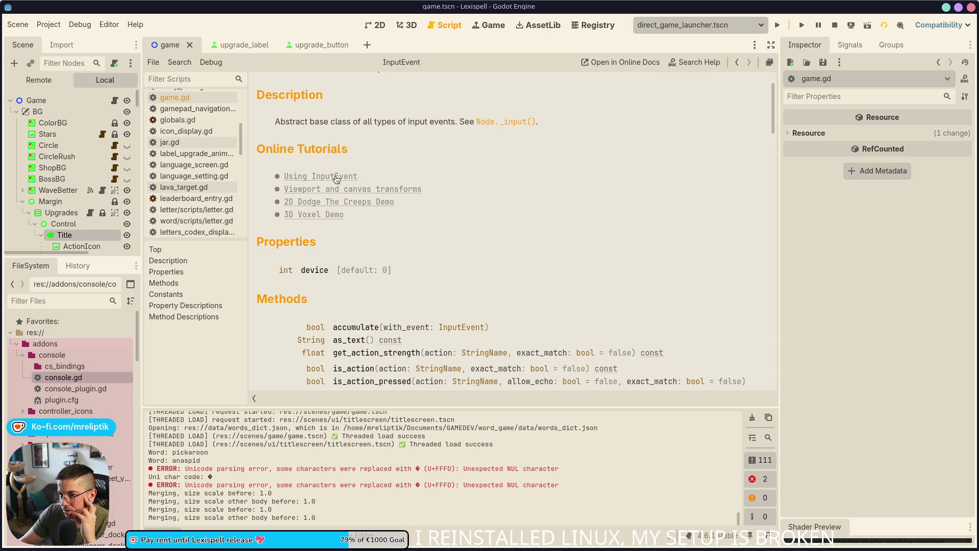
left_click(114, 100)
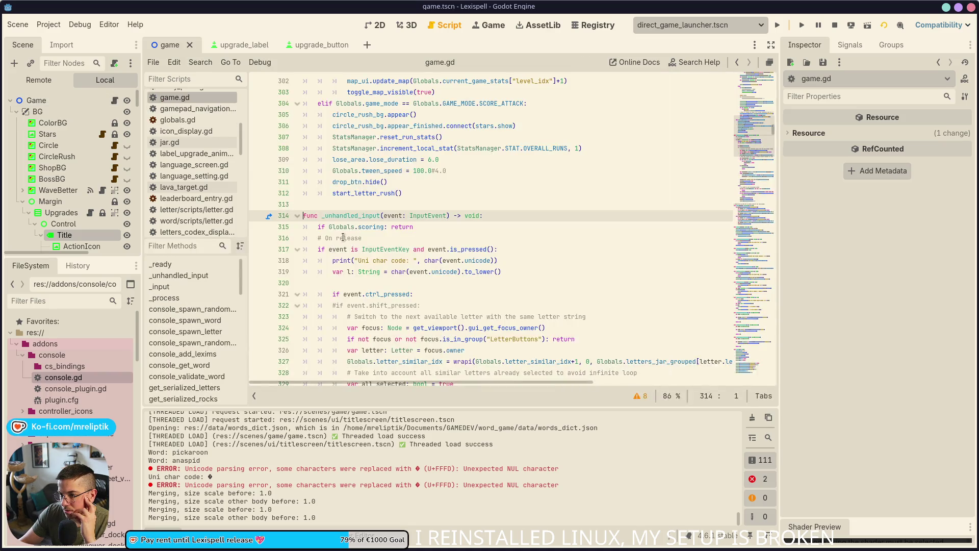
- Open the InputEventKey class reference from the type check on line 317 of game.gd
scroll(417, 237, "down", 2)
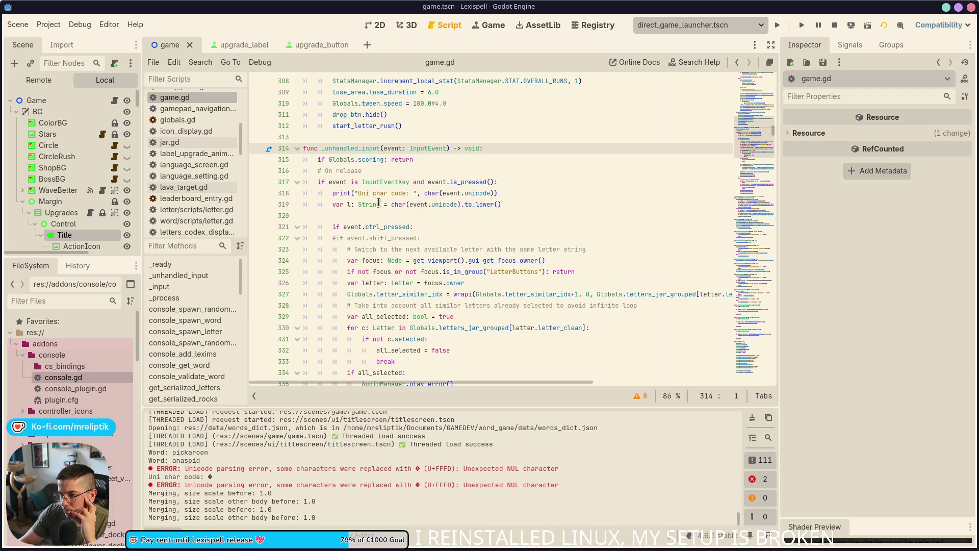
scroll(389, 230, "down", 3)
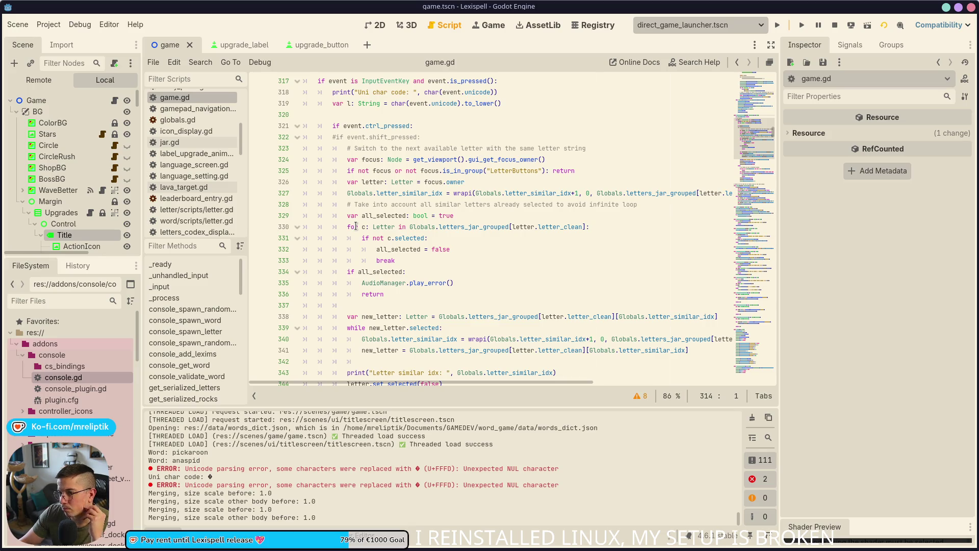
scroll(393, 249, "down", 5)
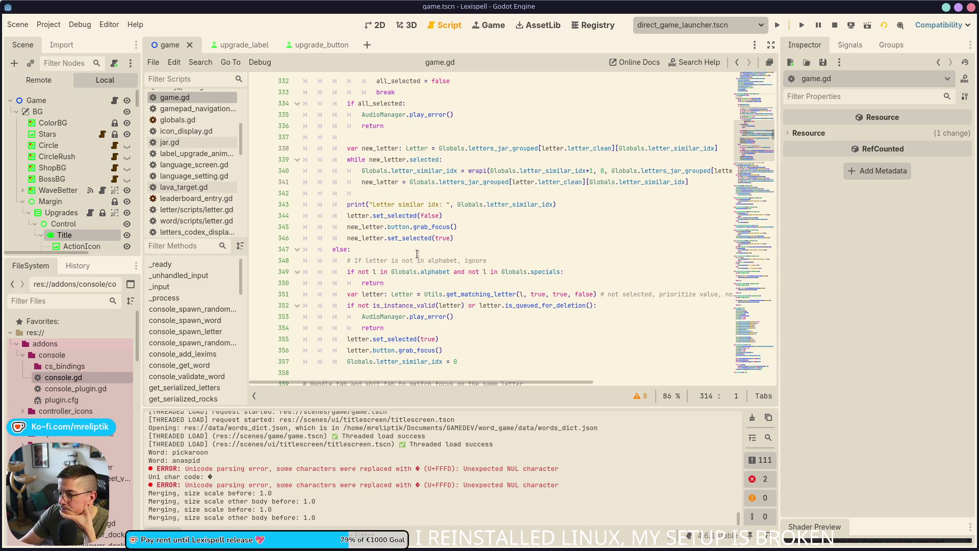
scroll(417, 254, "up", 10)
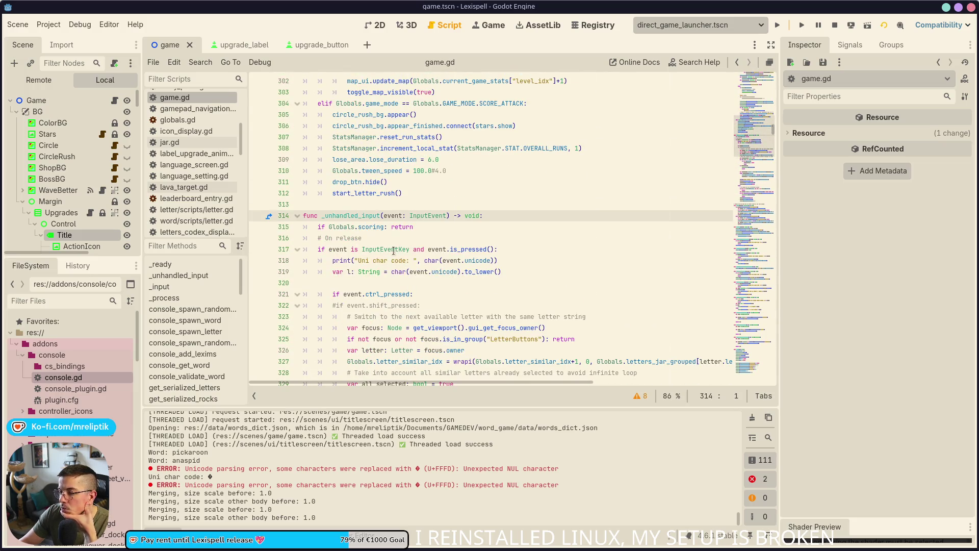
mouse_move(370, 548)
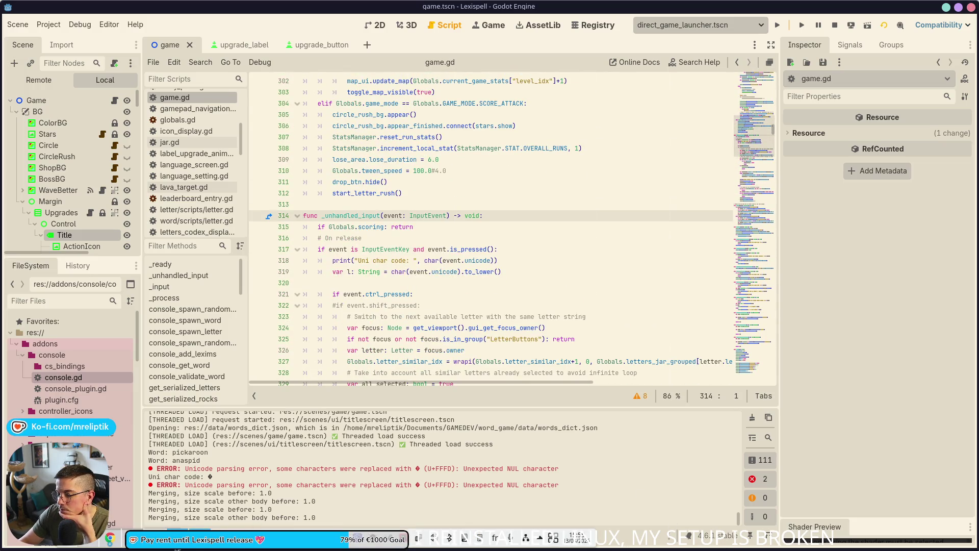
mouse_move(163, 539)
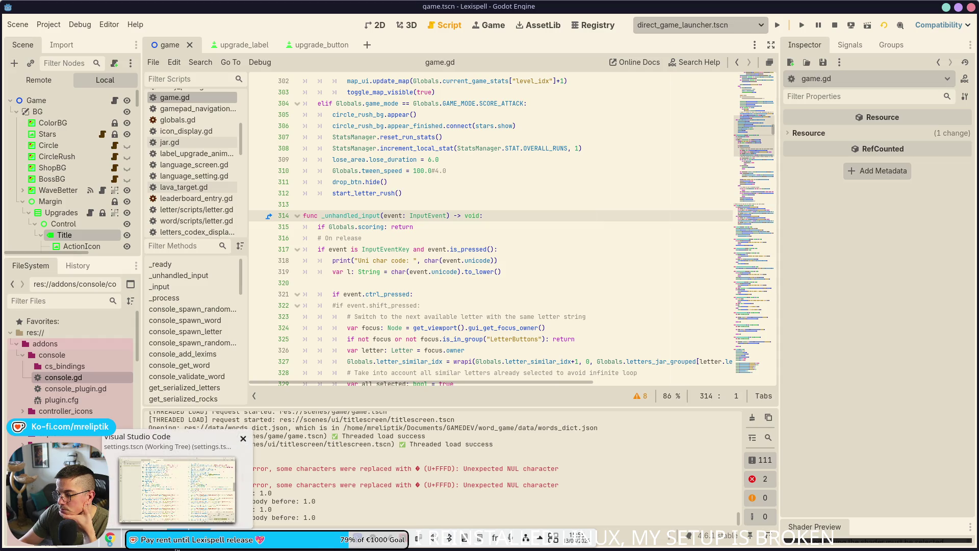
mouse_move(123, 545)
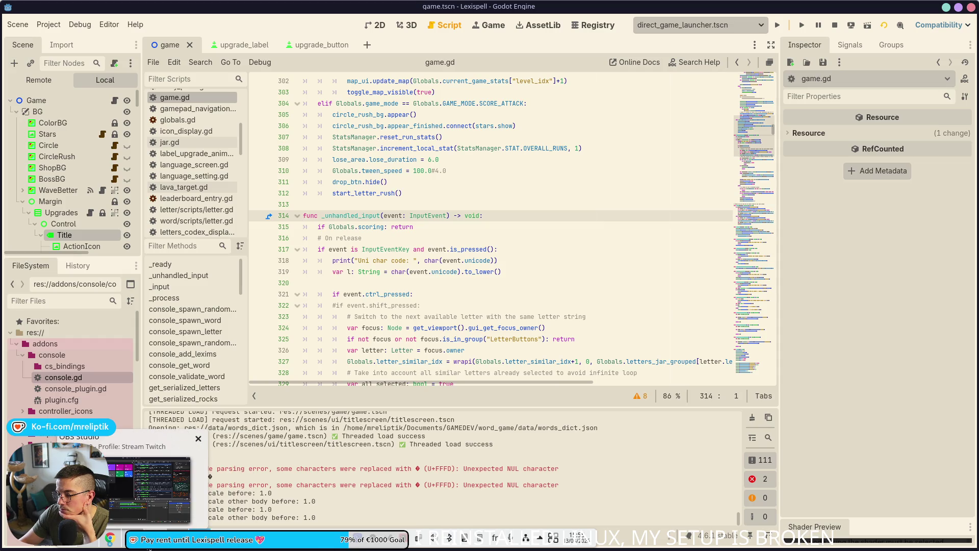
left_click(530, 295)
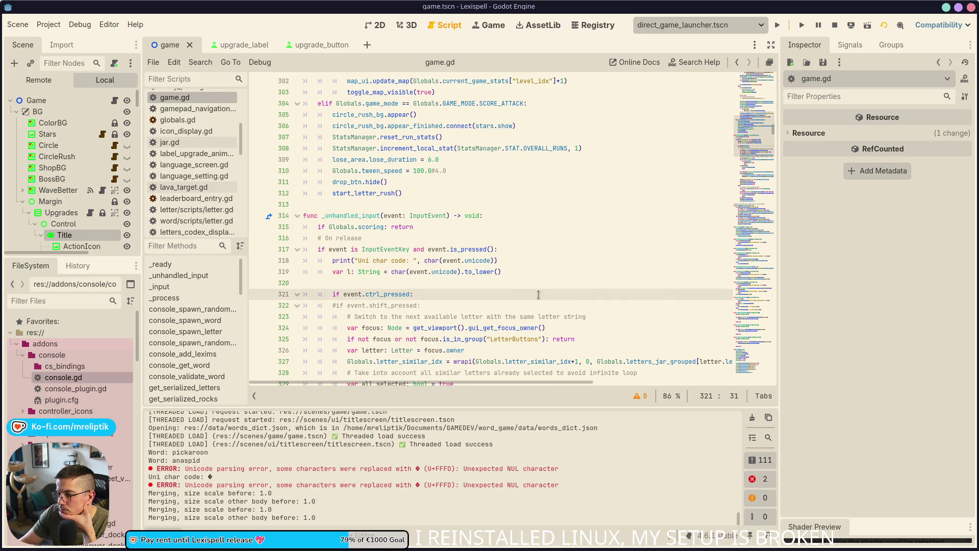
scroll(461, 245, "down", 1)
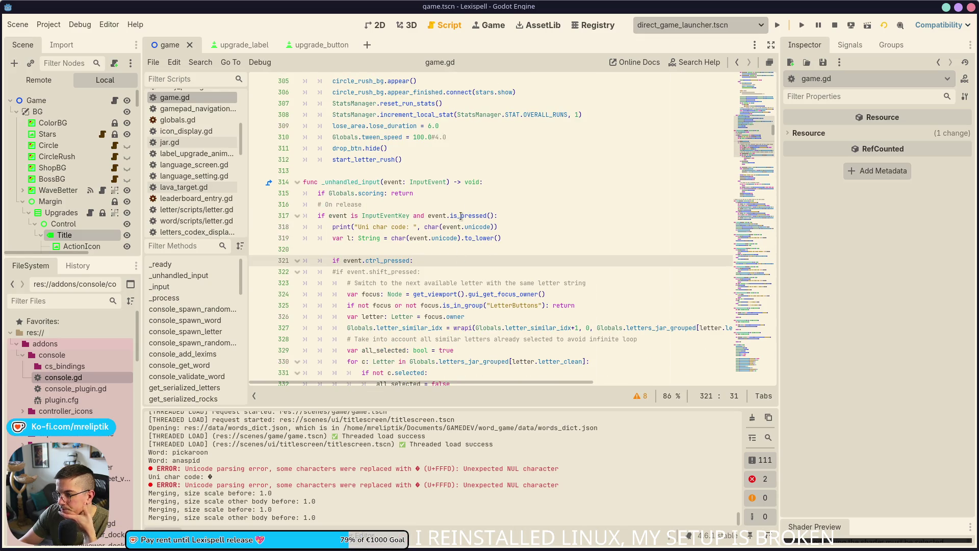
double_click(343, 215)
double_click(392, 214)
left_click(391, 216, "ctrl")
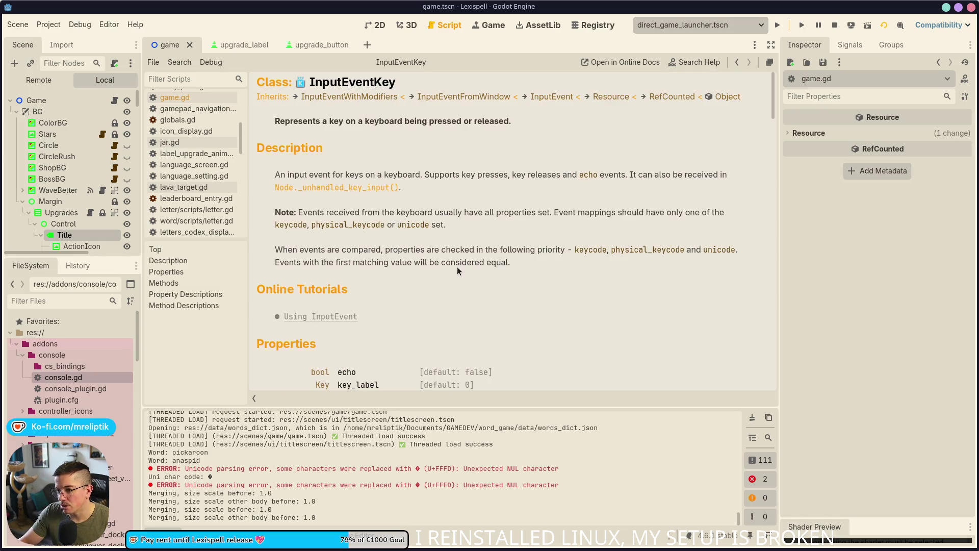
- Read InputEventKey's properties, methods and property descriptions, then return to game.gd
scroll(454, 264, "down", 4)
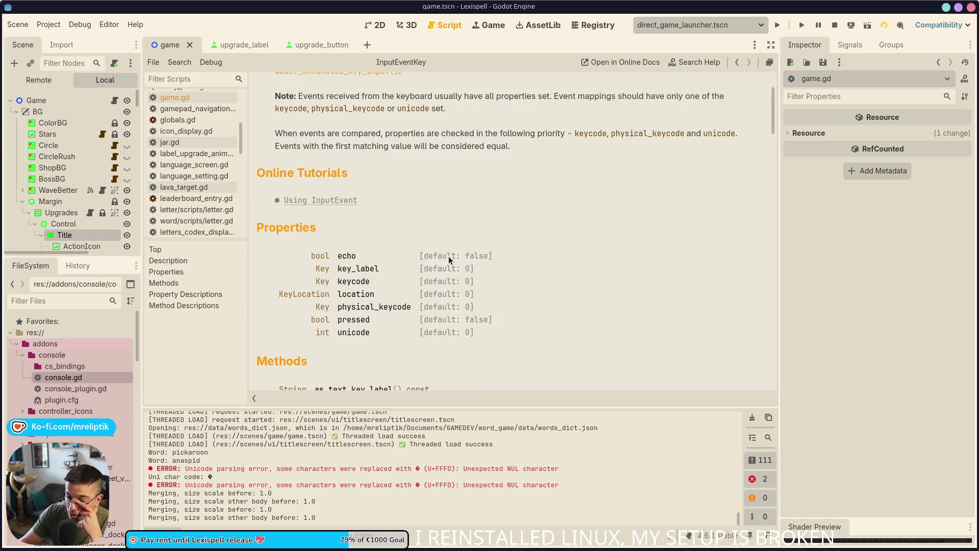
scroll(397, 286, "down", 3)
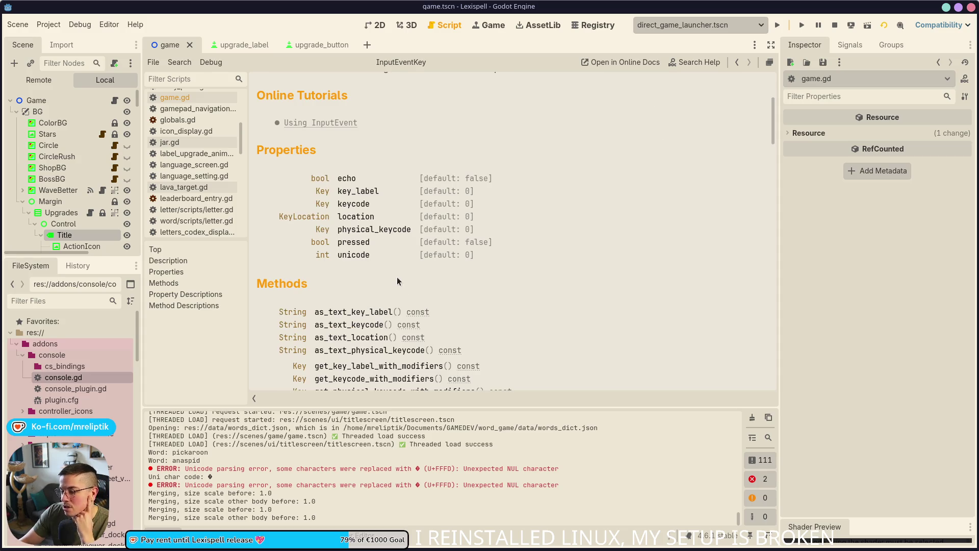
scroll(396, 276, "down", 3)
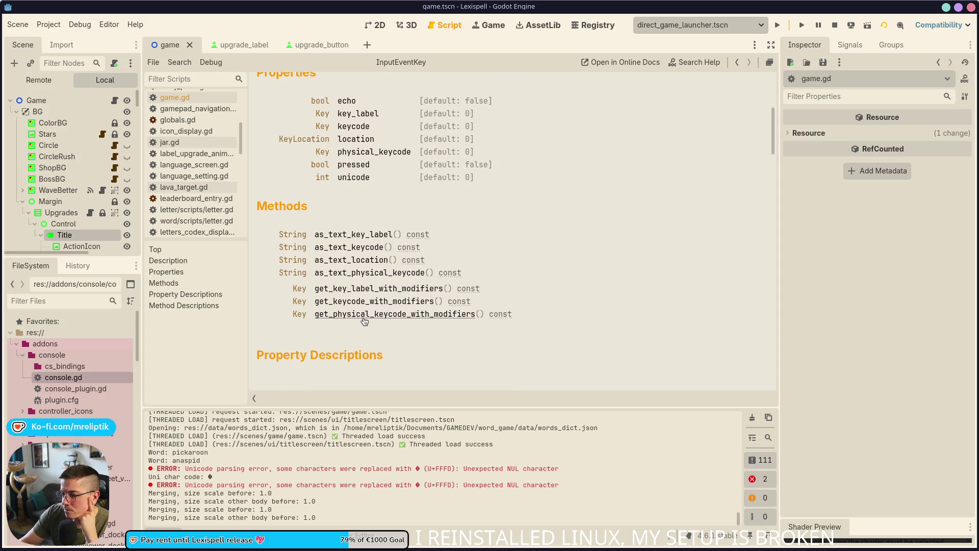
scroll(369, 250, "down", 3)
scroll(433, 264, "down", 3)
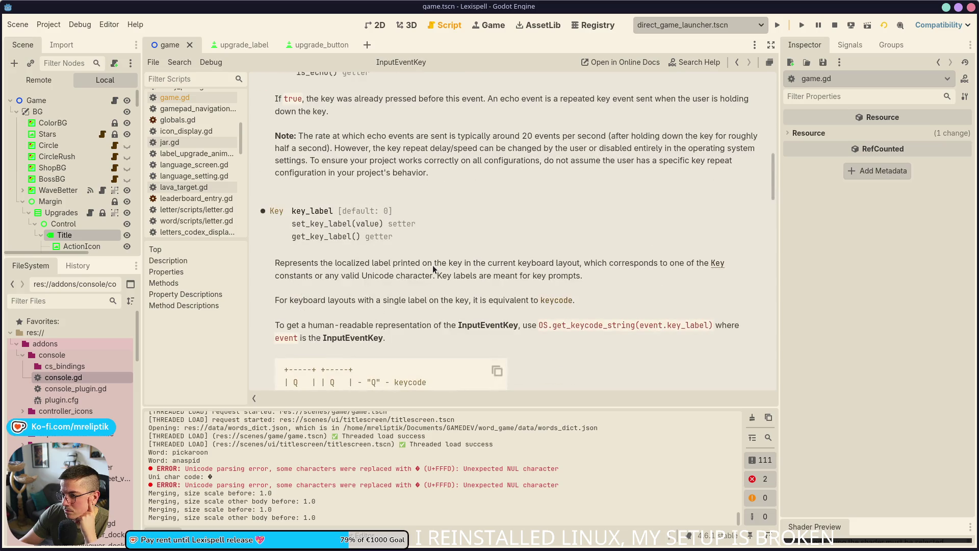
scroll(432, 266, "down", 3)
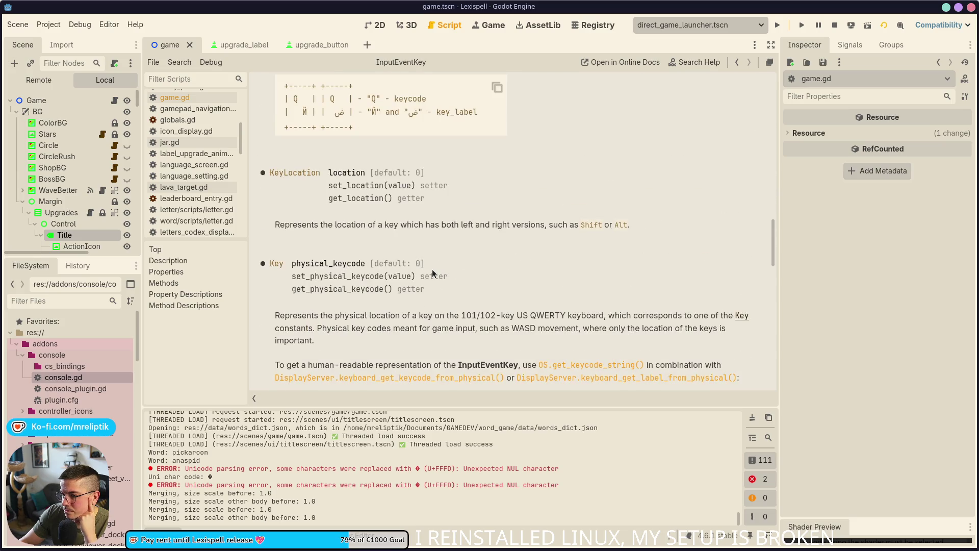
scroll(433, 269, "down", 3)
scroll(433, 274, "down", 8)
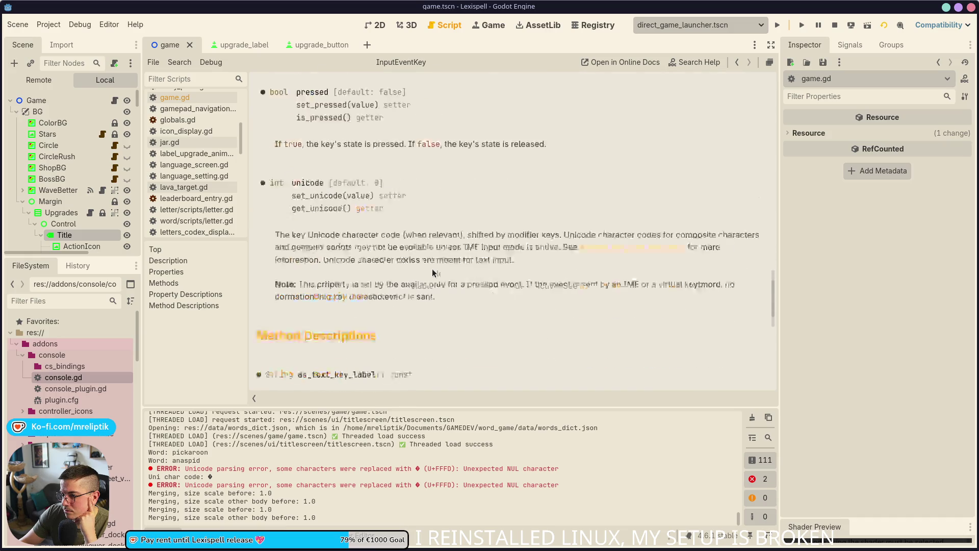
scroll(411, 270, "down", 3)
scroll(406, 277, "up", 15)
scroll(356, 320, "up", 10)
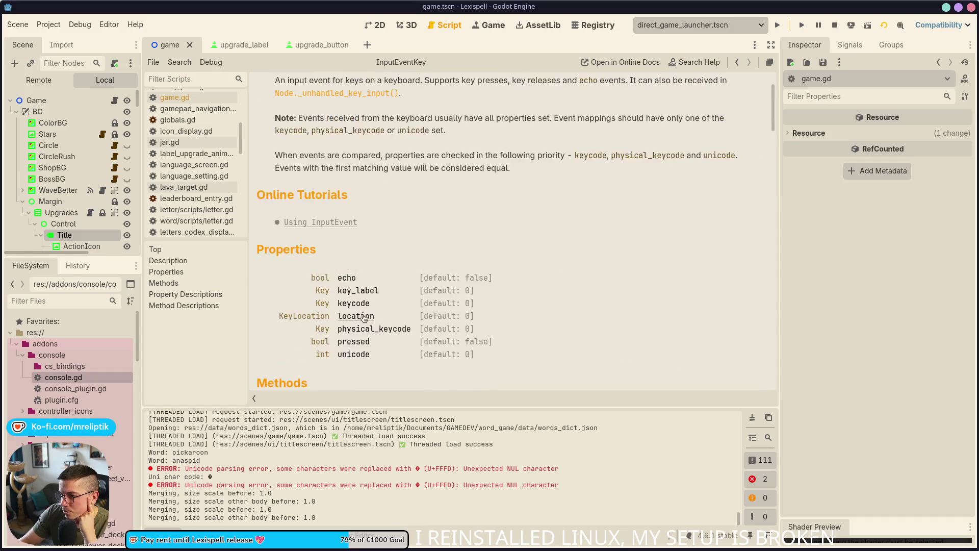
scroll(349, 201, "down", 2)
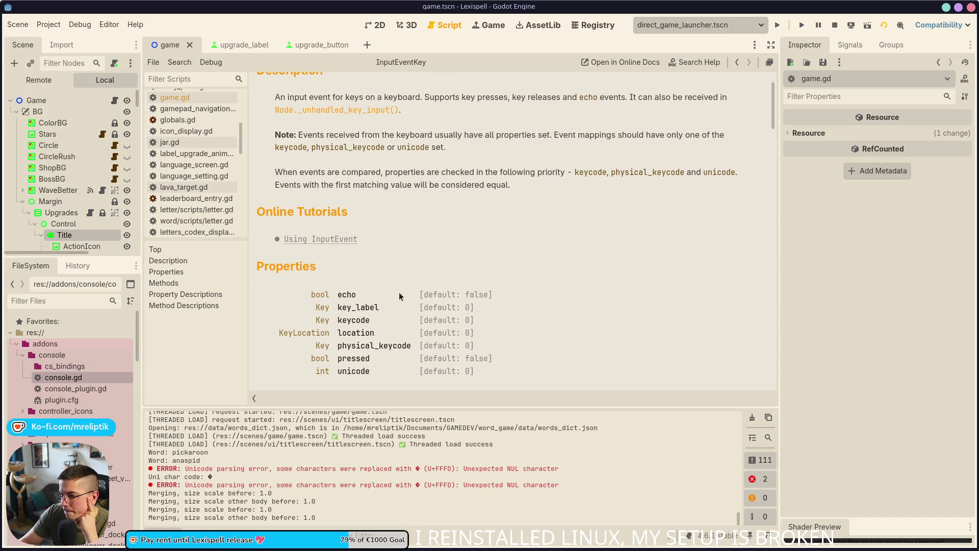
scroll(335, 306, "down", 2)
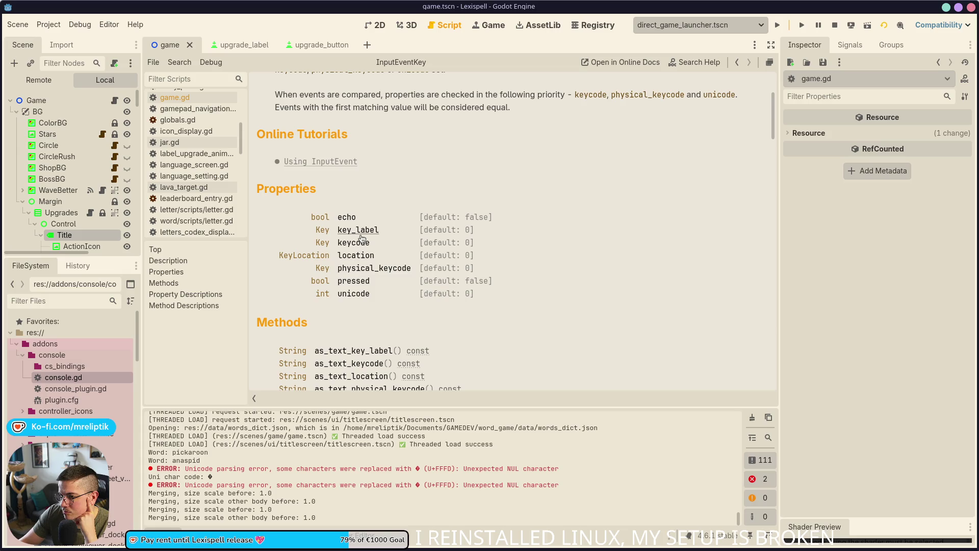
left_click(113, 100)
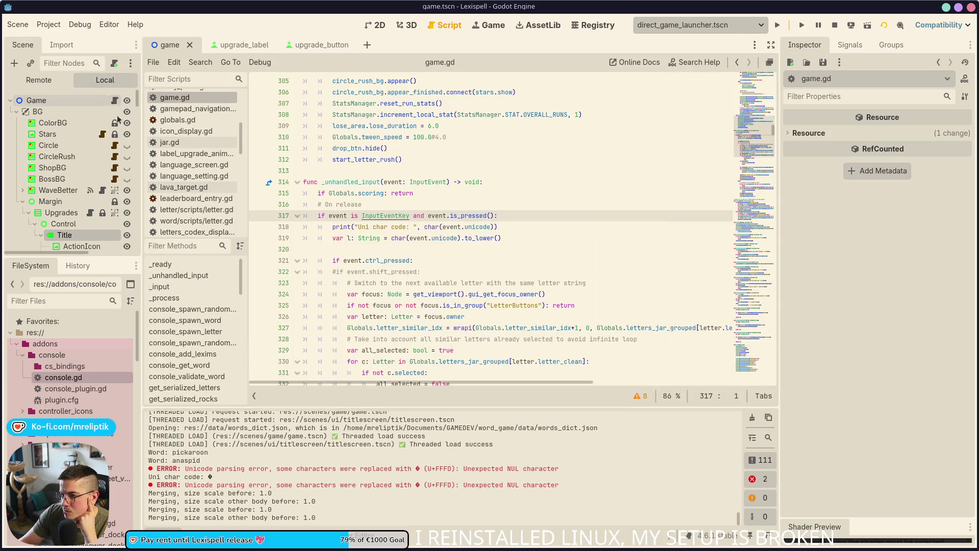
- Add print("Keycode: ", event.keycode) below line 317, save game.gd, and reopen the InputEventKey docs
double_click(466, 215)
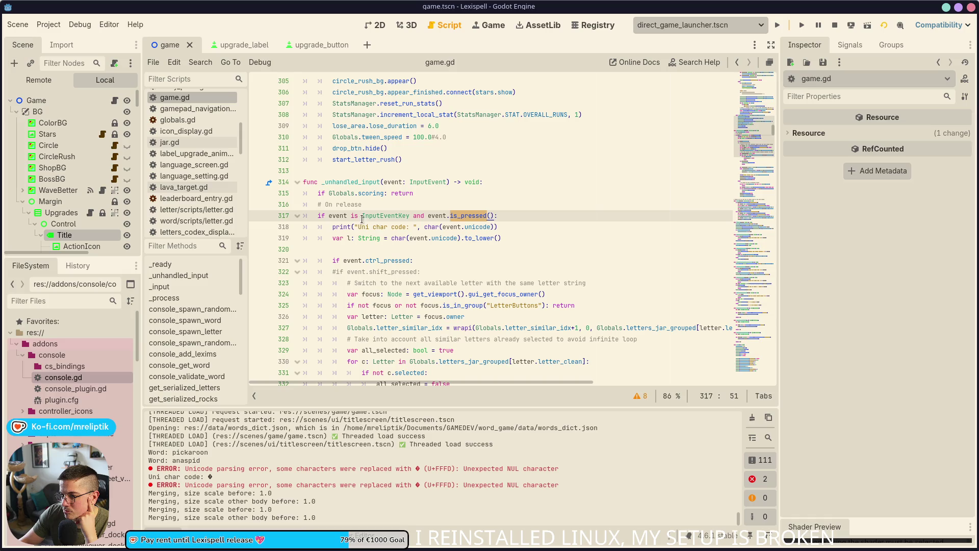
left_click(513, 218)
key("Return")
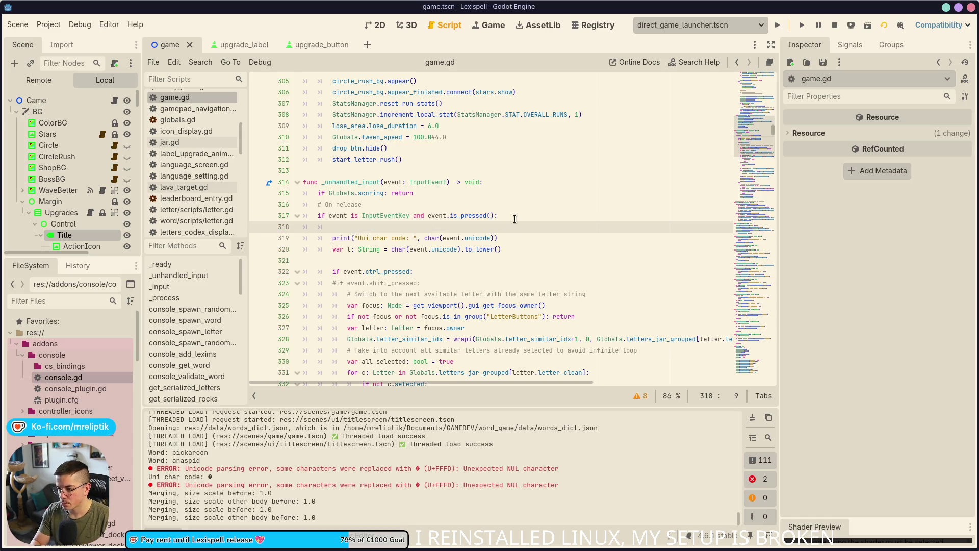
type("print(\"")
type("Keycode:")
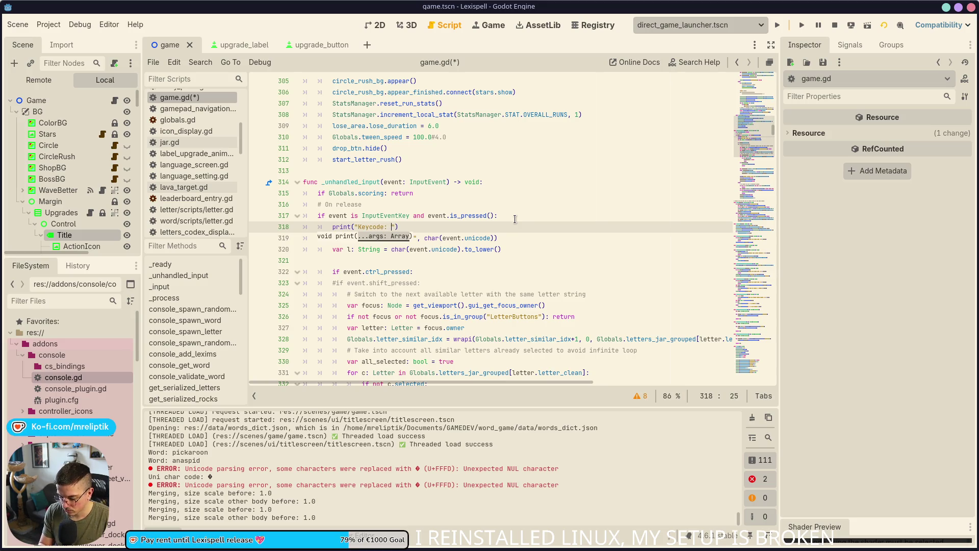
type(" \", event.key")
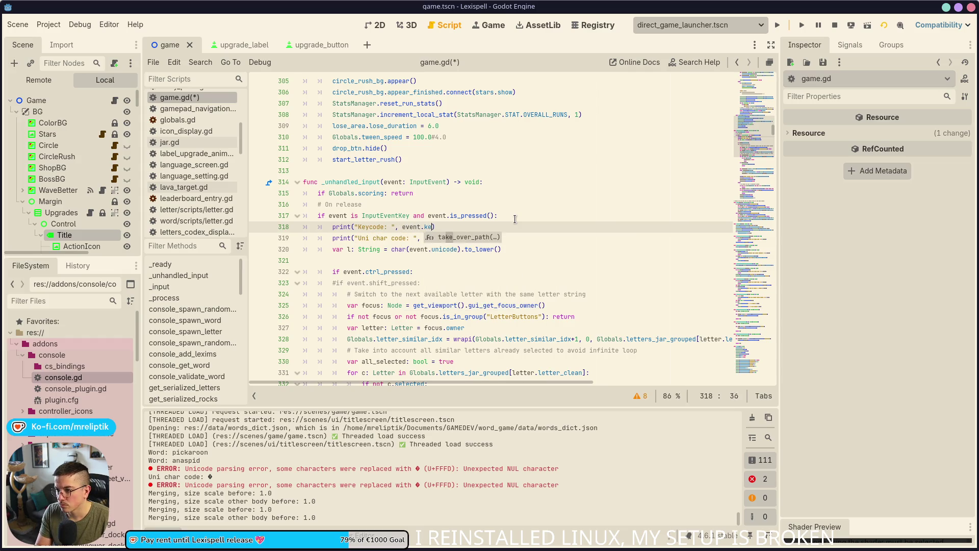
type("code(")
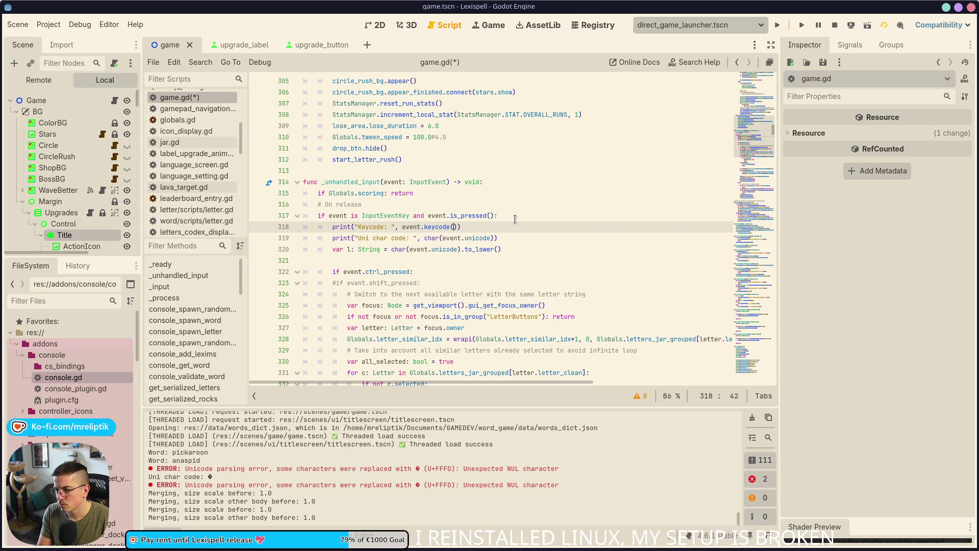
key("ctrl+s")
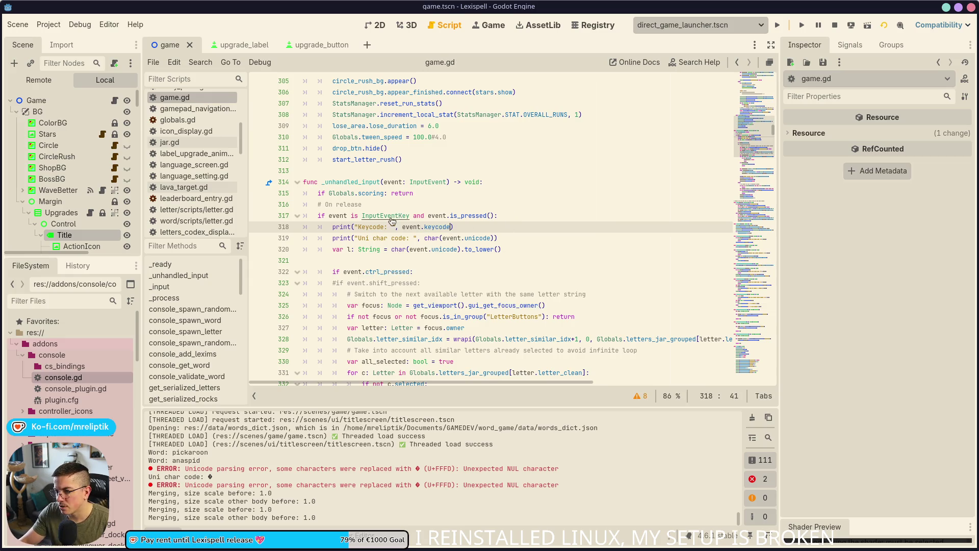
left_click(390, 219, "ctrl")
scroll(439, 292, "down", 5)
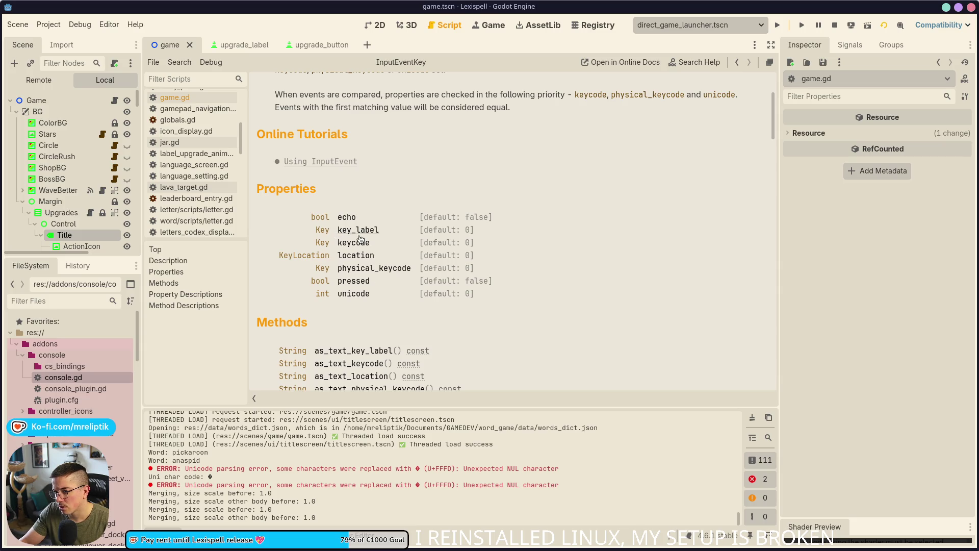
- Go to the get_keycode_with_modifiers method description in the InputEventKey docs
scroll(341, 204, "down", 3)
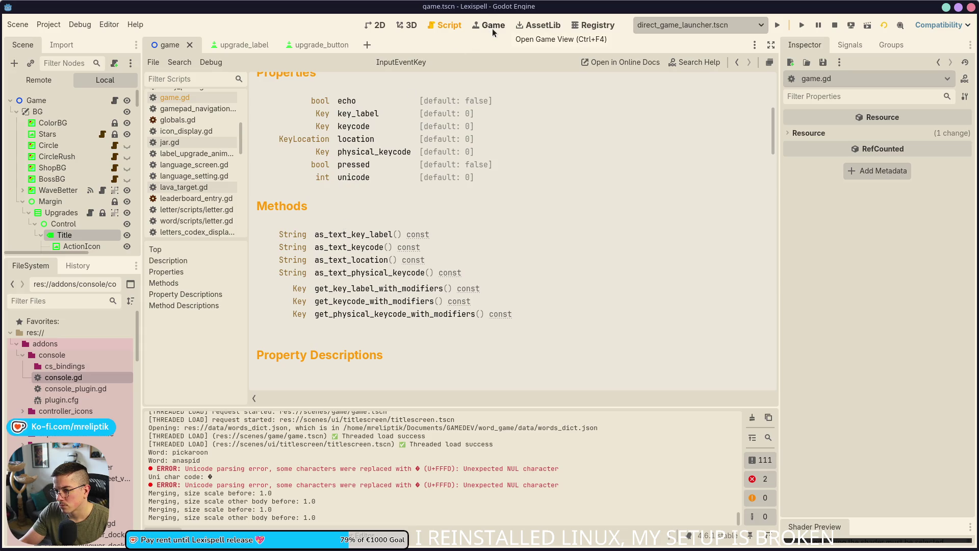
left_click(369, 304)
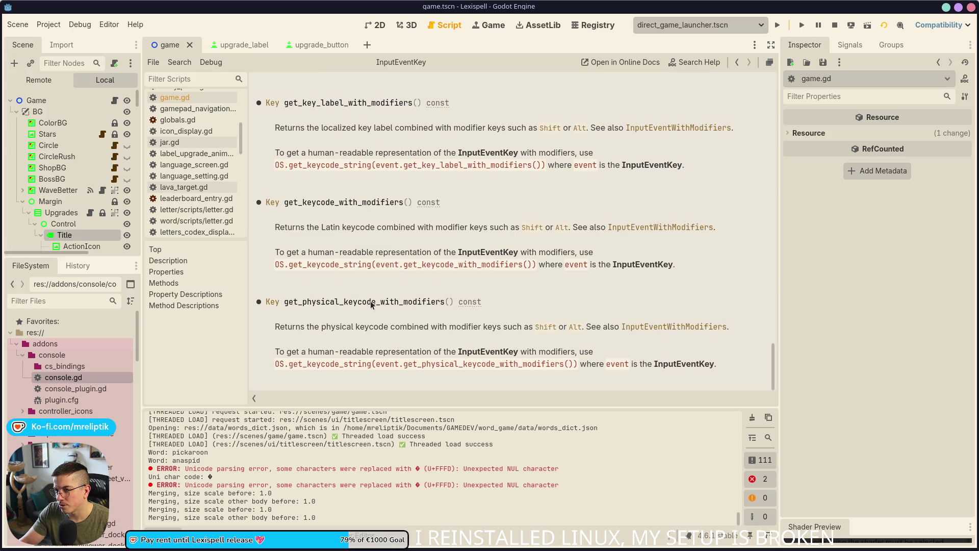
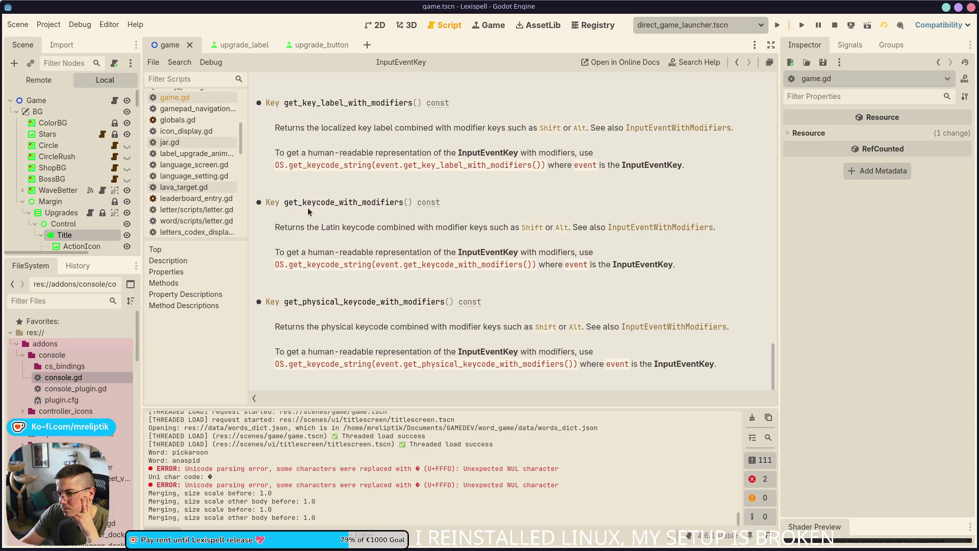
- Open the InputEventWithModifiers class reference and scroll through its properties and methods
left_click(681, 128)
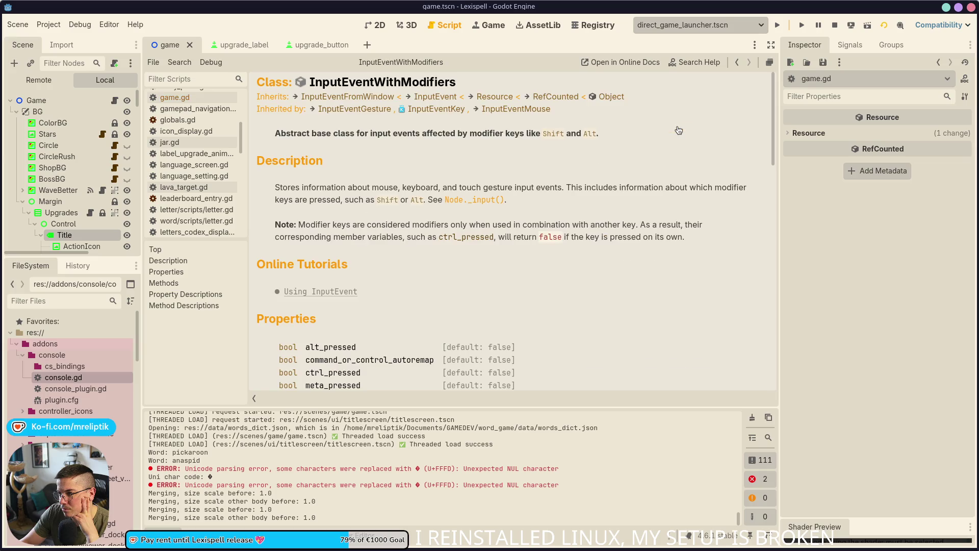
scroll(466, 292, "down", 3)
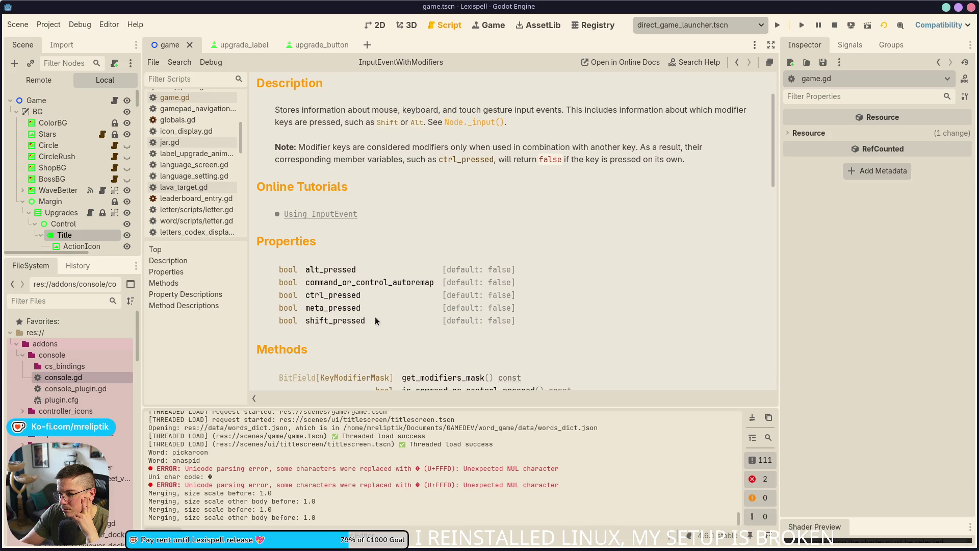
scroll(349, 305, "down", 4)
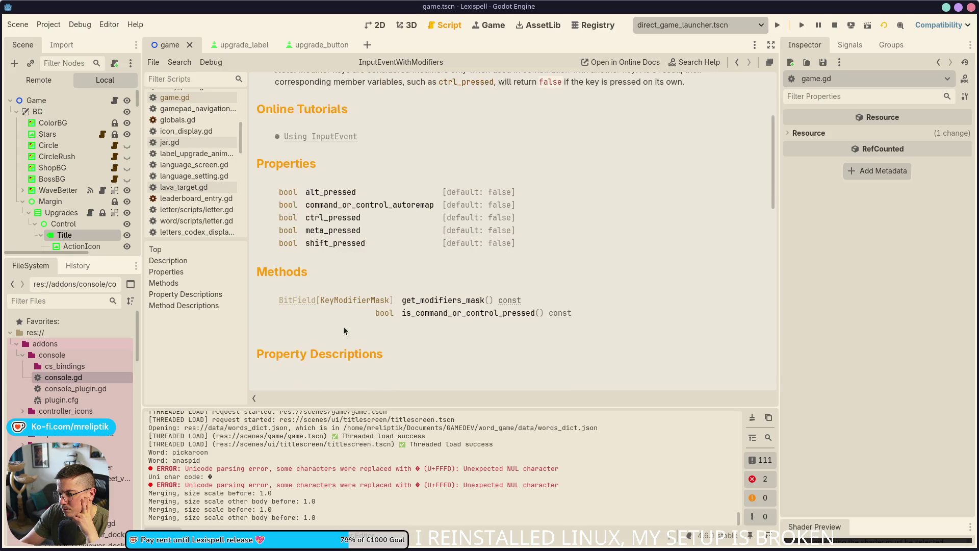
scroll(343, 326, "up", 6)
scroll(382, 263, "up", 2)
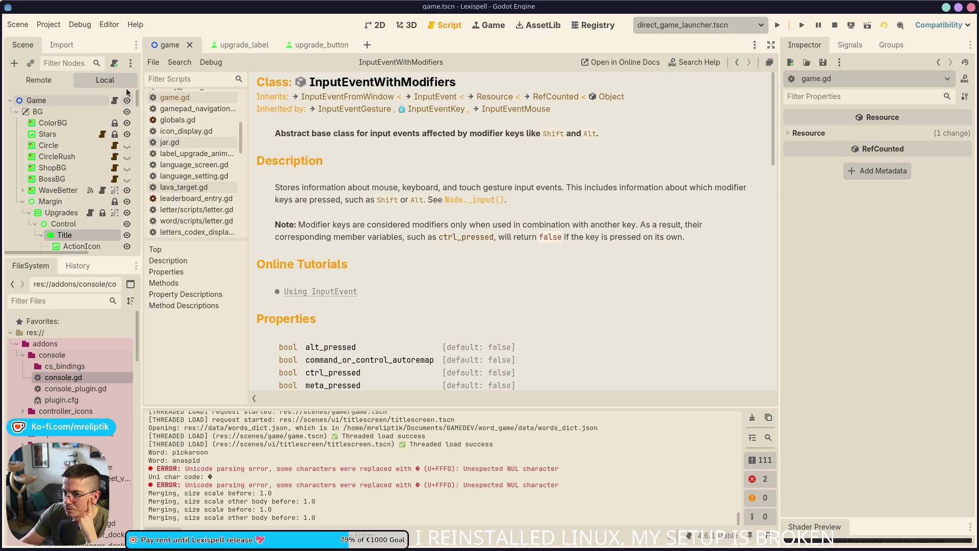
- Run the game, press Alt so Keycode 4194328 is logged, then return to game.gd
left_click(114, 100)
key("F5")
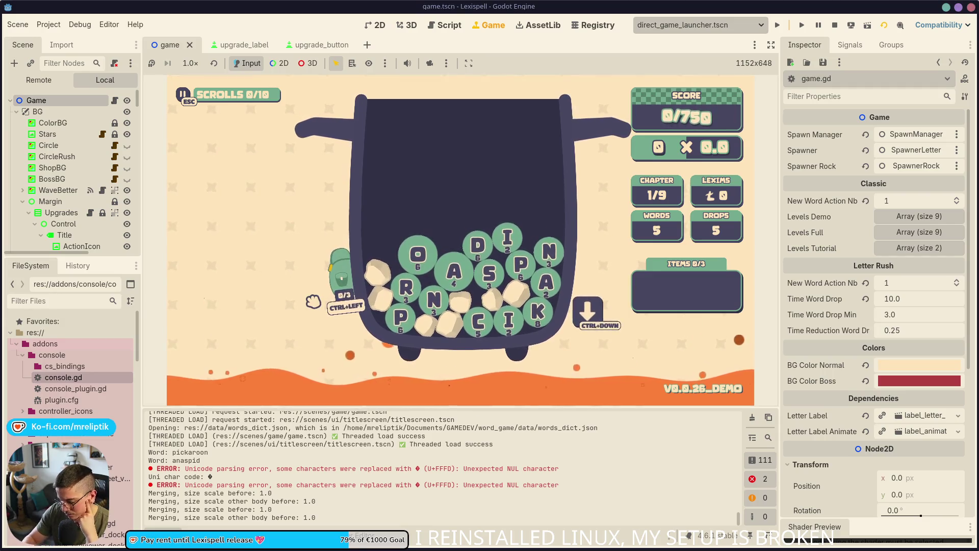
key("alt")
key("alt")
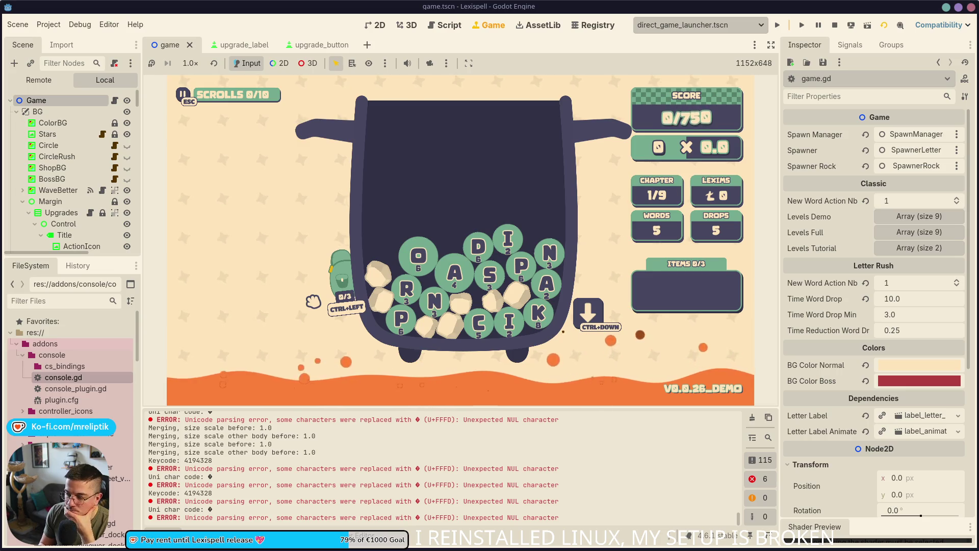
left_click(113, 100)
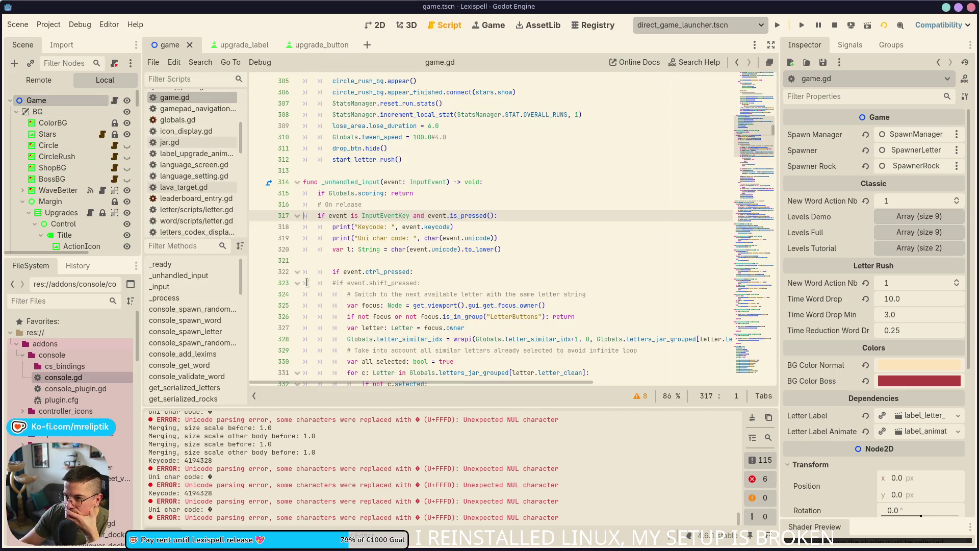
- Read the InputEventKey class reference's unicode property description
double_click(453, 238)
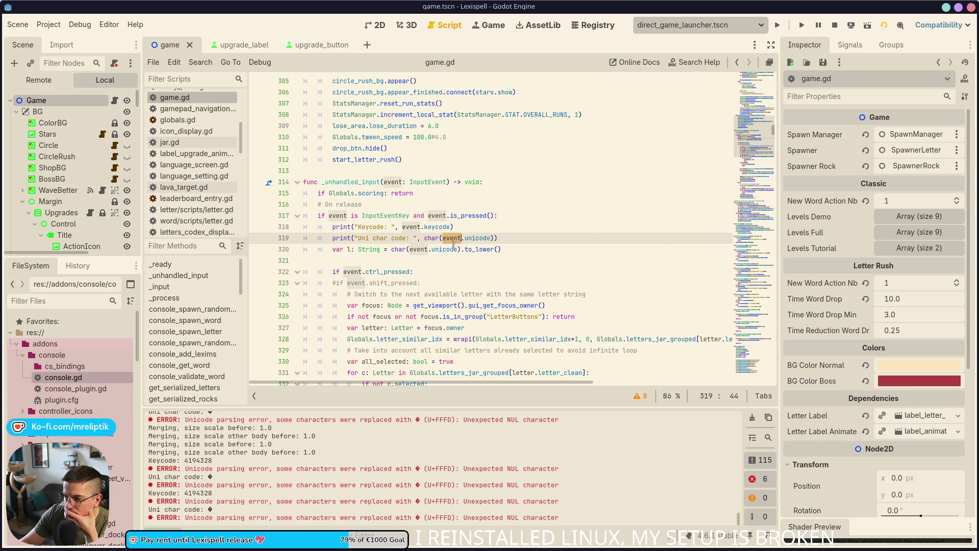
double_click(482, 238)
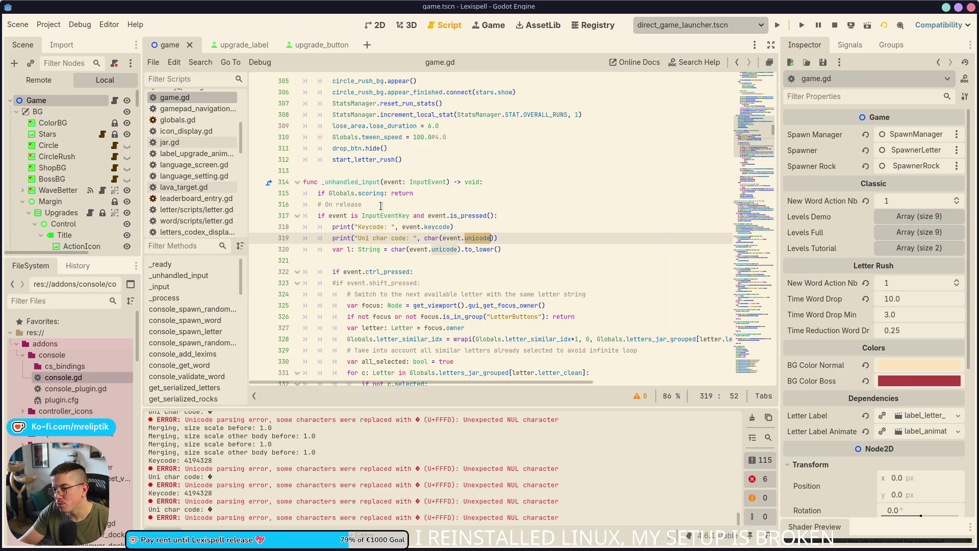
left_click(383, 216, "ctrl")
scroll(427, 289, "down", 4)
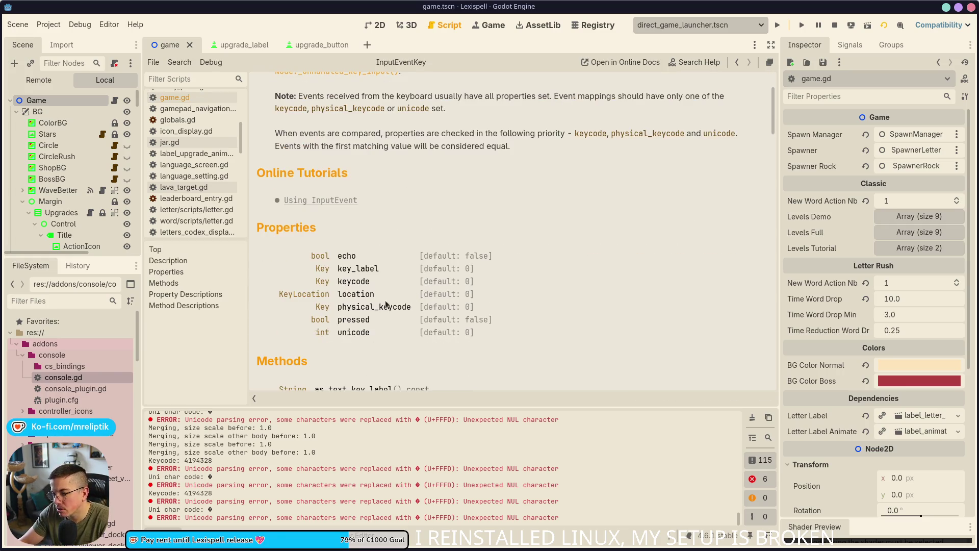
left_click(353, 338)
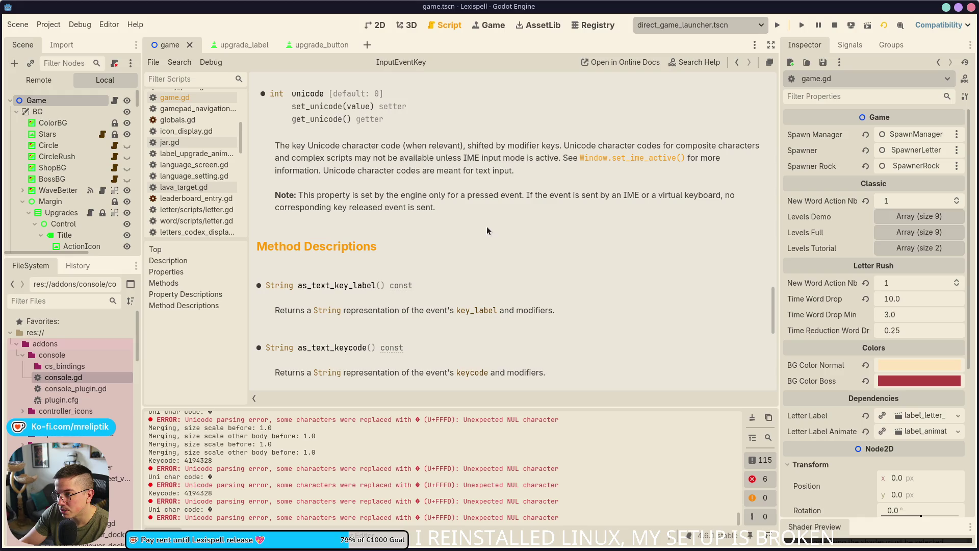
- Back in game.gd, set a breakpoint on line 318's Keycode print
left_click(114, 100)
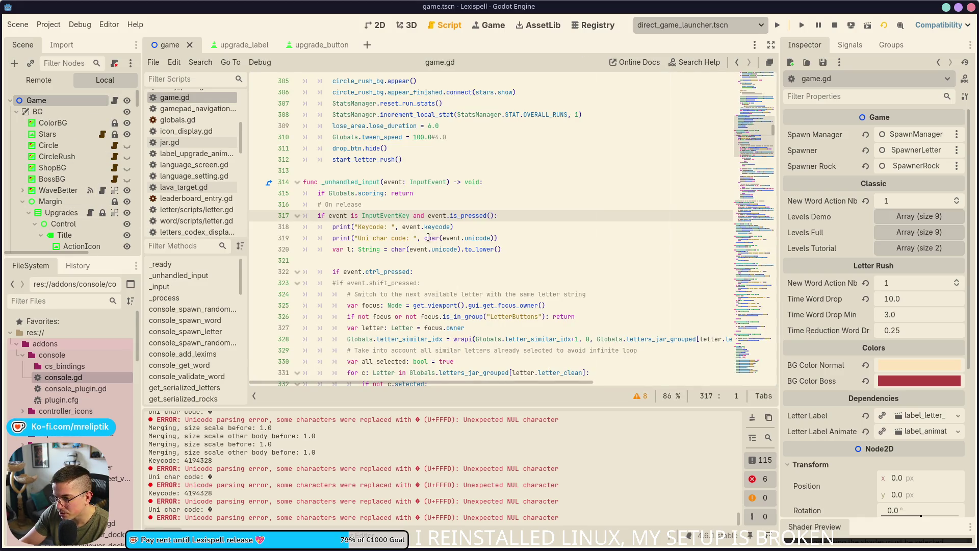
double_click(448, 239)
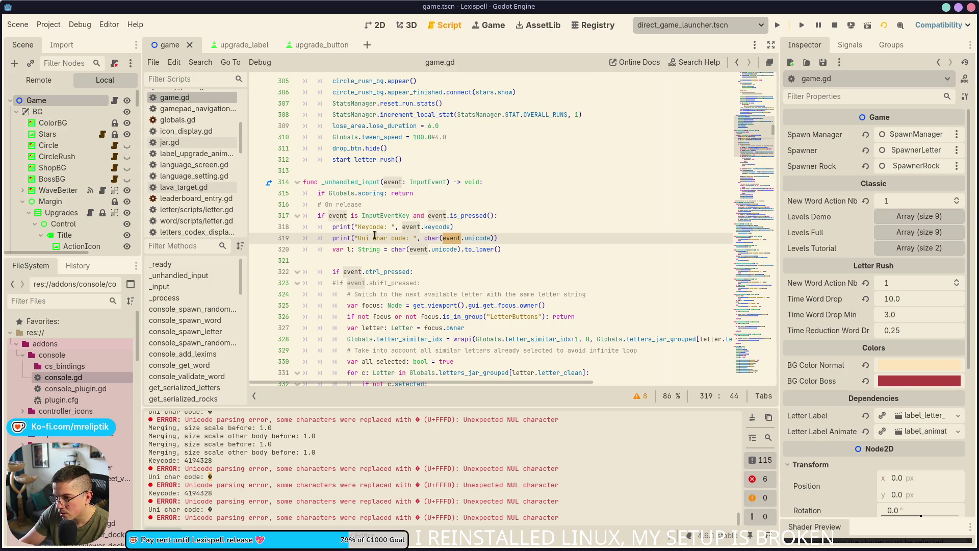
left_click(257, 227)
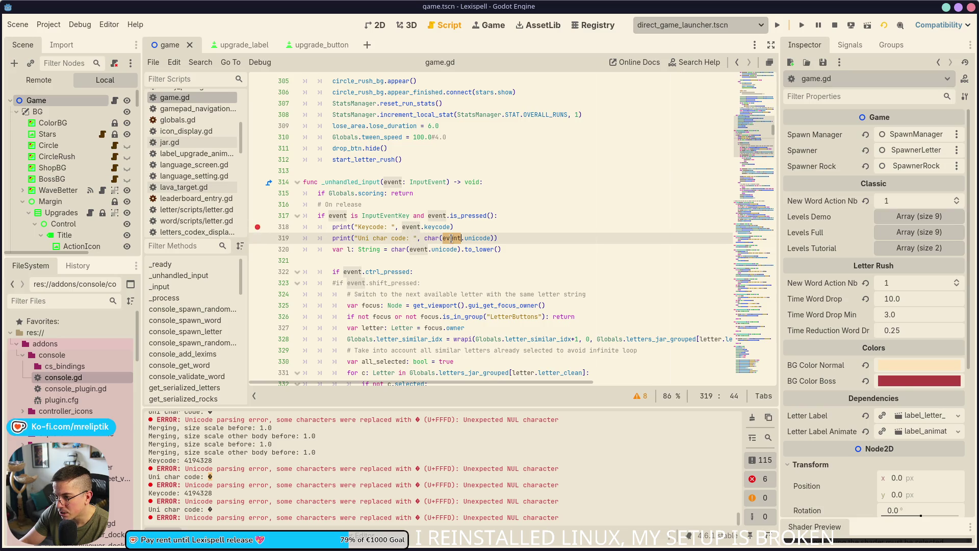
- Add 'var unicode = event.unicode' as line 318, save, break on it and run the game
left_click(515, 215)
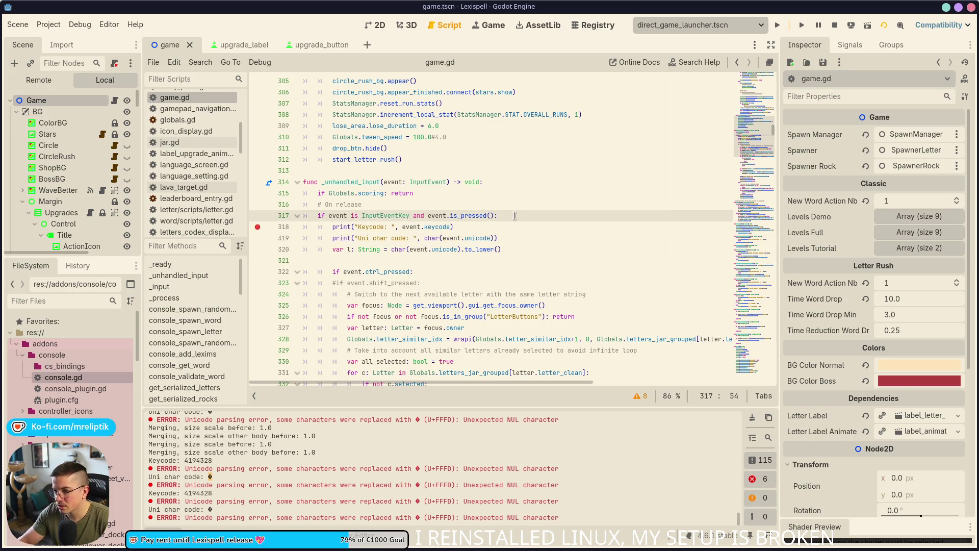
key("Return")
type("var unicod")
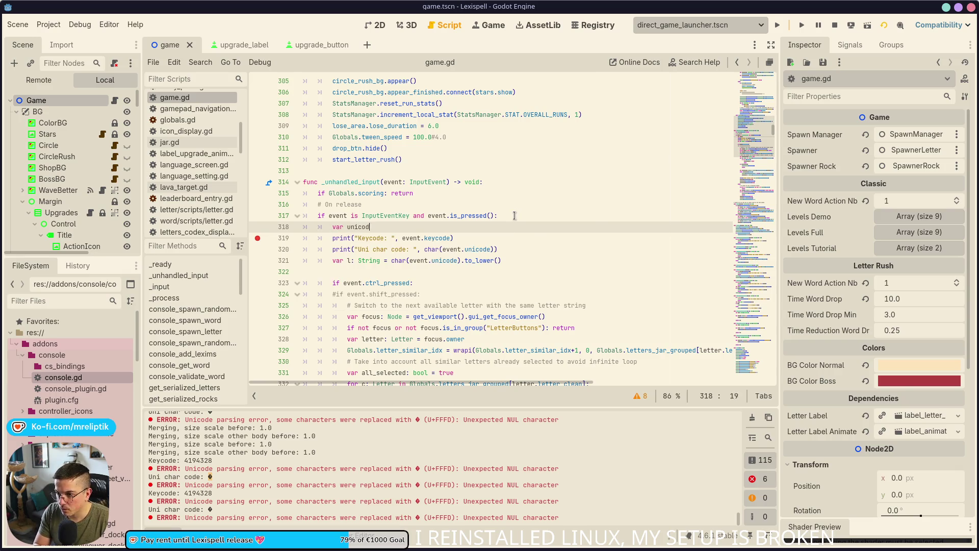
type("e = ")
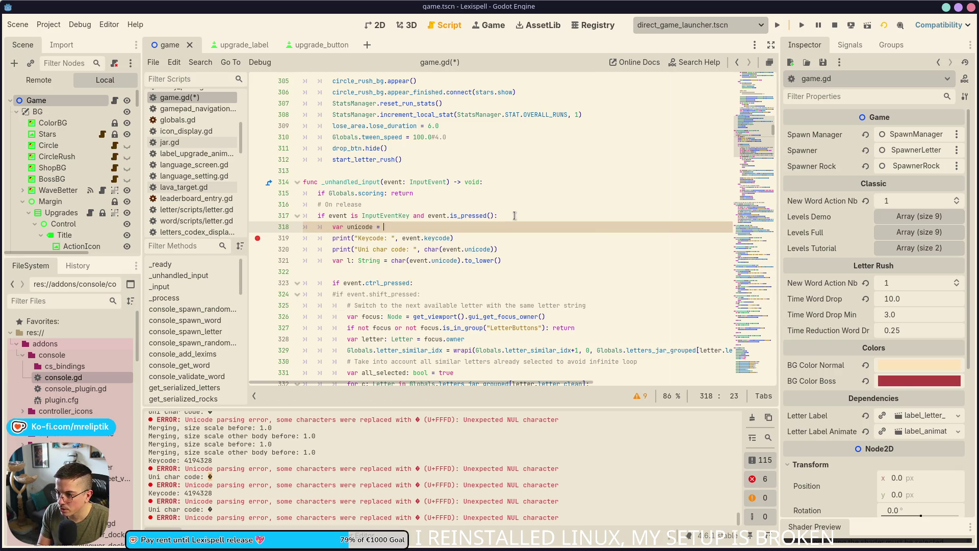
type("evetn")
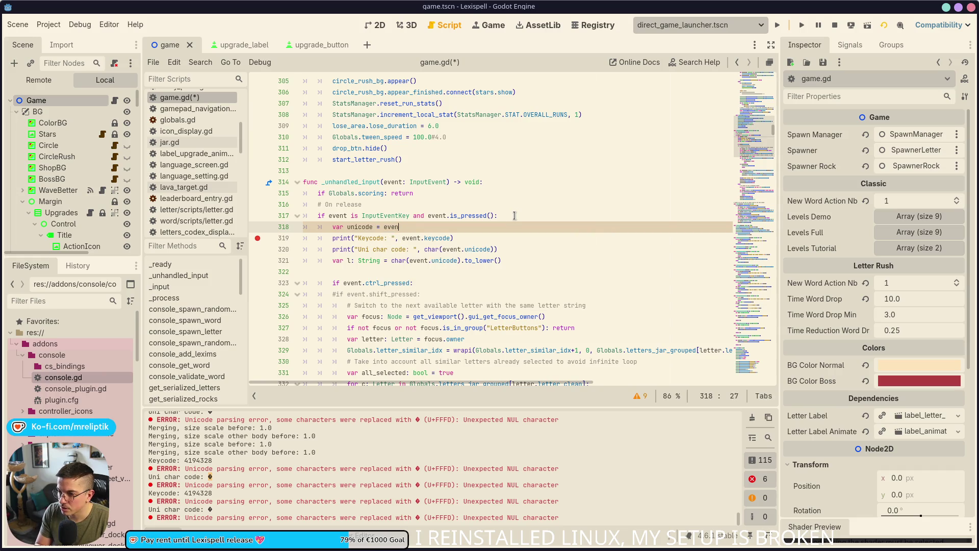
type("t.unicode")
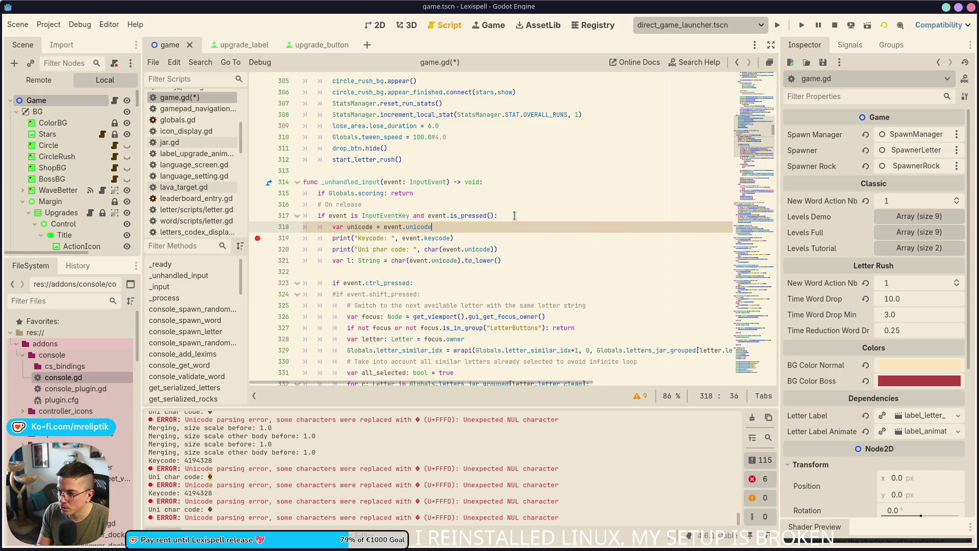
key("ctrl+s")
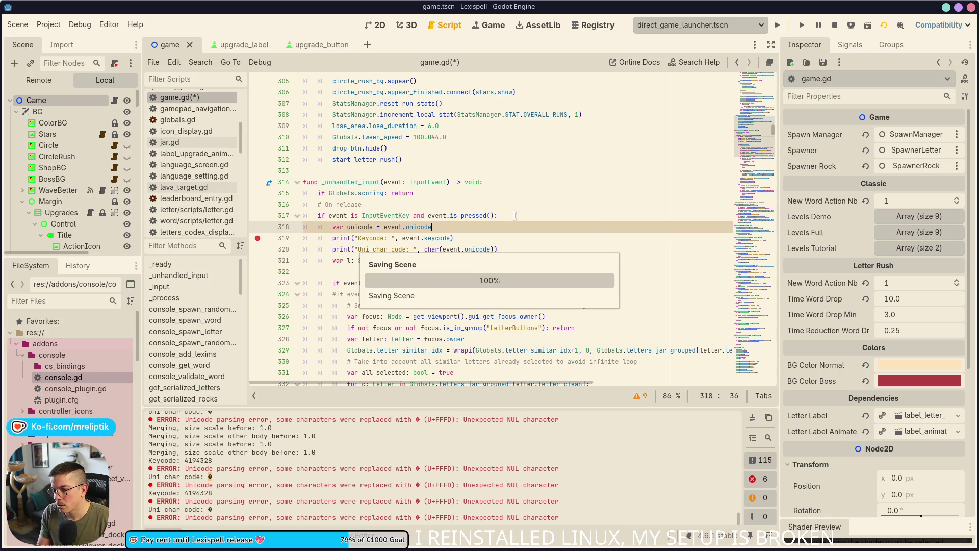
left_click(257, 238)
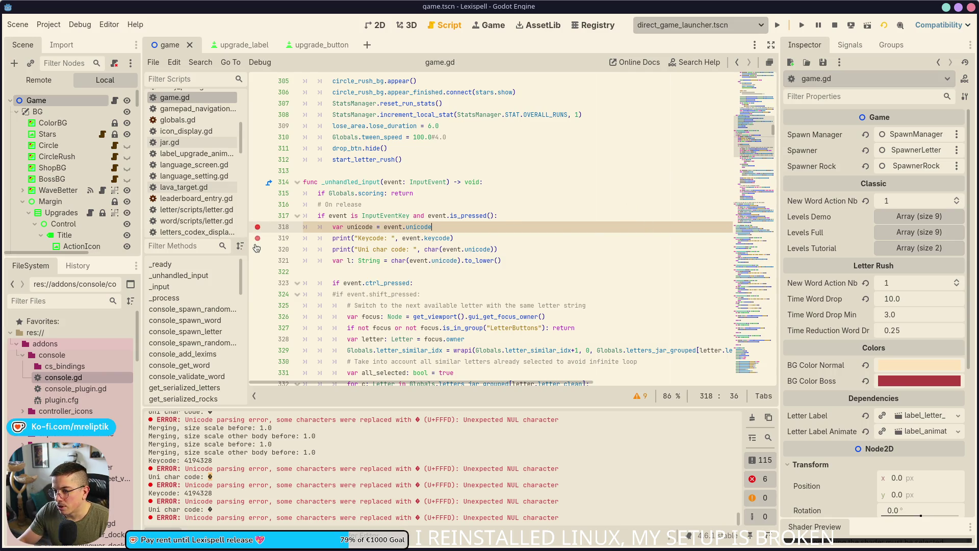
key("F5")
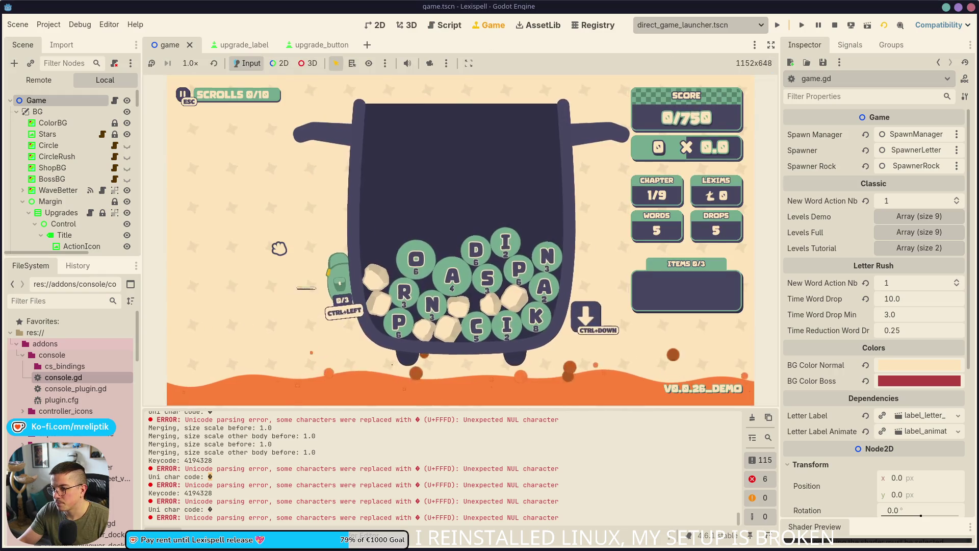
- Trigger the line 318 breakpoint with key presses, step until unicode shows 111, then stop debugging
key("ctrl")
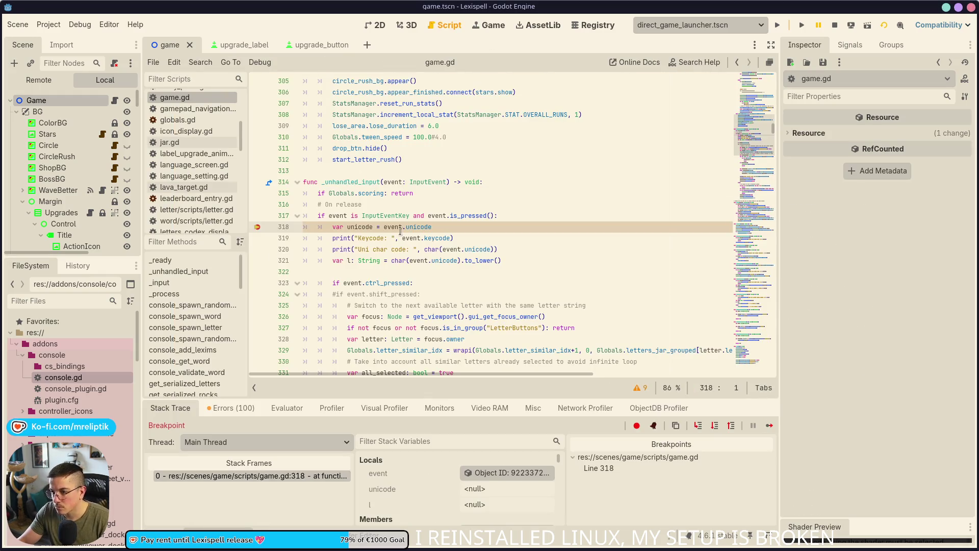
key("F12")
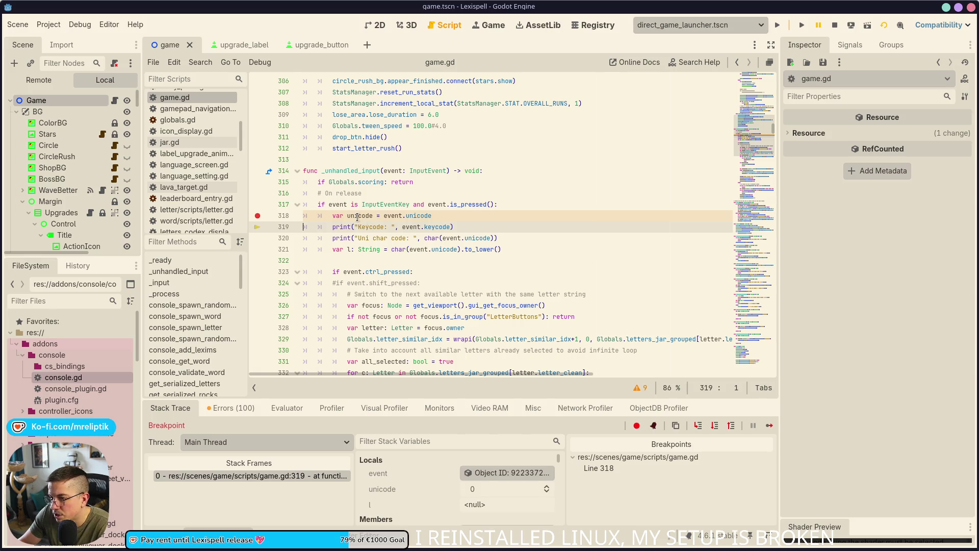
mouse_move(357, 217)
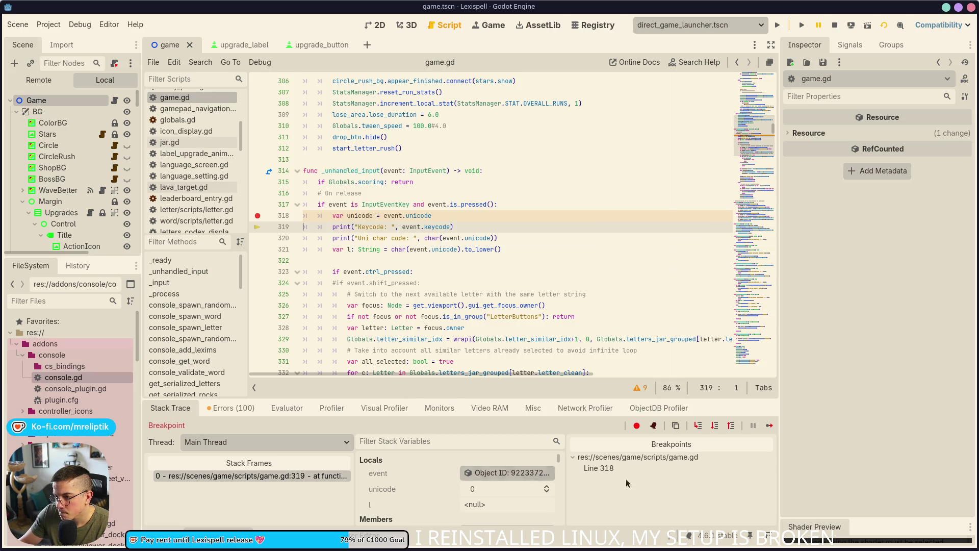
left_click(768, 426)
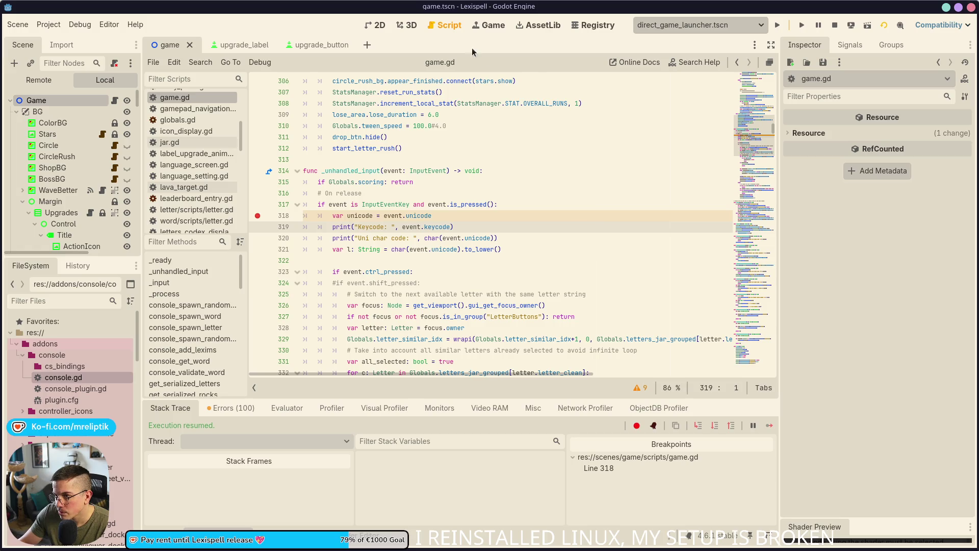
key("a")
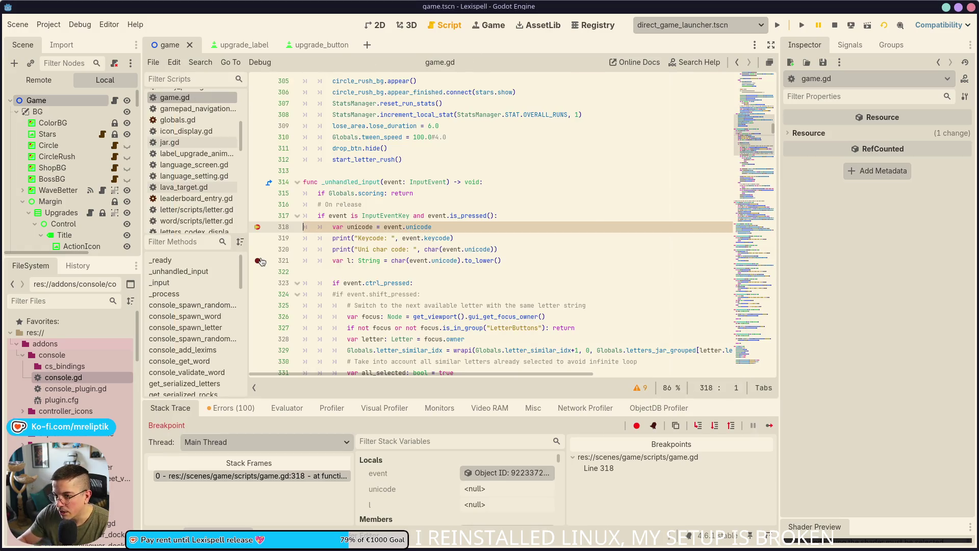
left_click(698, 426)
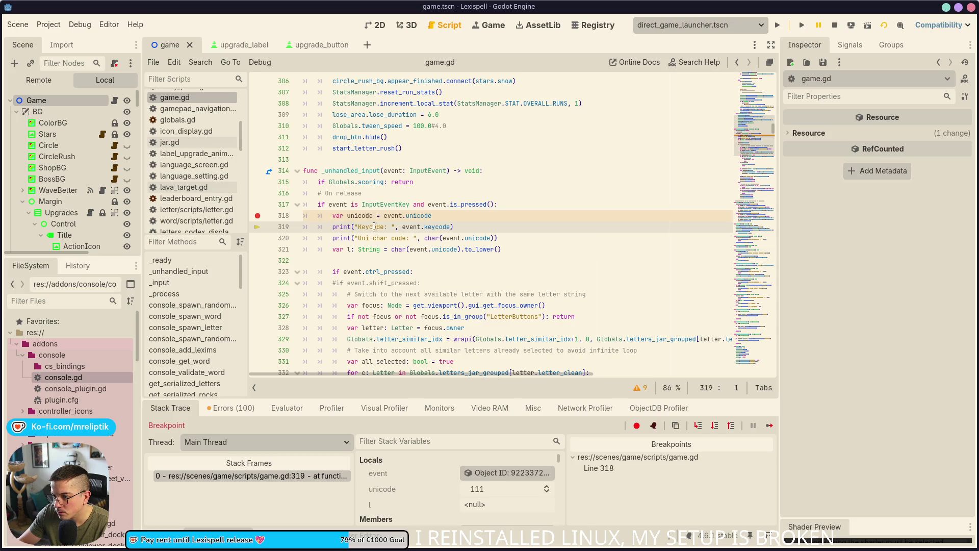
left_click(834, 25)
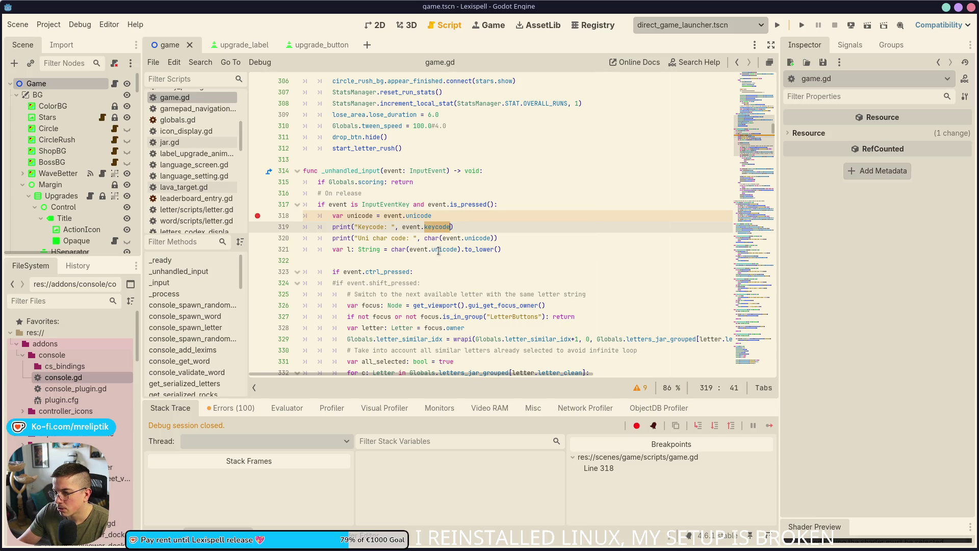
- Check the Output log's unicode errors, then open the char() help from line 320
double_click(433, 238)
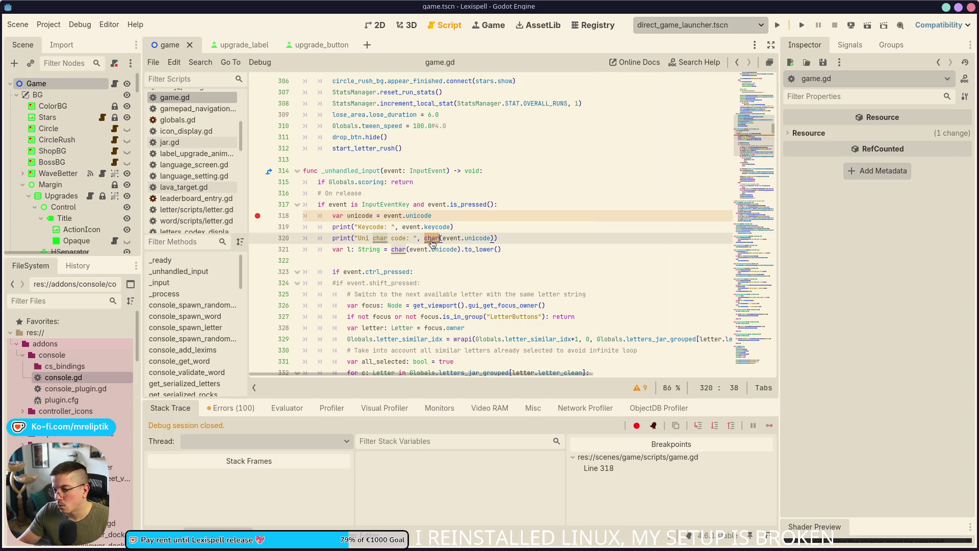
left_click(166, 536)
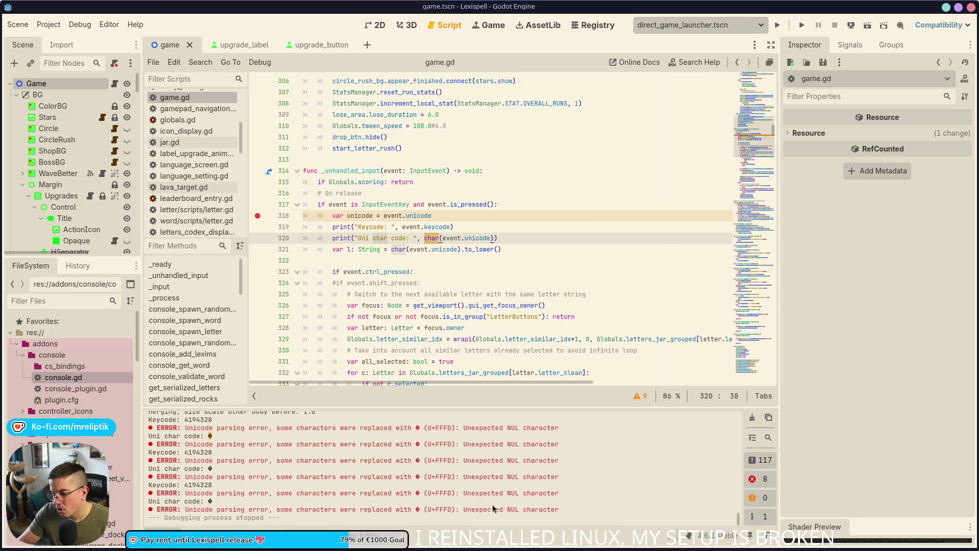
double_click(437, 226)
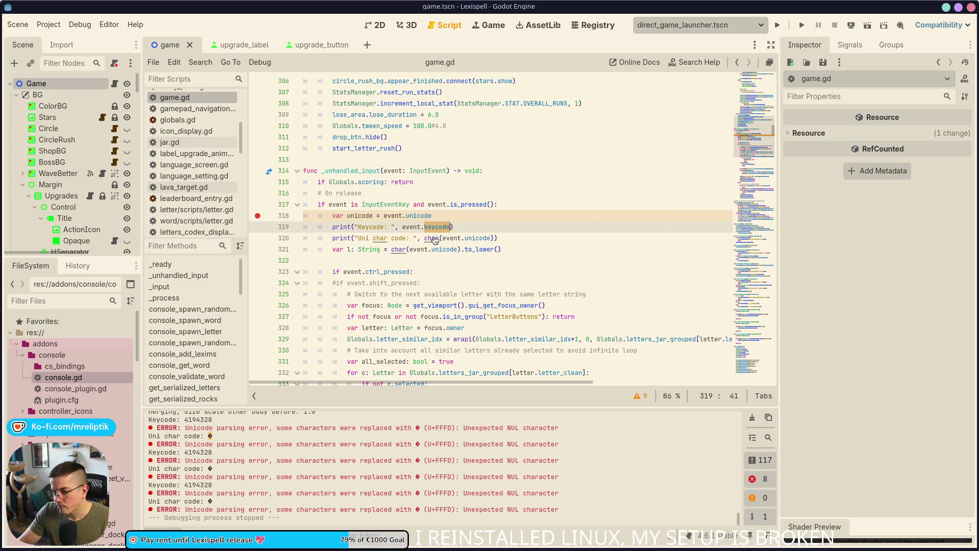
left_click(434, 240, "ctrl")
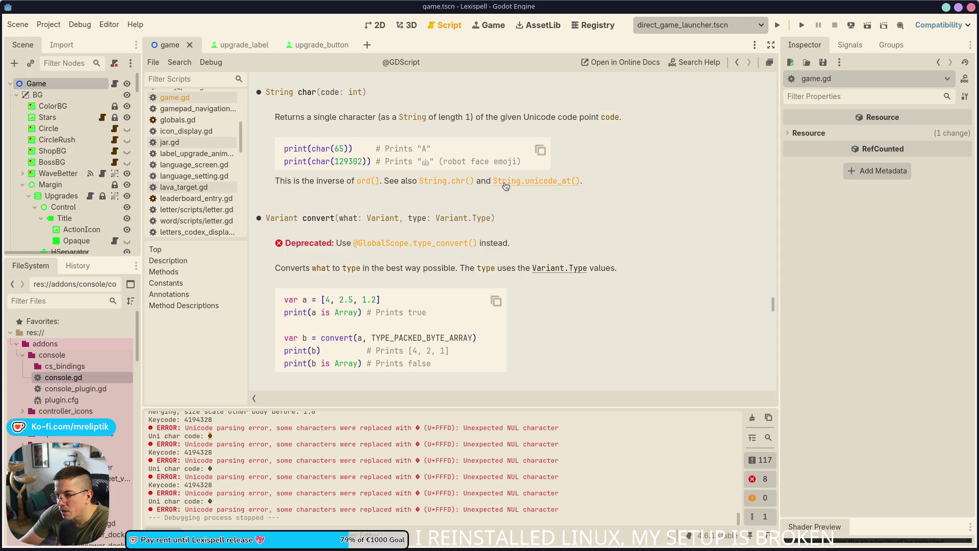
left_click(453, 181)
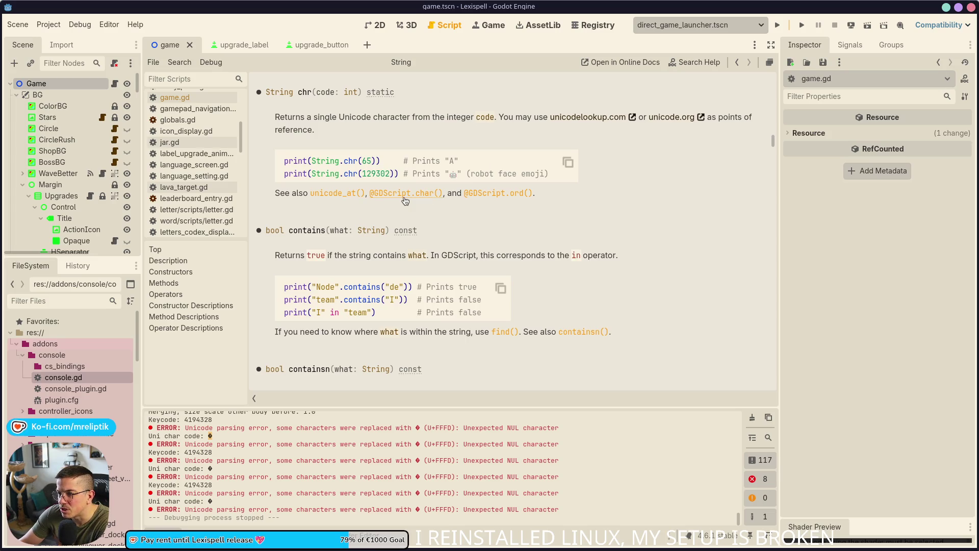
left_click(345, 198)
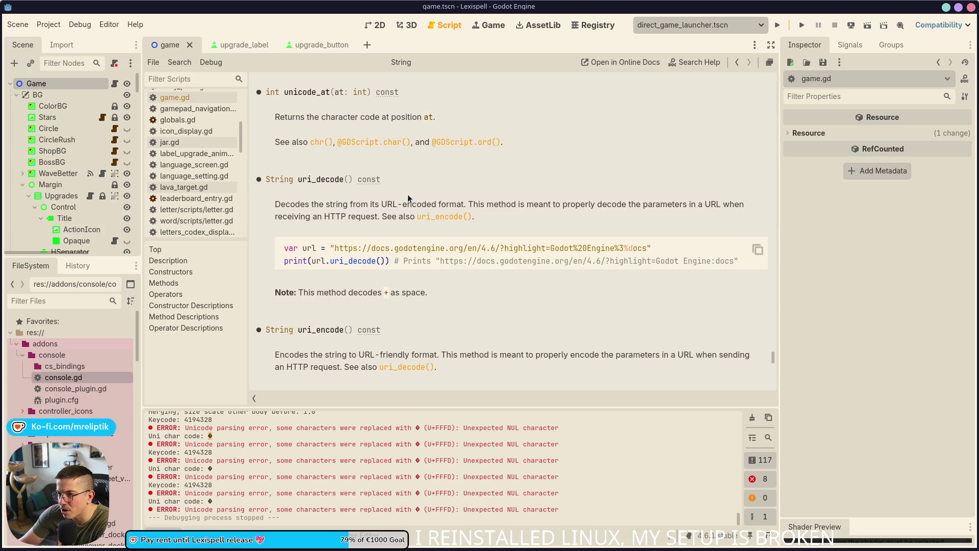
left_click(318, 143)
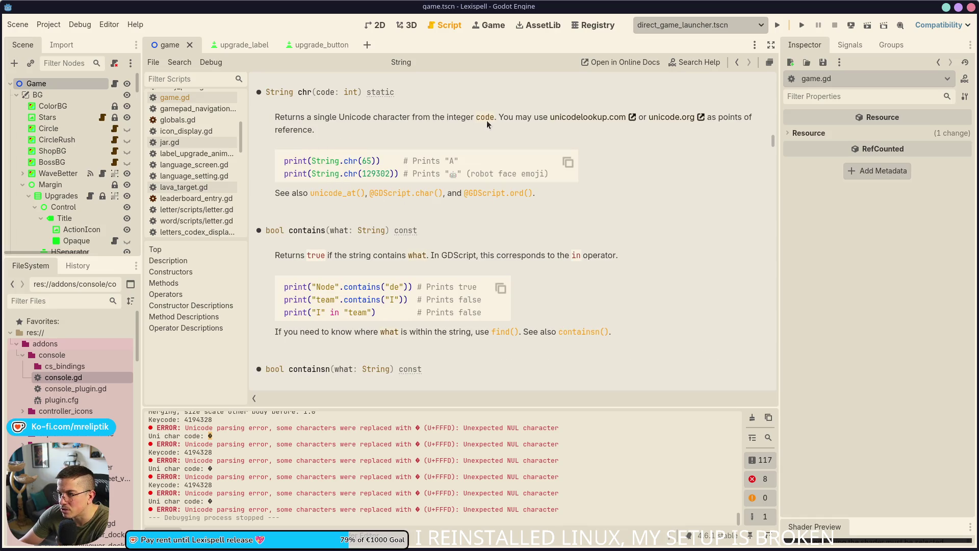
left_click(399, 194)
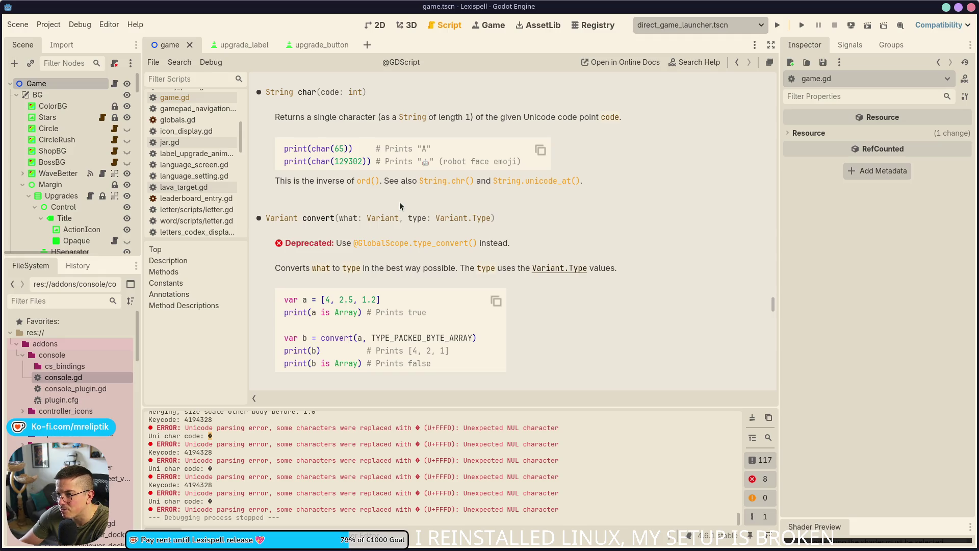
left_click(447, 184)
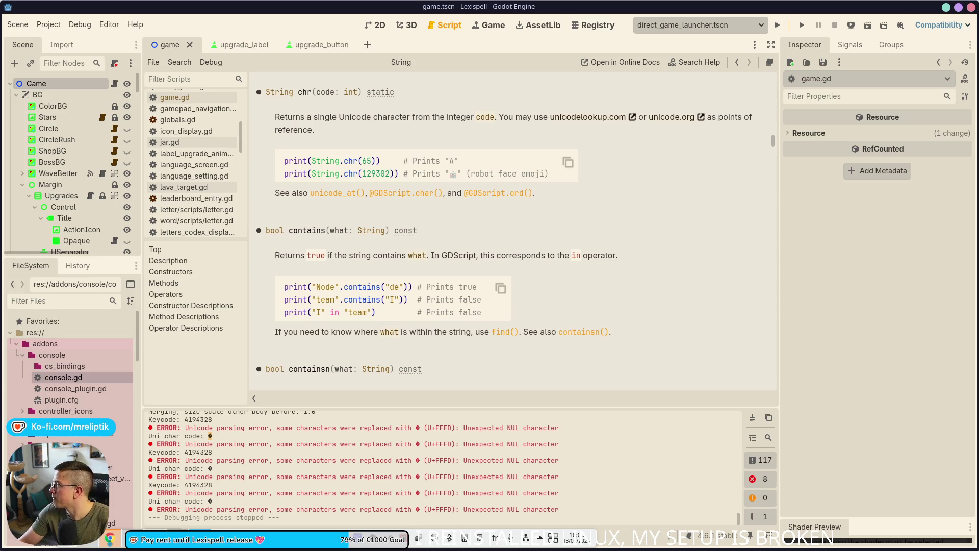
left_click(110, 538)
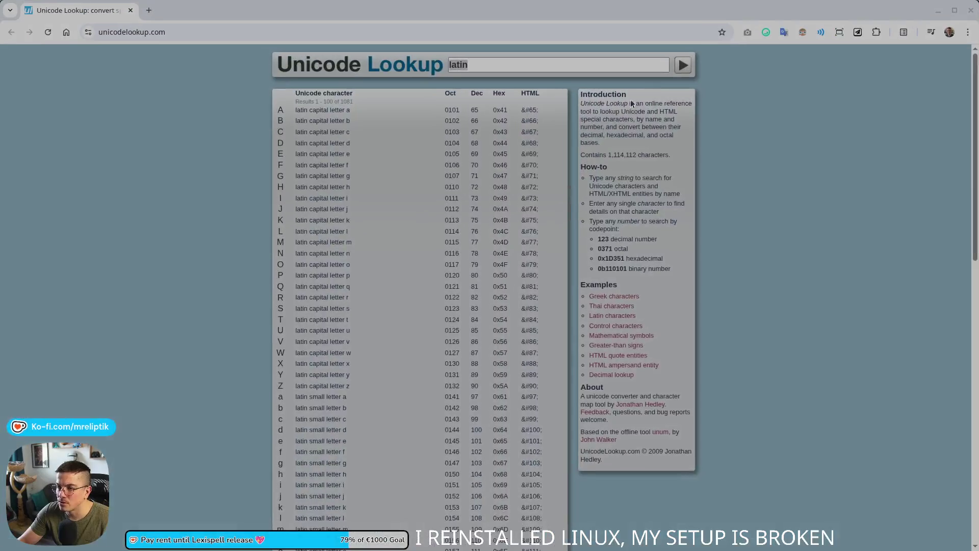
- On unicodelookup.com, replace the 'latin' search with code 0, which finds no results
scroll(339, 155, "down", 10)
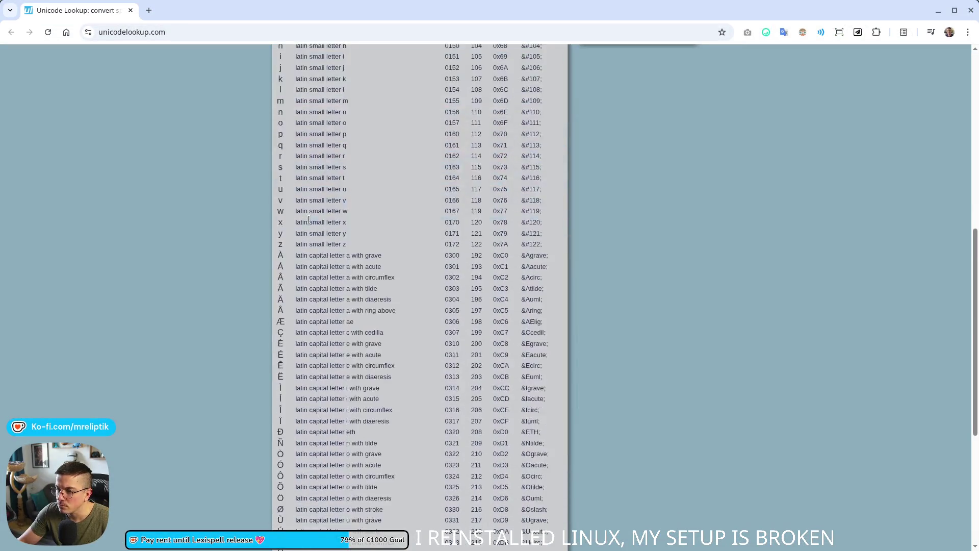
scroll(317, 242, "up", 15)
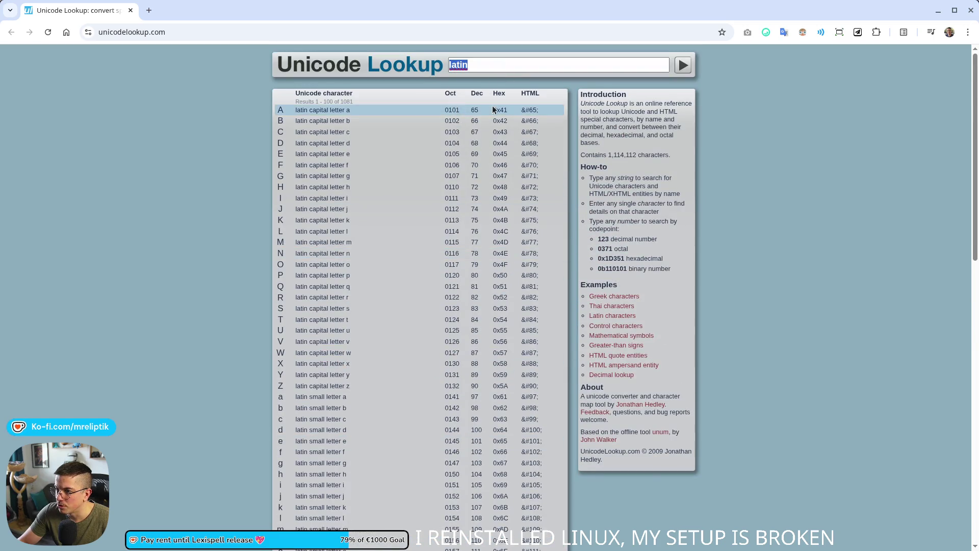
scroll(459, 132, "down", 12)
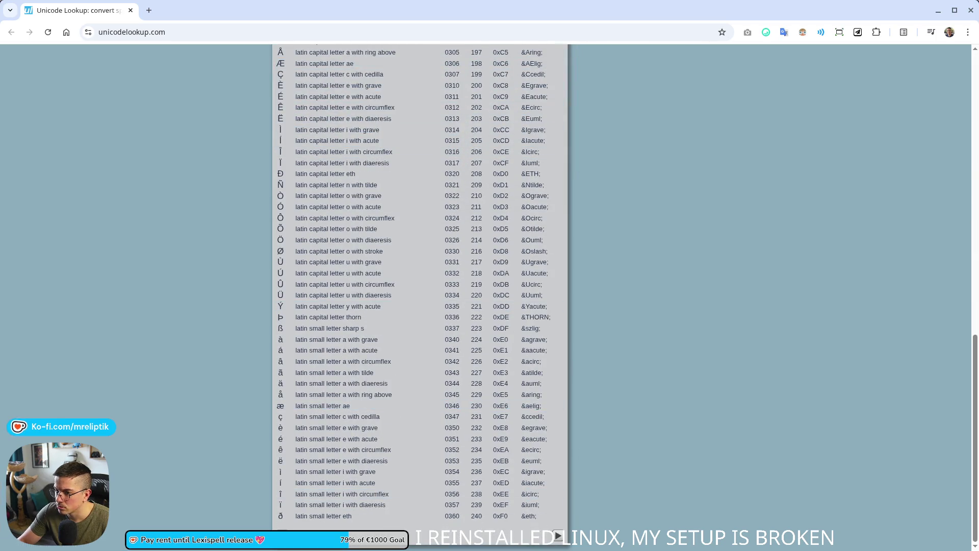
scroll(459, 204, "up", 12)
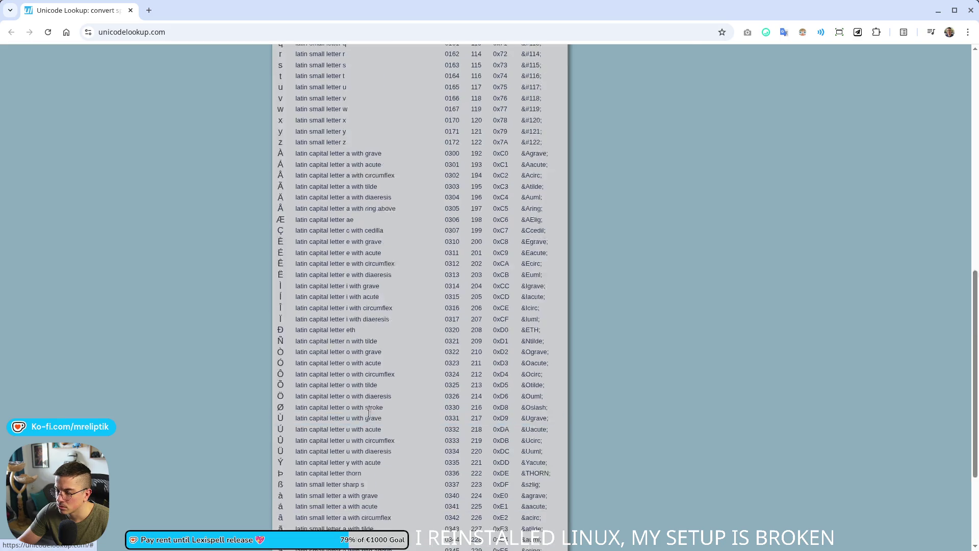
double_click(500, 59)
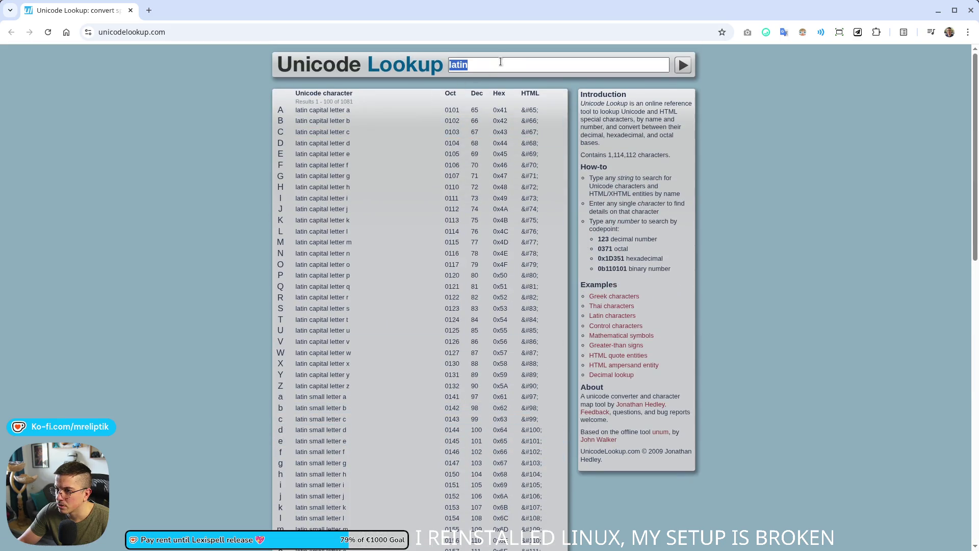
key("BackSpace")
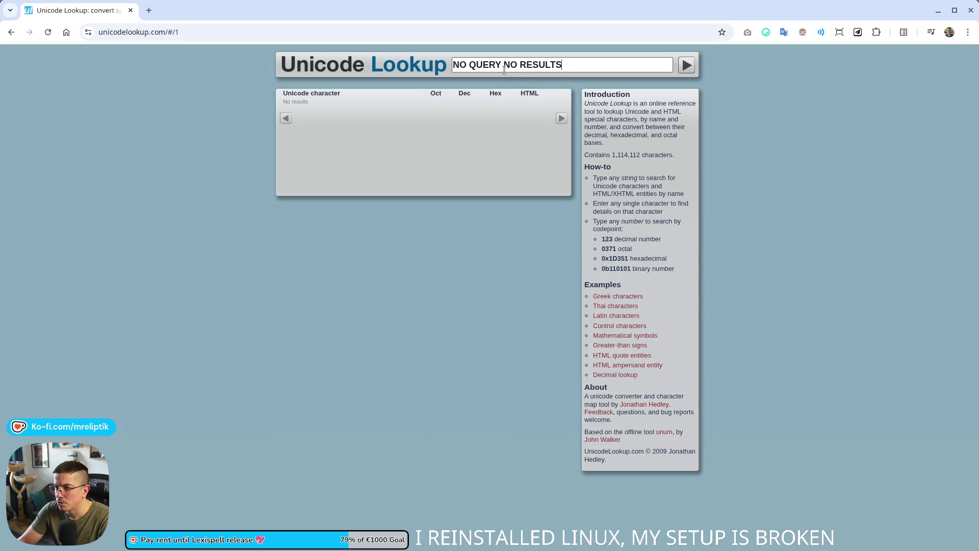
left_click_drag(583, 61, 516, 64)
key("BackSpace")
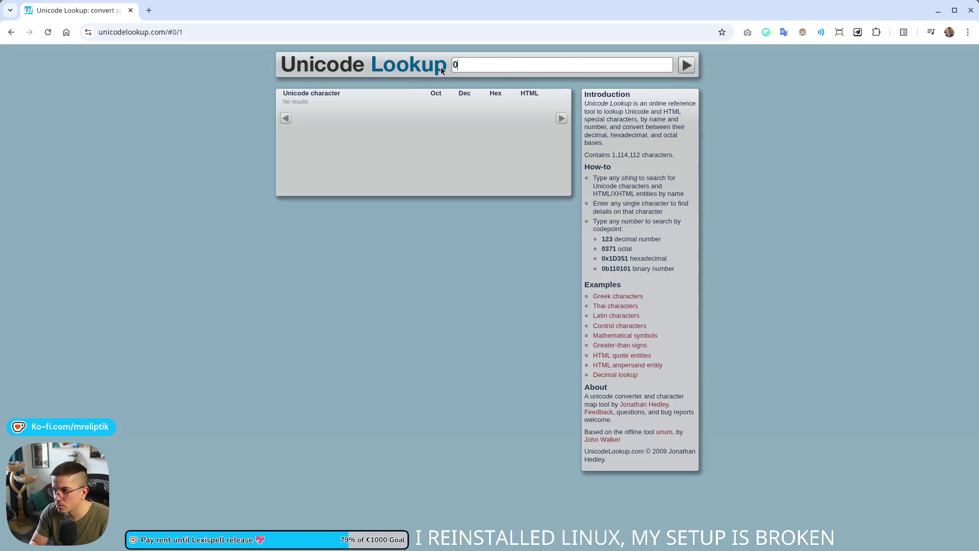
key("alt+Tab")
- Delete the Keycode debug print and unicode variable lines from _unhandled_input, and save game.gd
scroll(491, 260, "down", 5)
scroll(493, 265, "up", 4)
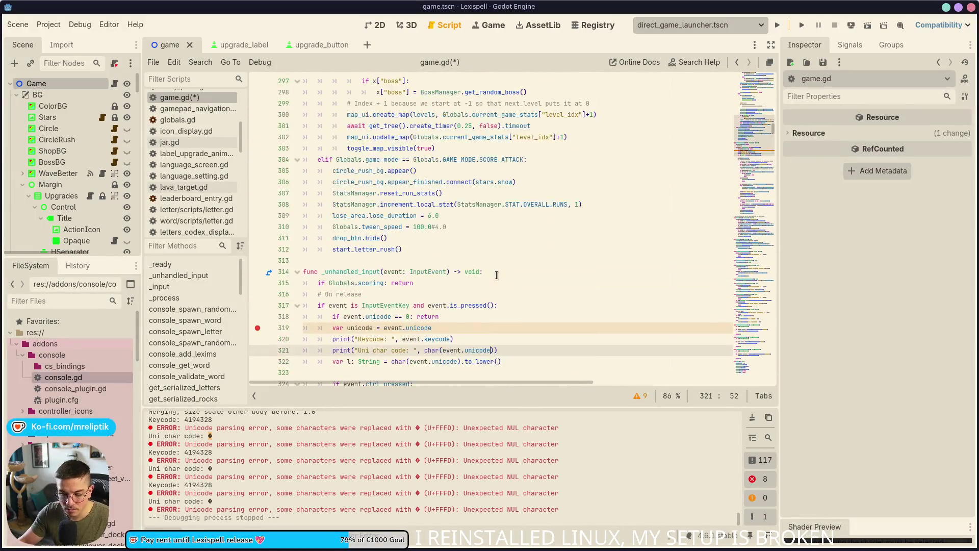
scroll(448, 306, "down", 3)
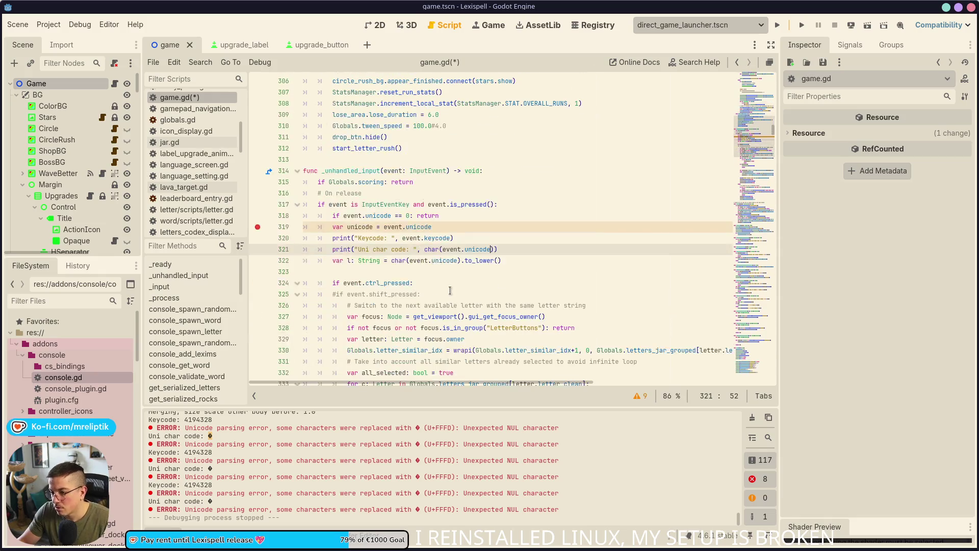
left_click(471, 236)
key("ctrl+shift+k")
key("ctrl+s")
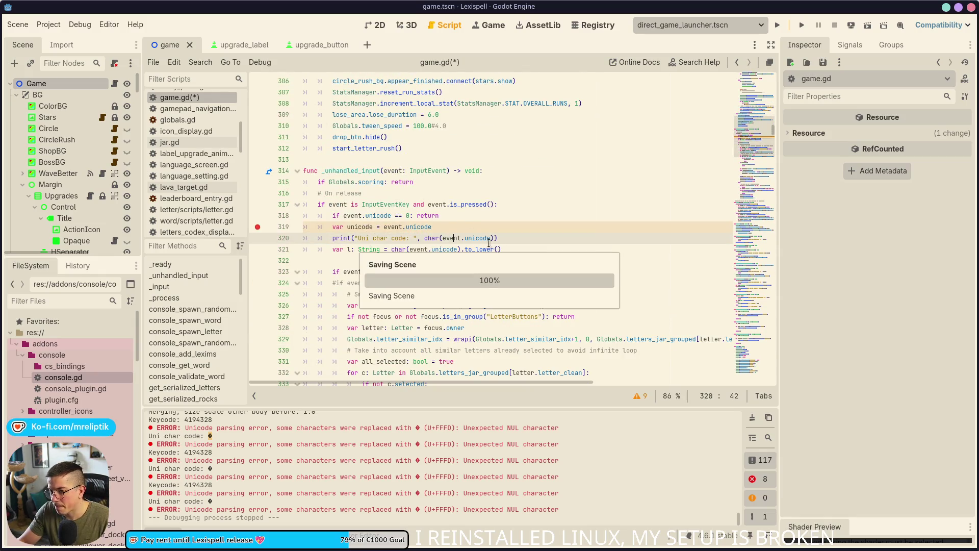
key("ctrl+z")
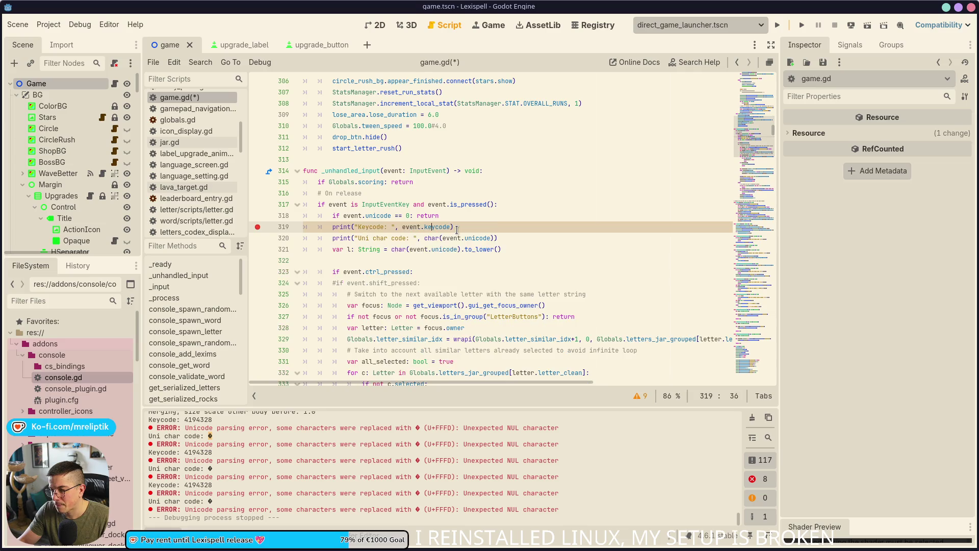
key("ctrl+shift+k")
key("ctrl+s")
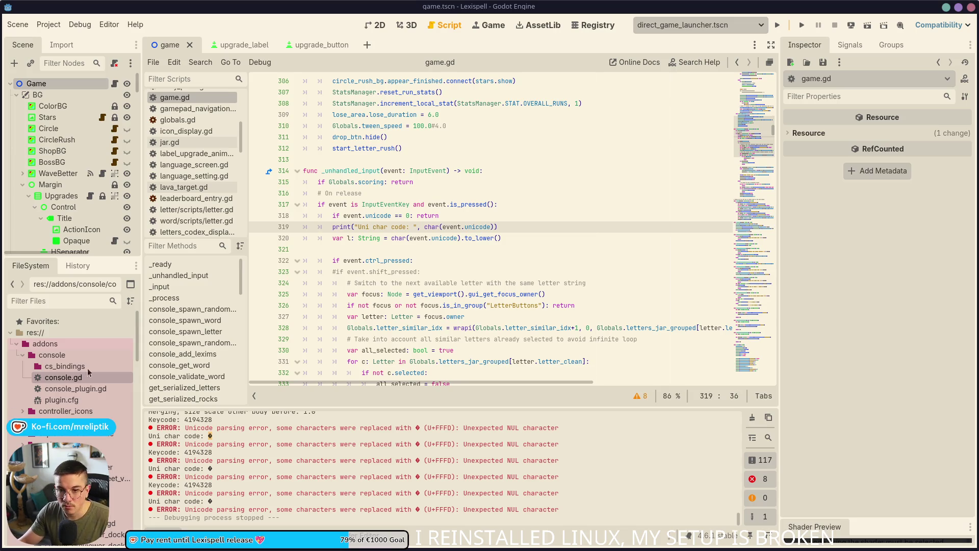
left_click(775, 25)
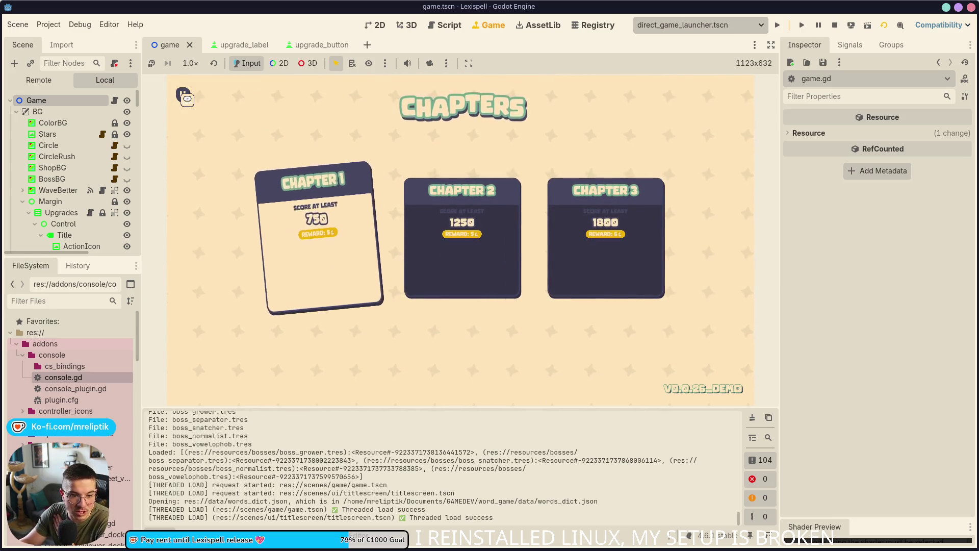
- Start Chapter 1, open the in-game development console and type 'letter'
key("Return")
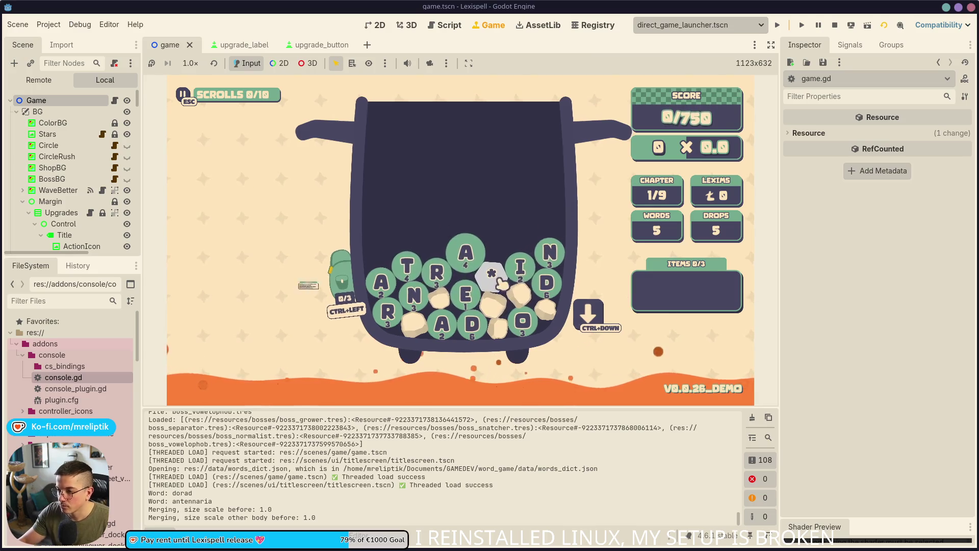
key("grave")
type("letter #")
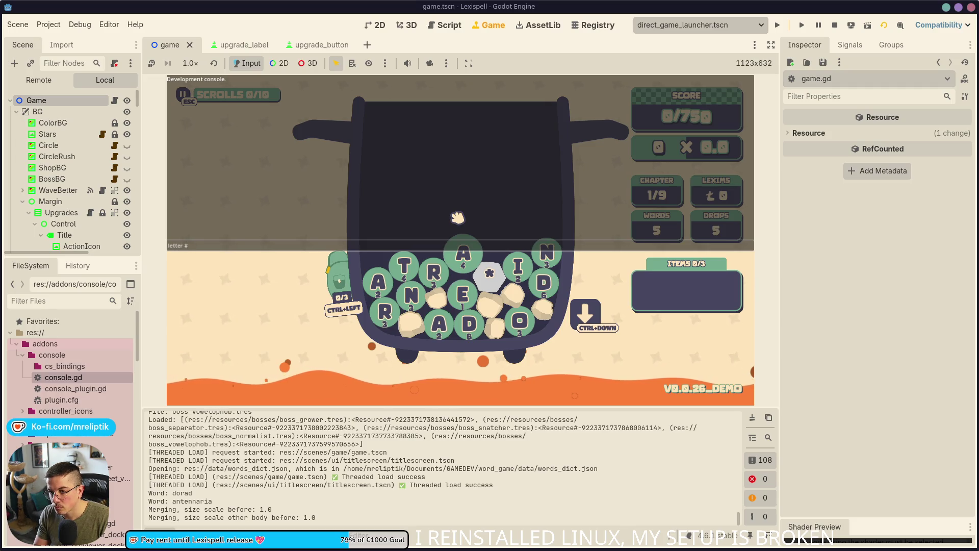
- Rerun the 'letter #' dev-console command repeatedly to fill the jar with £, ¥, €, $ and # tiles
key("Return")
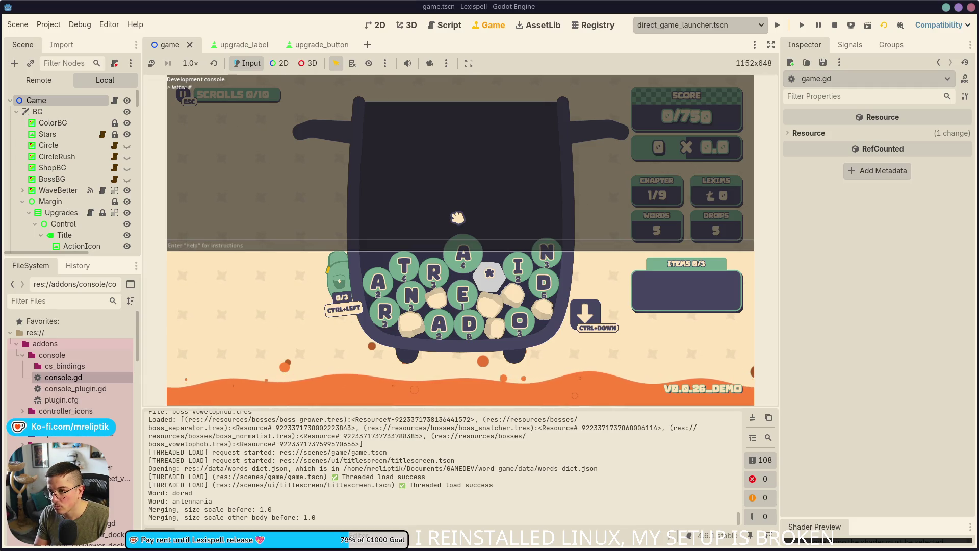
key("Up")
key("Return")
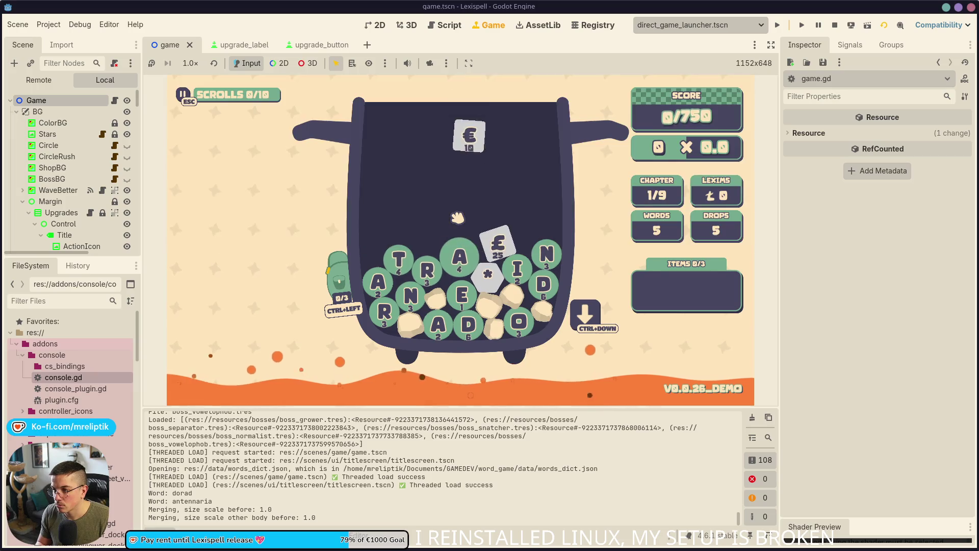
key("Up")
key("Return")
key("Up")
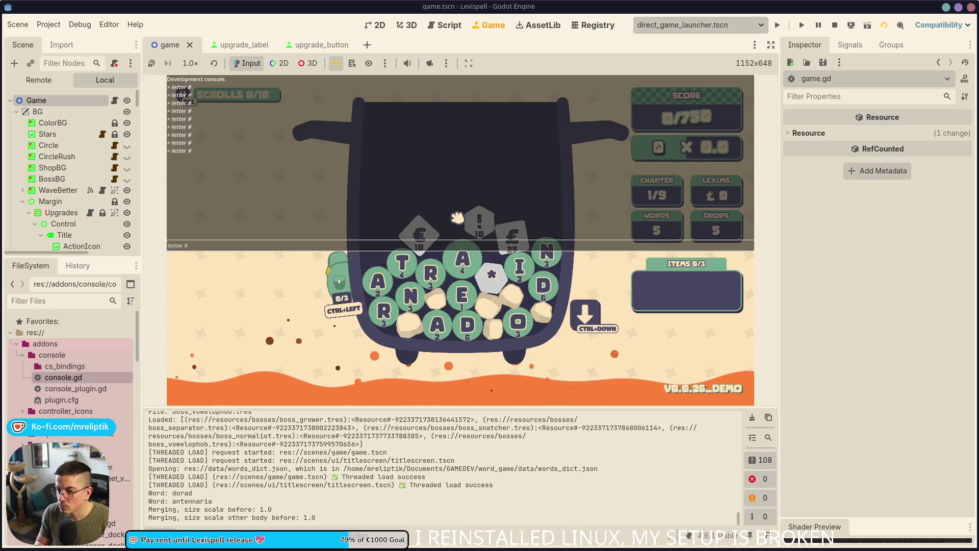
key("grave")
key("grave")
key("Up")
key("Return")
key("grave")
key("grave")
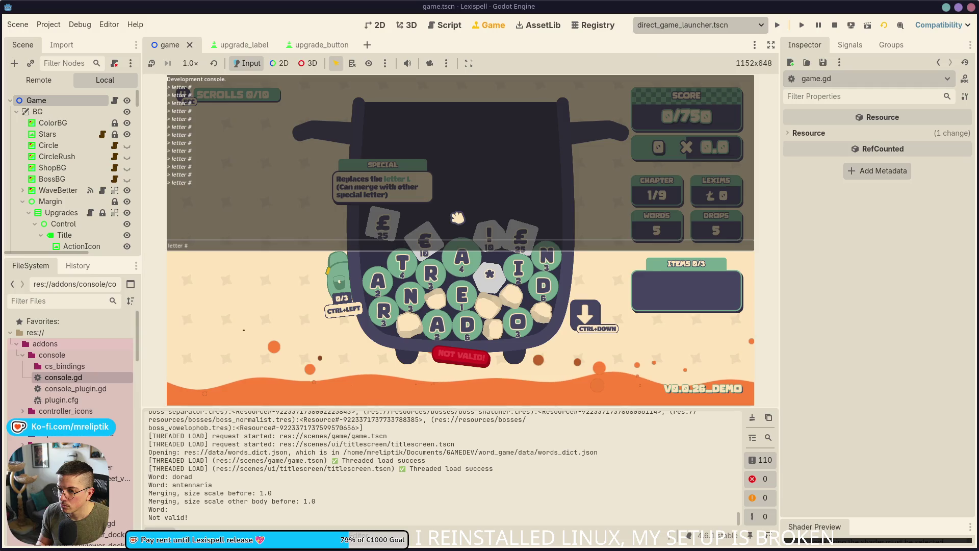
key("grave")
key("grave")
key("Up")
key("Return")
key("grave")
key("grave")
key("Up")
key("Return")
key("grave")
key("grave")
key("Up")
key("Return")
key("grave")
key("grave")
key("Up")
key("Return")
key("grave")
key("grave")
key("Up")
key("Return")
key("grave")
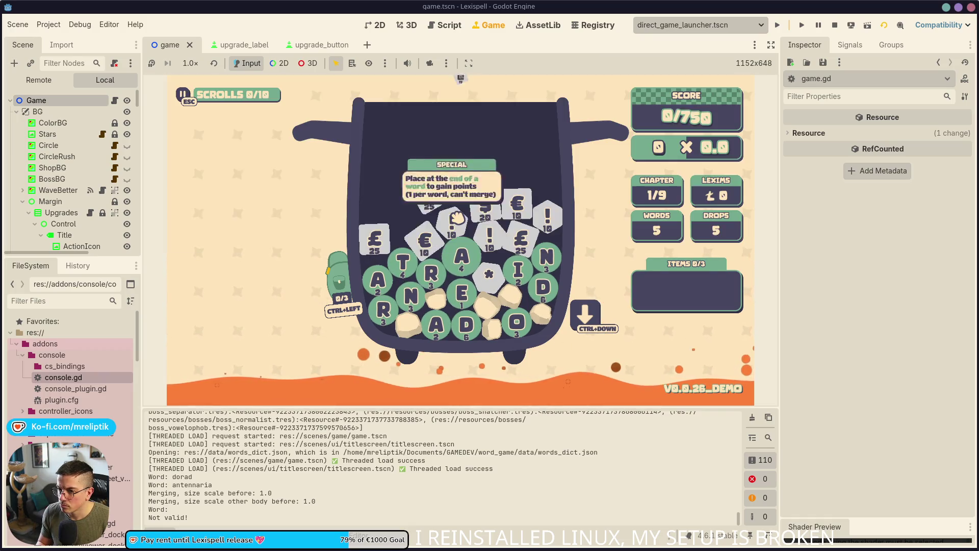
key("grave")
key("Up")
key("Return")
key("grave")
key("grave")
key("Up")
key("Return")
key("grave")
key("grave")
key("Up")
key("Return")
key("grave")
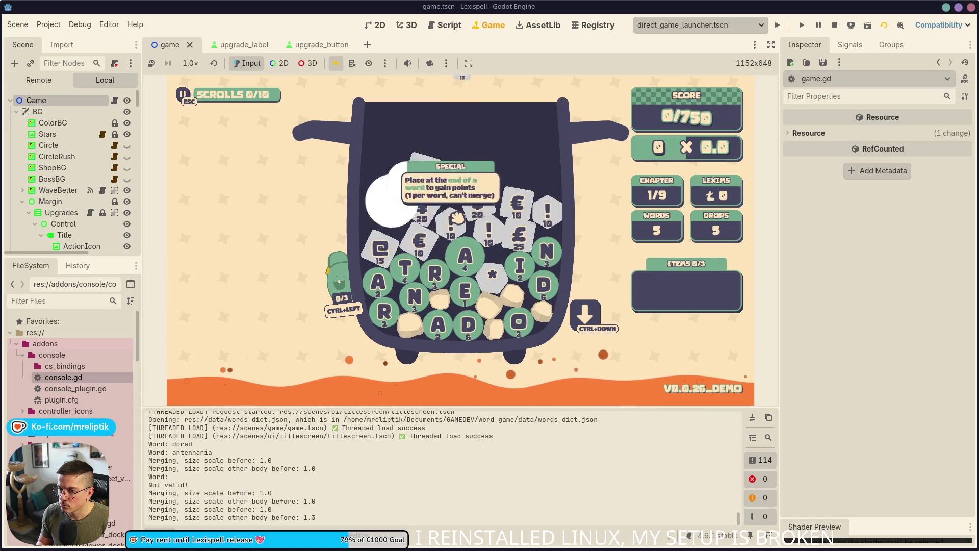
key("grave")
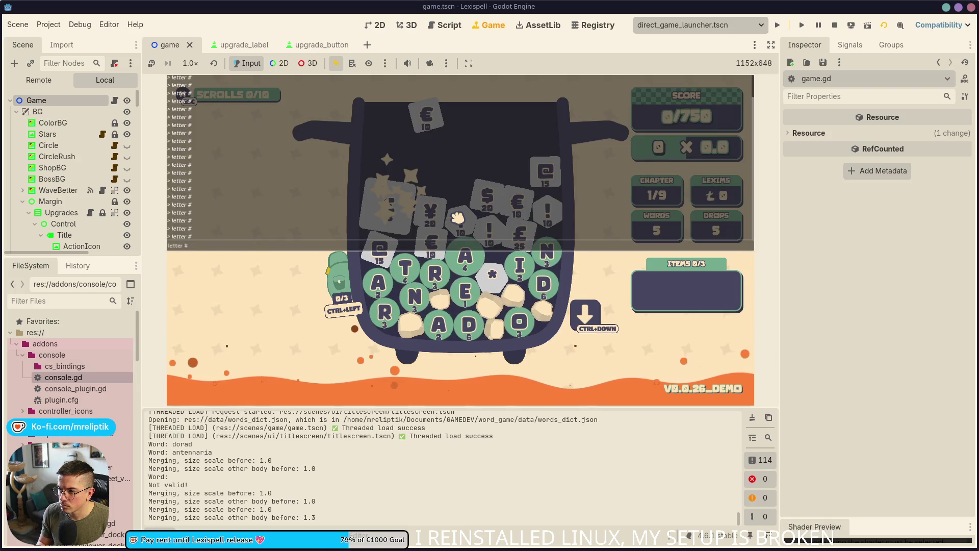
key("Up")
key("Return")
key("grave")
key("grave")
key("Up")
key("grave")
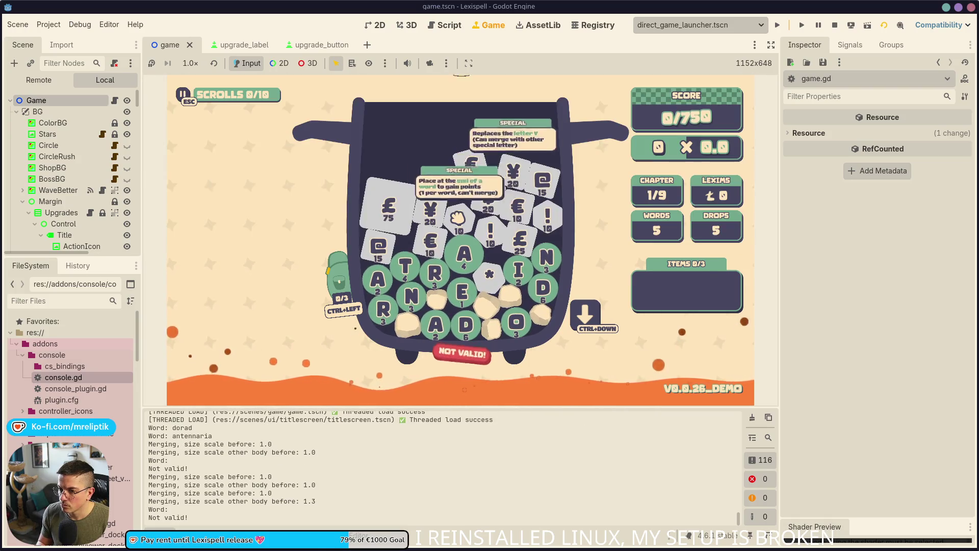
key("grave")
key("grave")
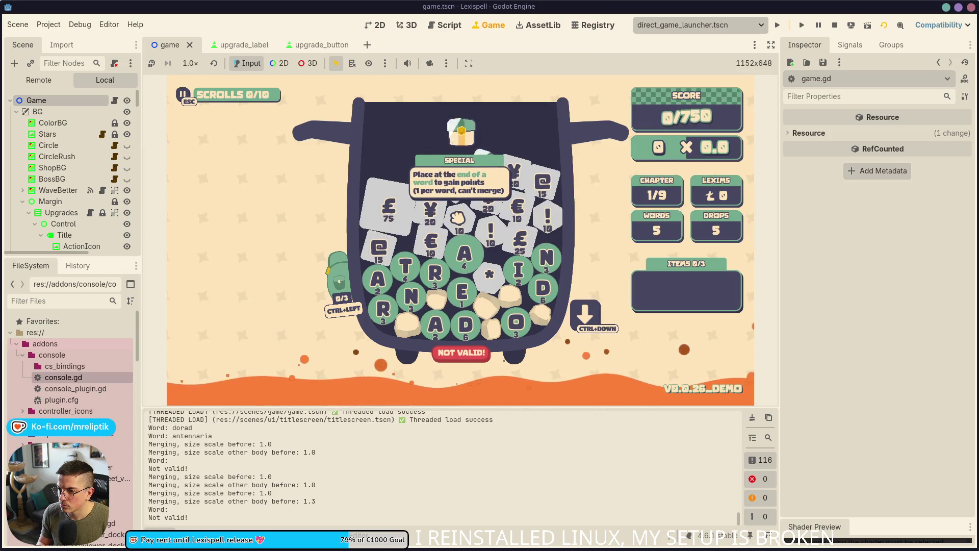
key("grave")
key("Up")
key("Return")
key("grave")
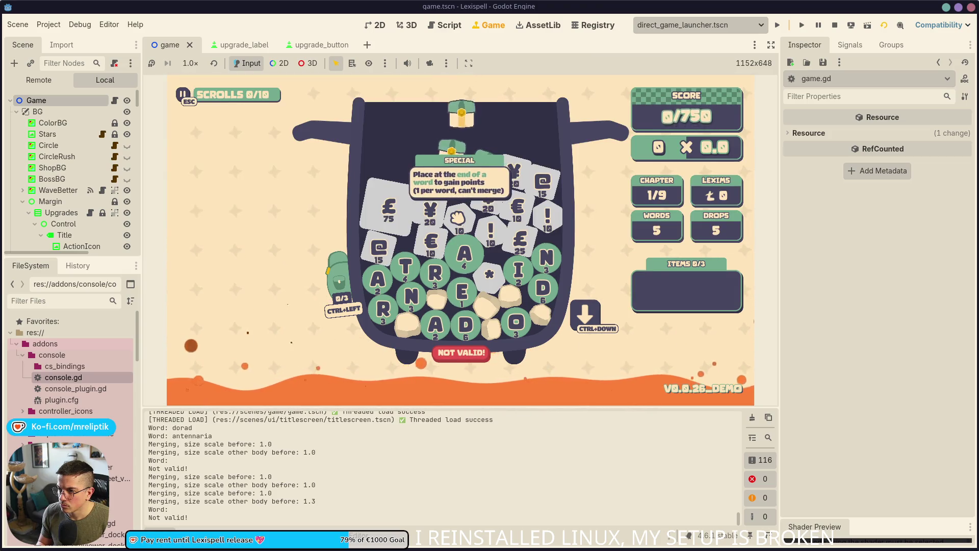
key("grave")
key("Up")
key("grave")
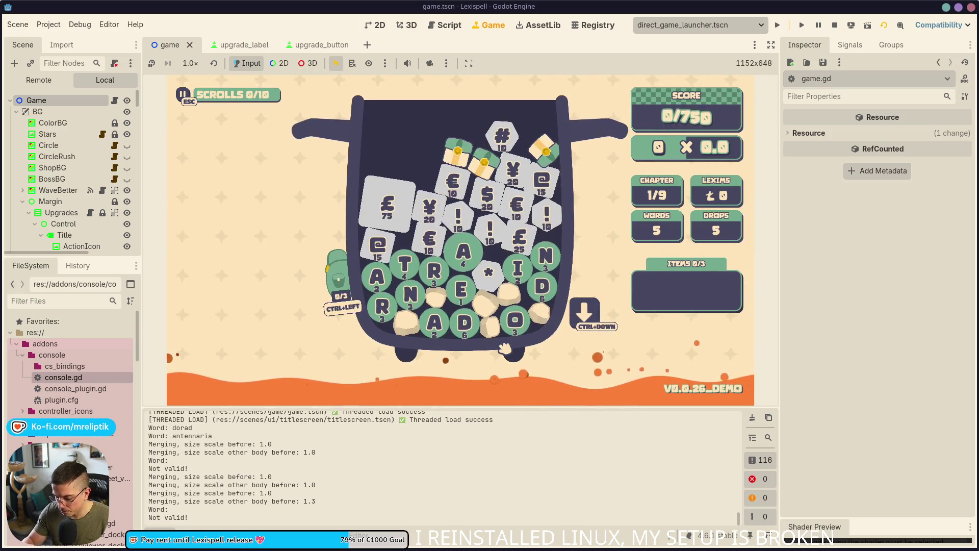
- Spell '#tarnish*ed' from the special tiles and submit it, scoring 913 against the 750 target
type("#")
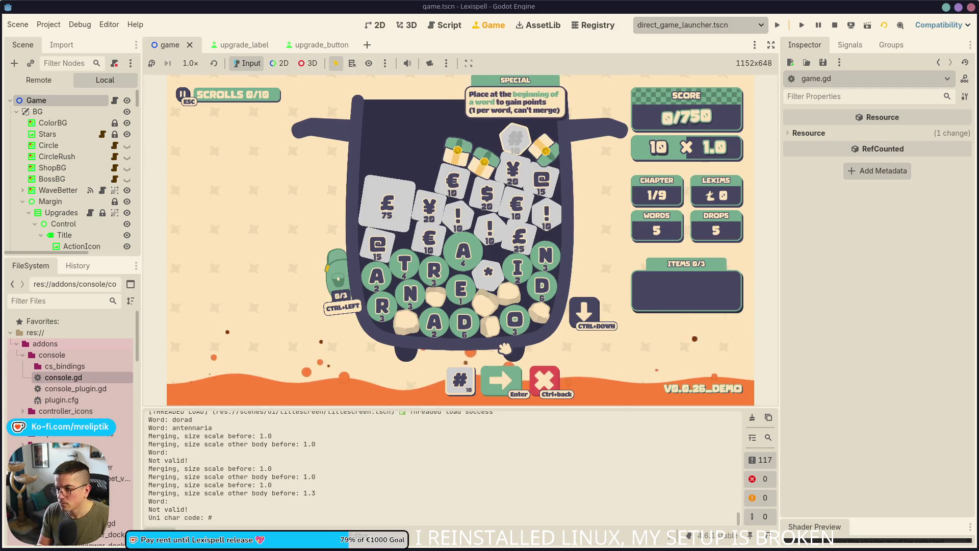
key("BackSpace")
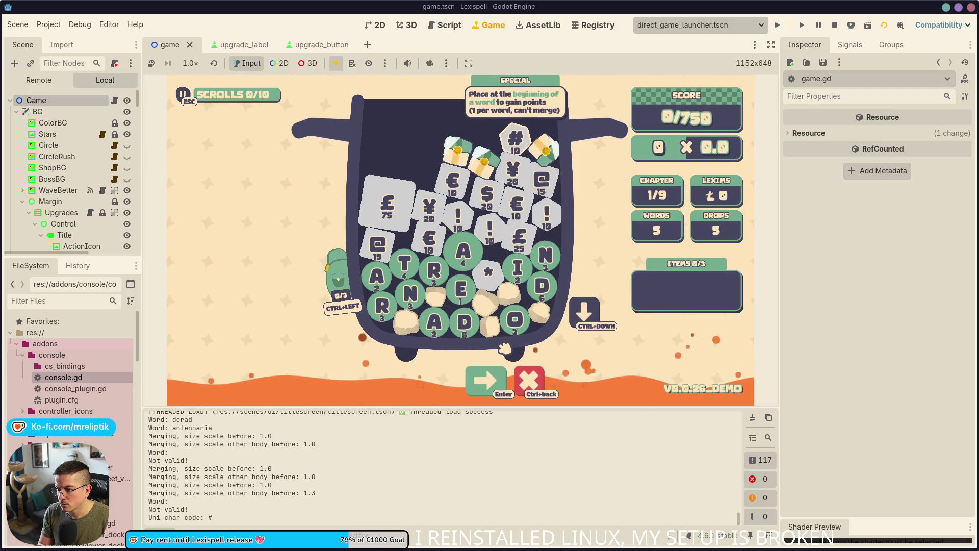
type("#")
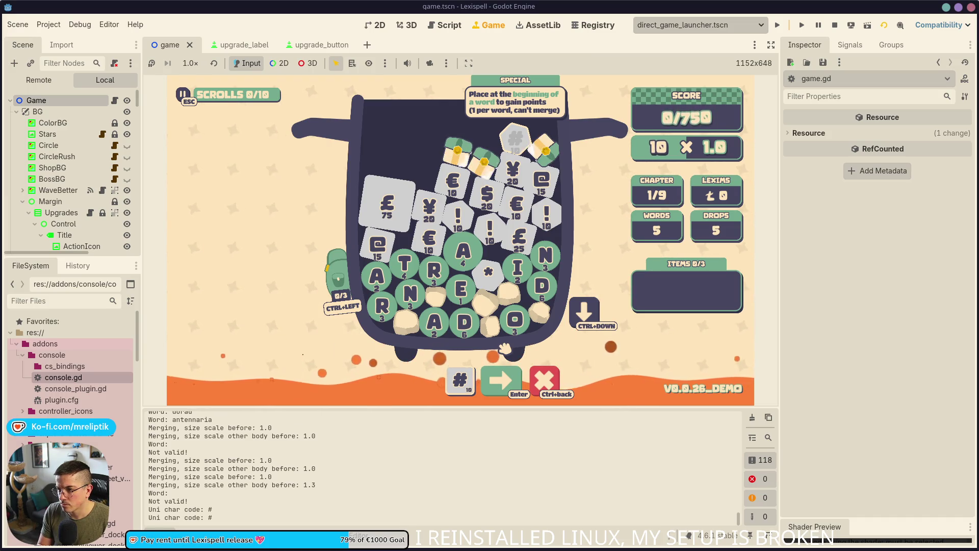
type("tar")
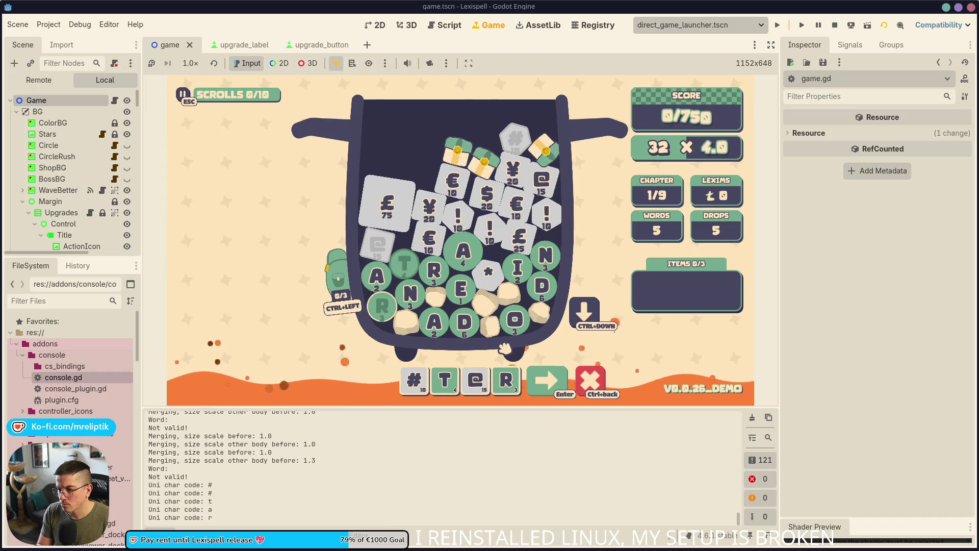
type("nis")
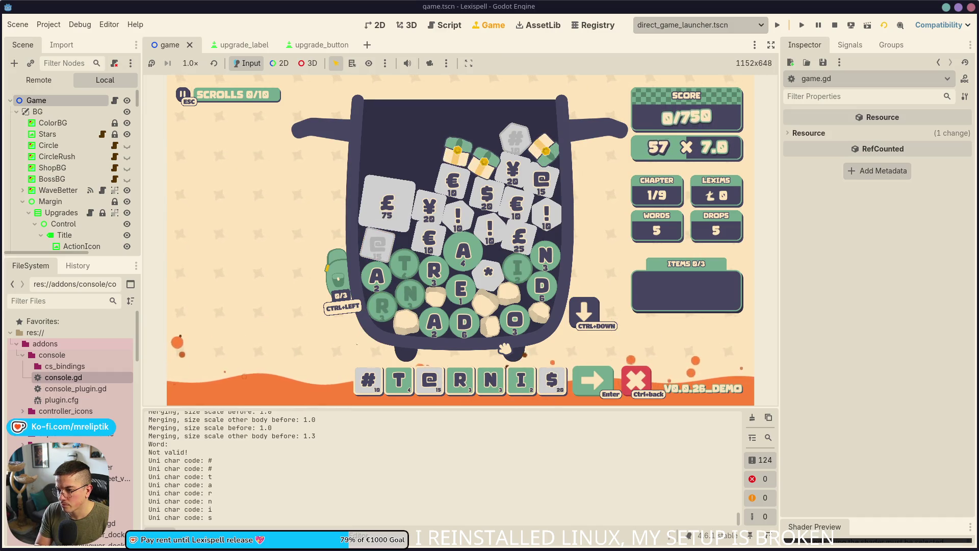
type("h*e")
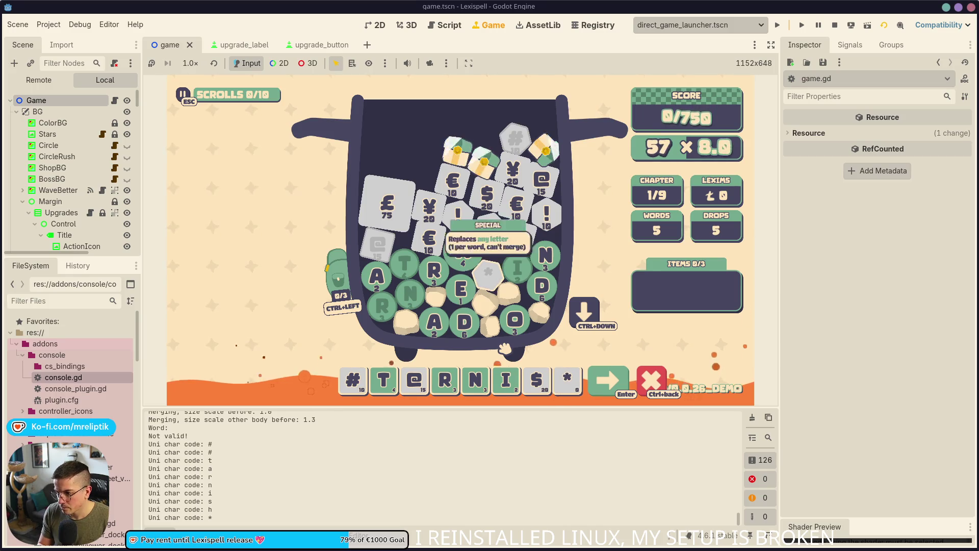
type("d")
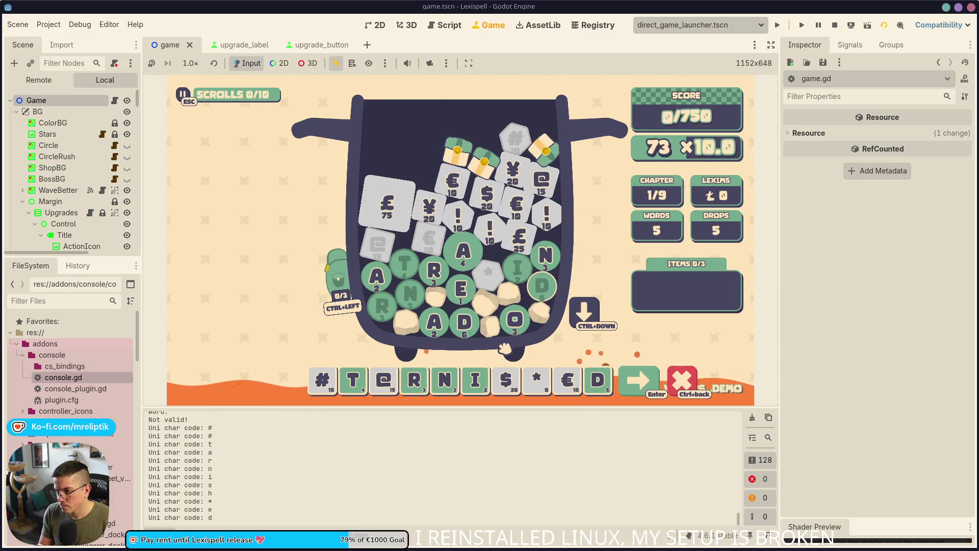
key("Return")
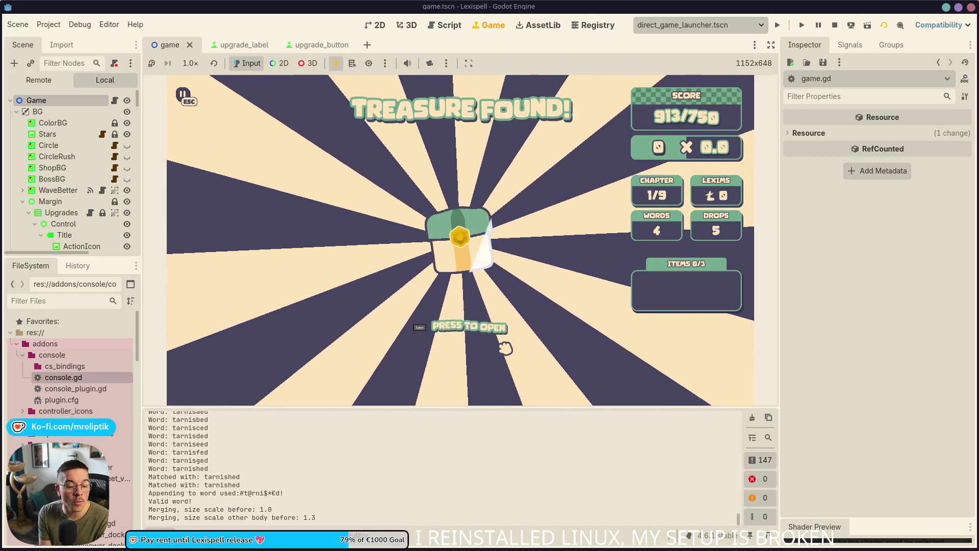
- Open the treasure chest and continue past the Clear results into the Arcanery shop
key("space")
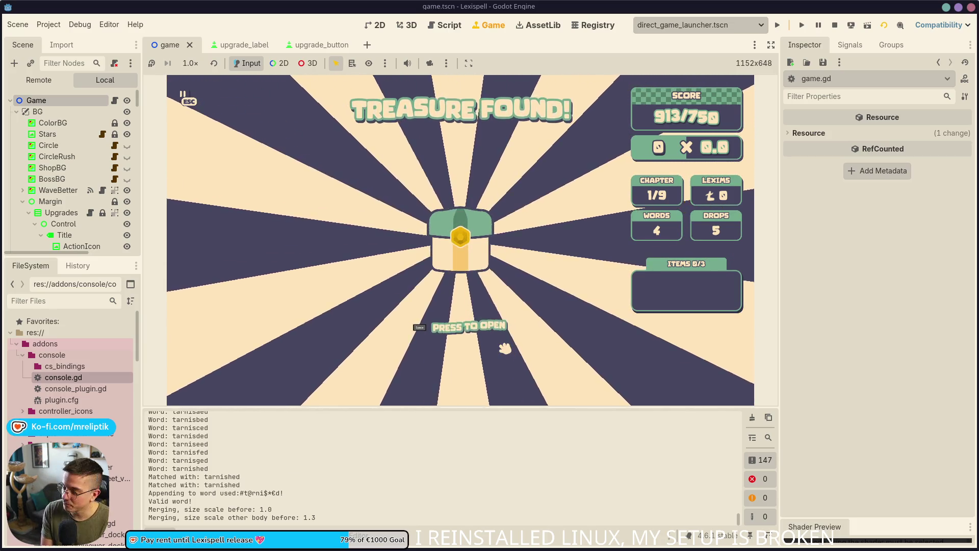
key("space")
key("space")
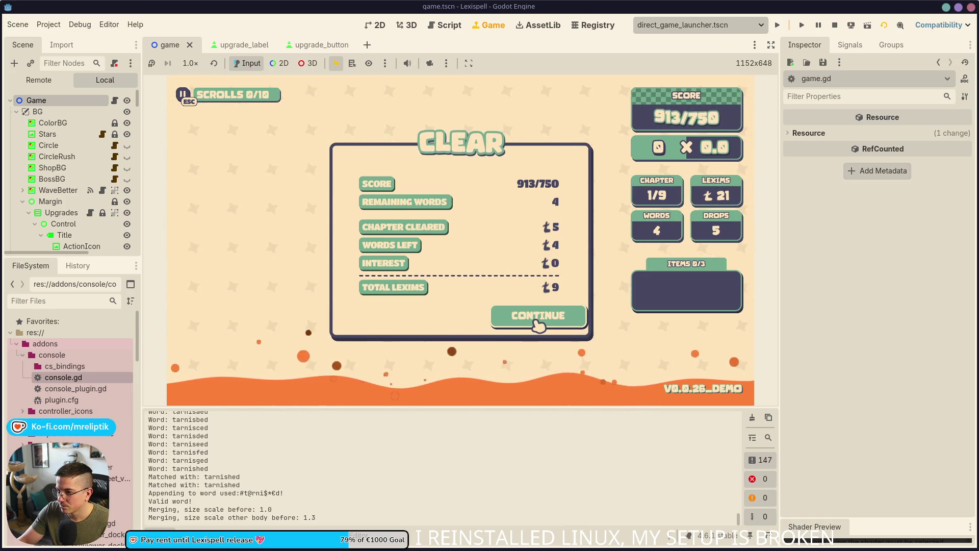
left_click(537, 320)
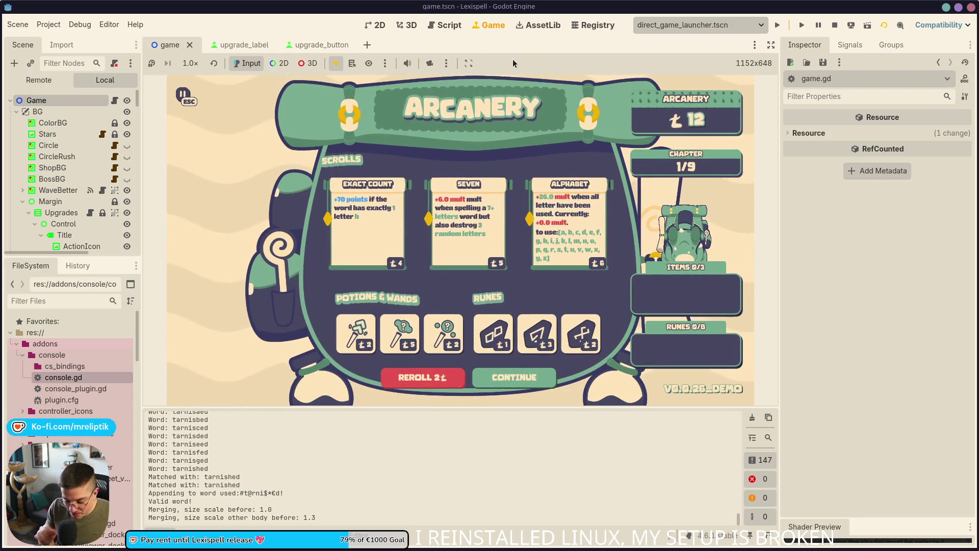
key("ctrl+shift+o")
- Open shop.tscn in the 2D view and edit the shop title label's wave amplitude
type("shop")
key("Return")
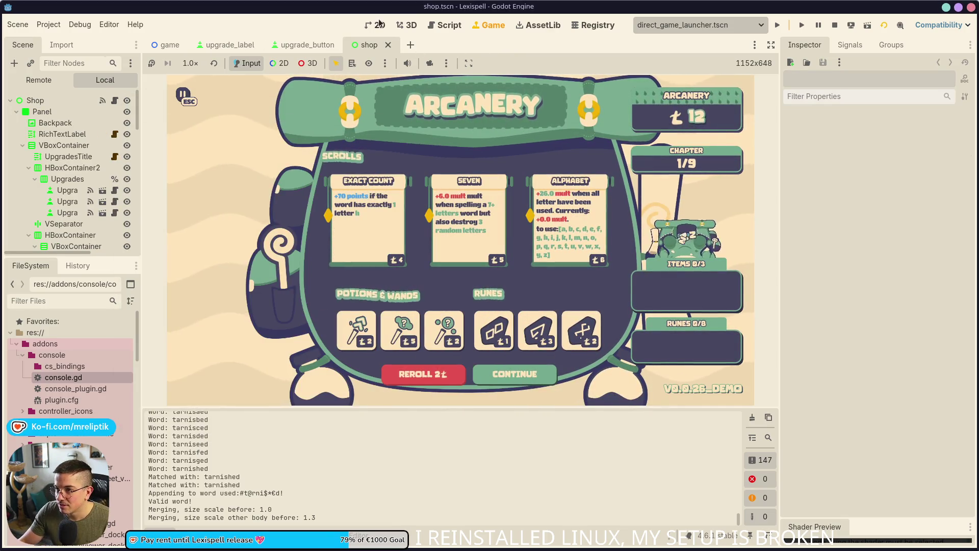
key("ctrl+F1")
left_click(591, 181)
scroll(589, 176, "right", 5)
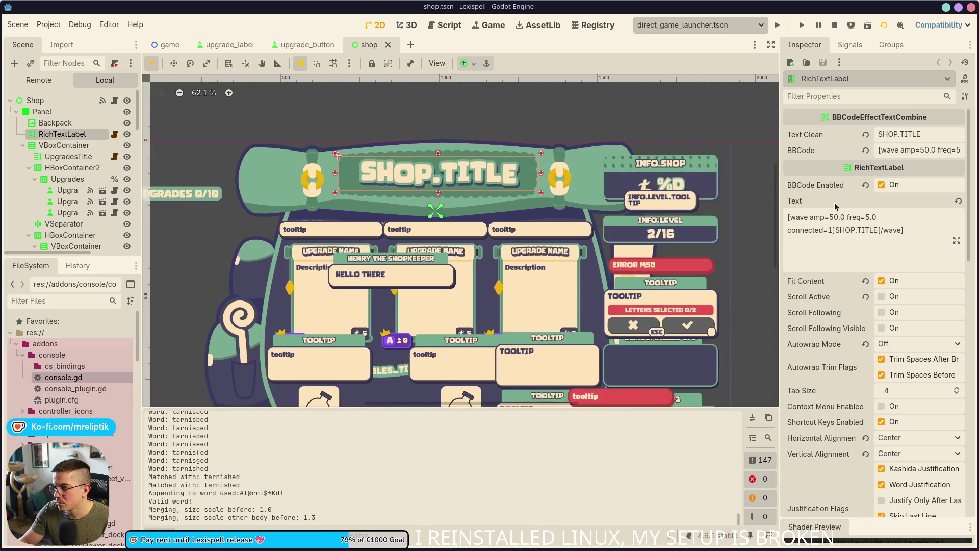
left_click(927, 150)
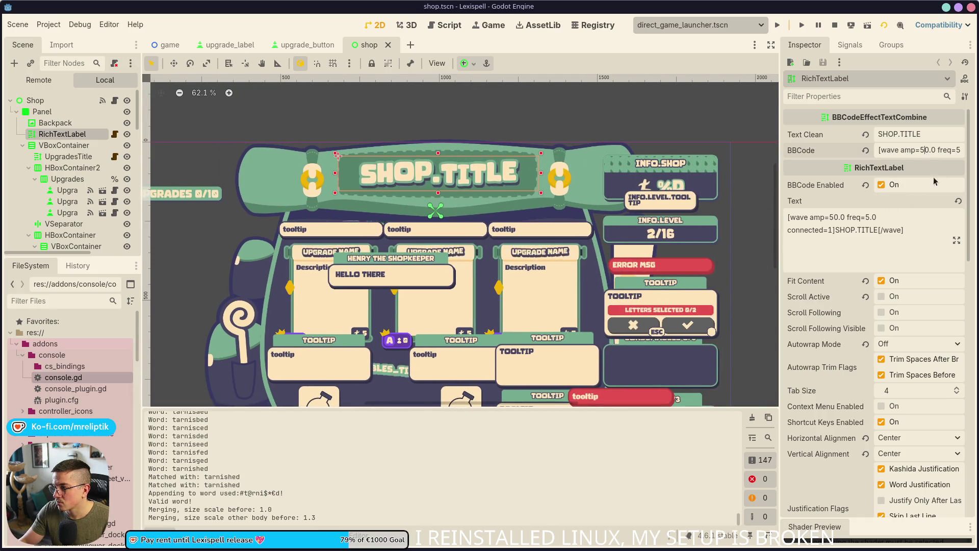
key("BackSpace")
type("4")
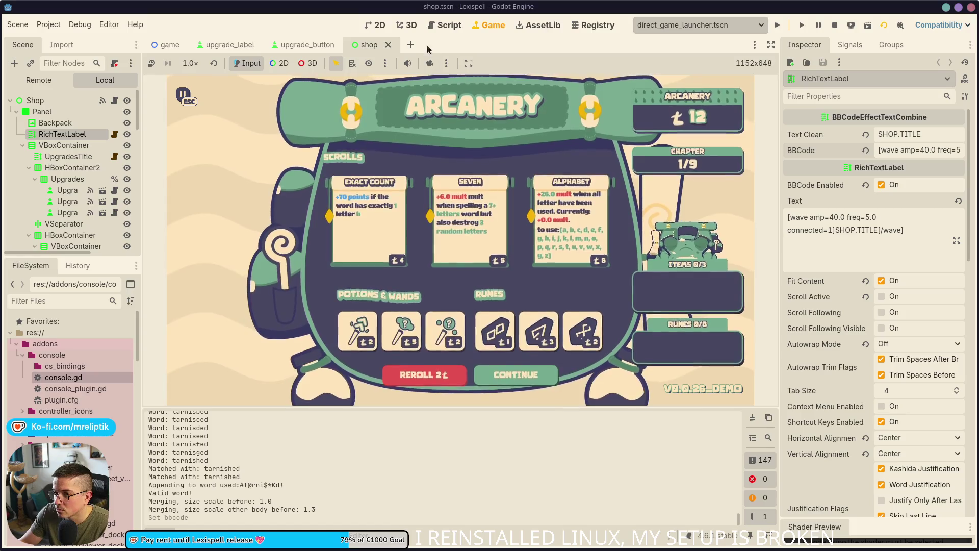
- Set the consumables section title's wave amplitude to 25 and save the shop scene
left_click(306, 45)
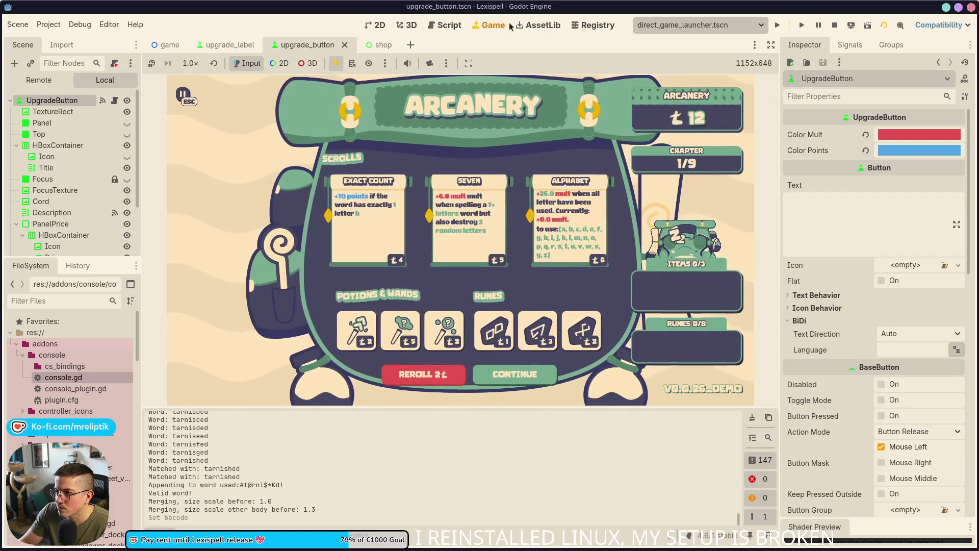
left_click(372, 45)
left_click(381, 25)
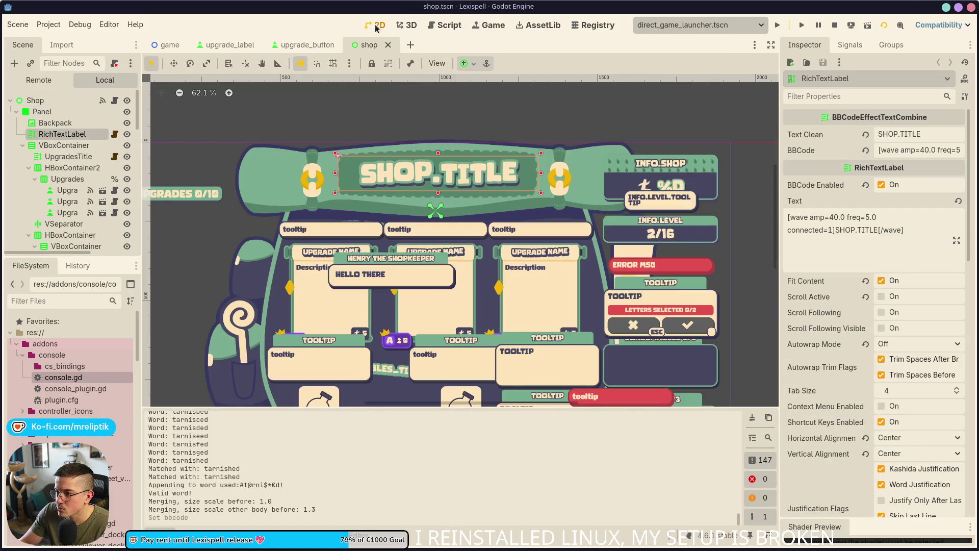
scroll(78, 175, "down", 1)
scroll(77, 175, "down", 3)
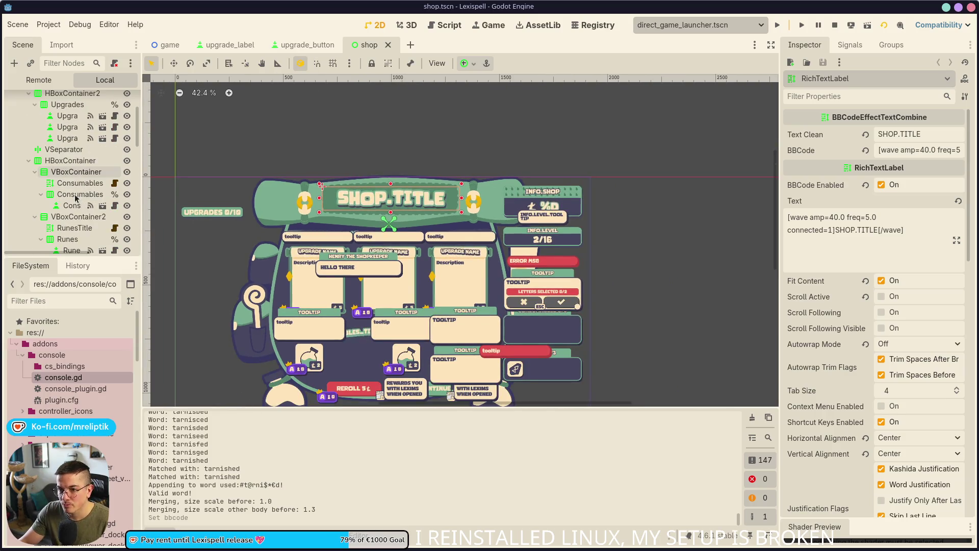
scroll(355, 330, "up", 2)
left_click(355, 327)
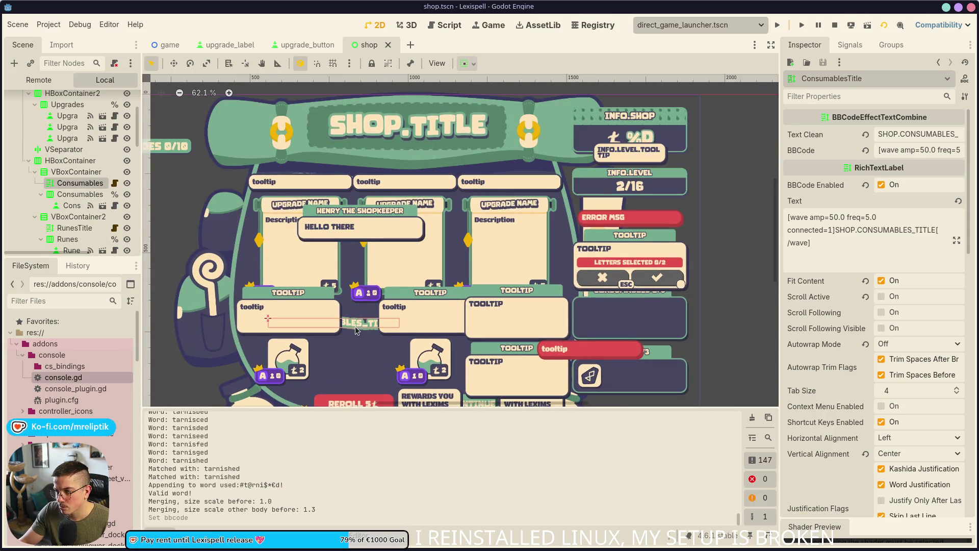
left_click(926, 149)
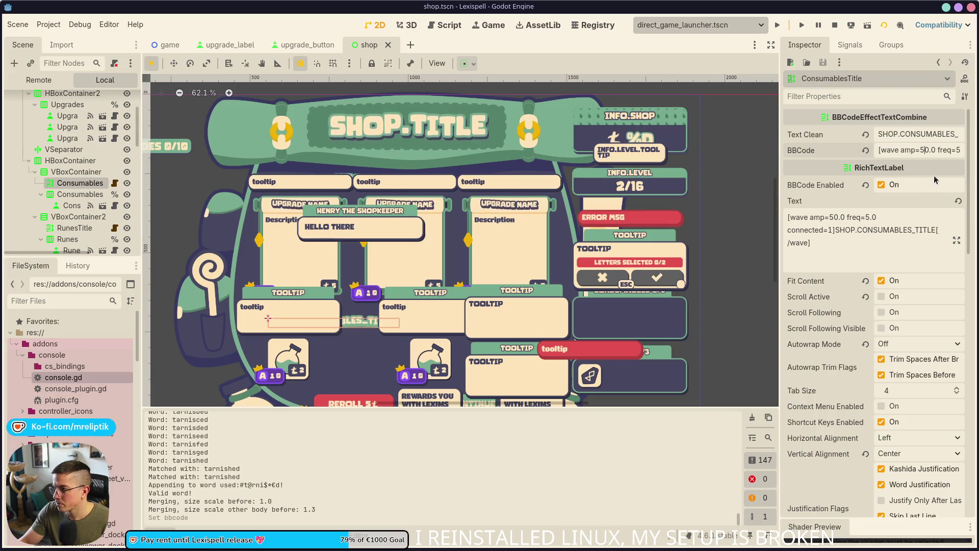
key("BackSpace")
type("25")
key("Delete")
key("Return")
key("ctrl+s")
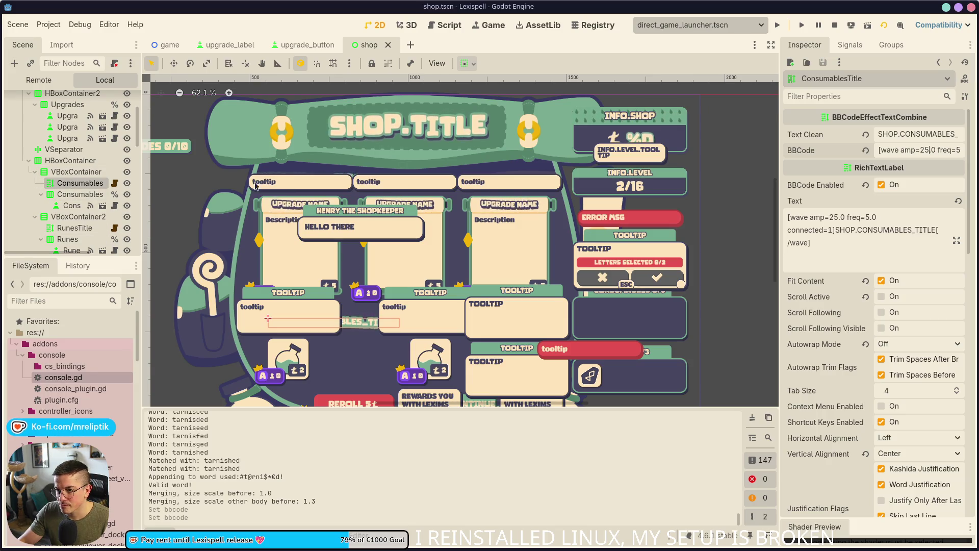
- Set the Runes section title's wave amplitude to 25 and save again
scroll(77, 227, "down", 3)
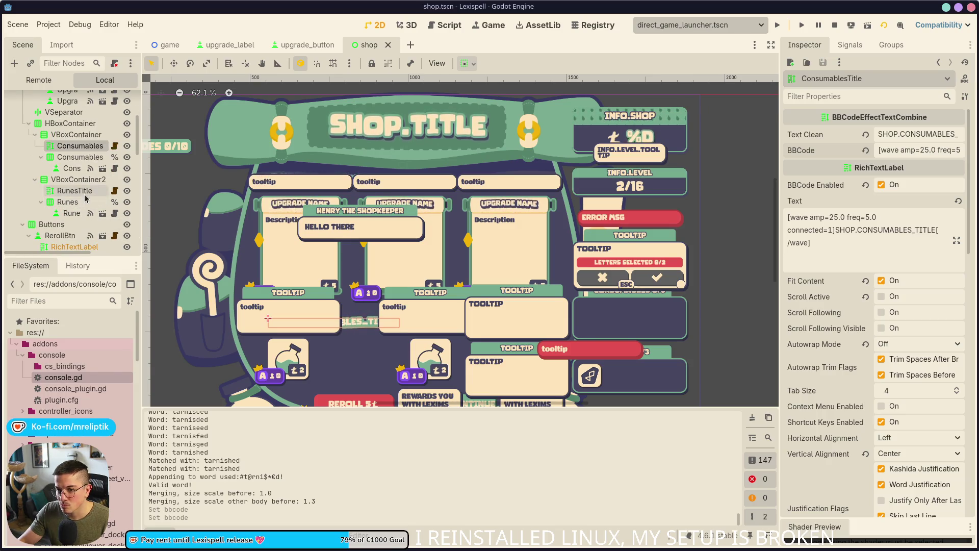
left_click(74, 191)
left_click(930, 149)
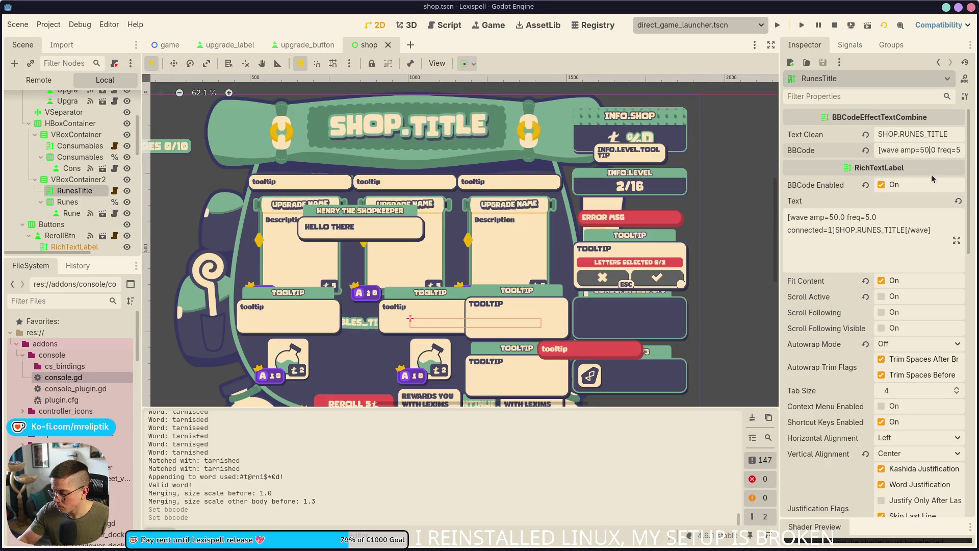
key("BackSpace")
key("BackSpace")
type("25")
key("Return")
key("ctrl+s")
- Change UpgradesTitle's BBCode wave to amp=25.0, save shop.tscn, and switch to upgrade_button.tscn
scroll(64, 162, "up", 5)
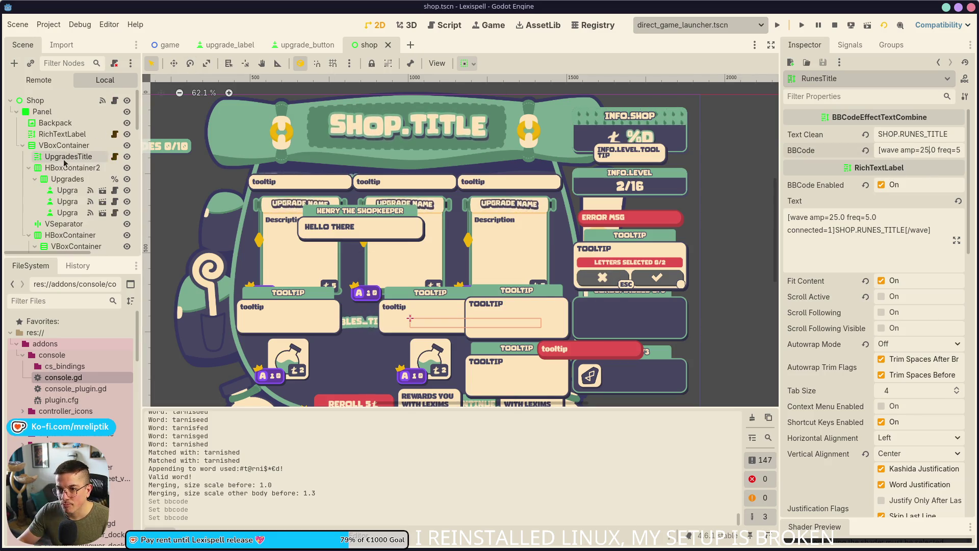
left_click(66, 157)
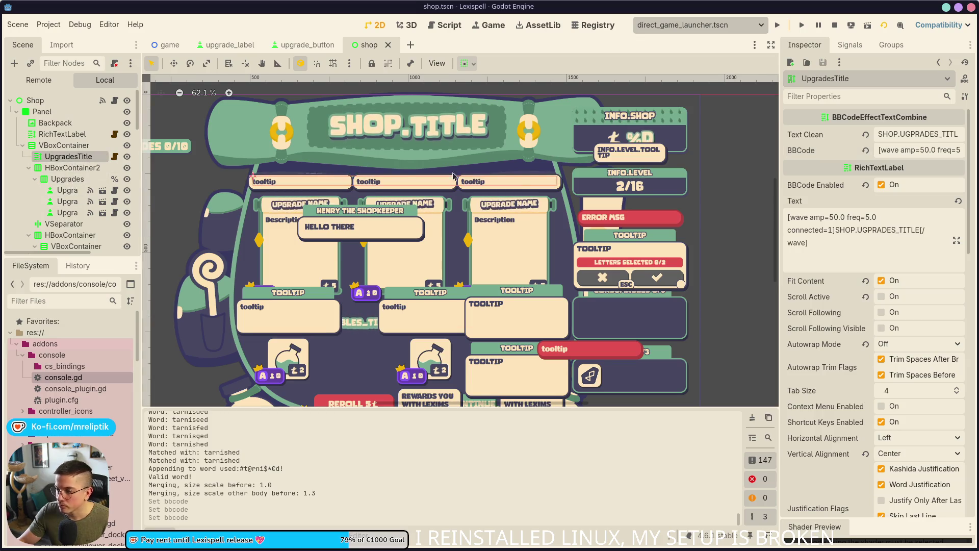
left_click(916, 150)
key("BackSpace")
key("BackSpace")
type("25")
key("Return")
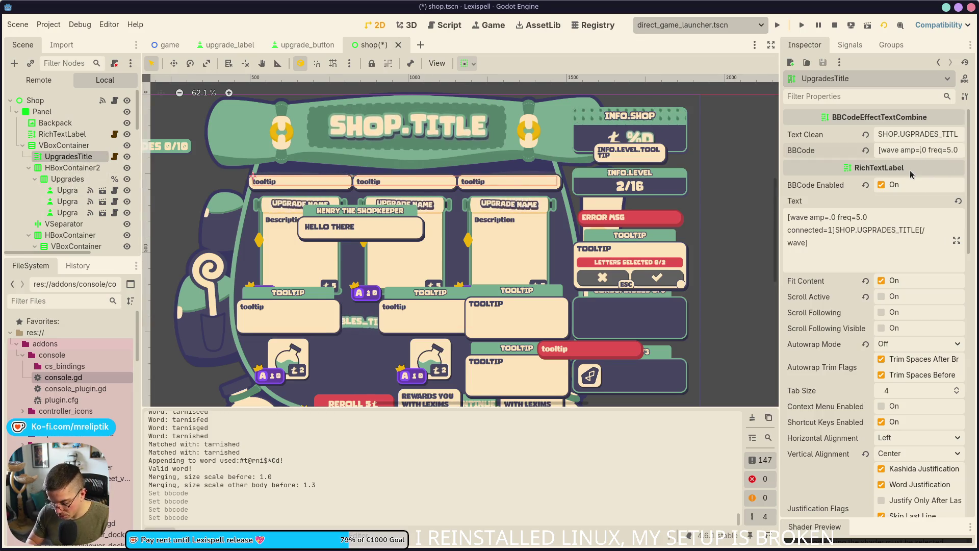
key("ctrl+s")
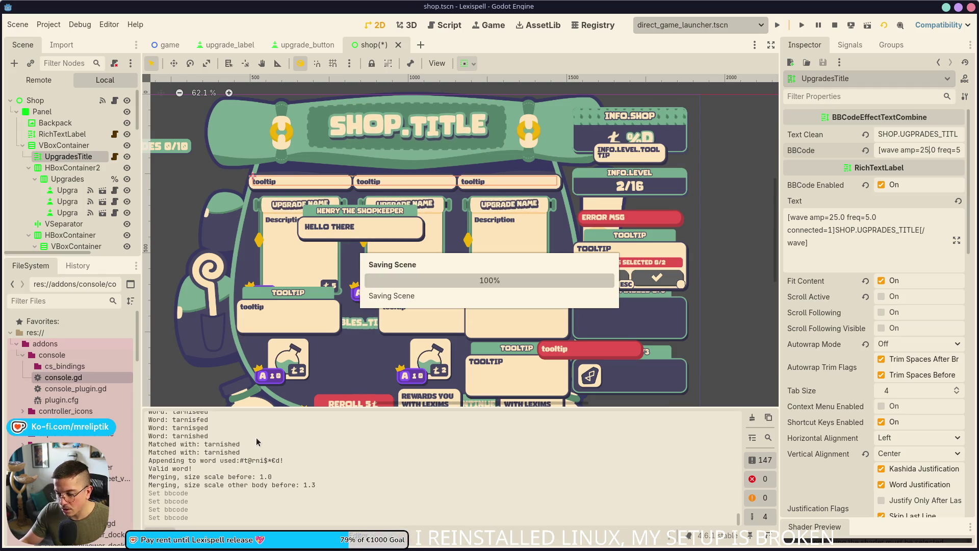
scroll(281, 290, "down", 1)
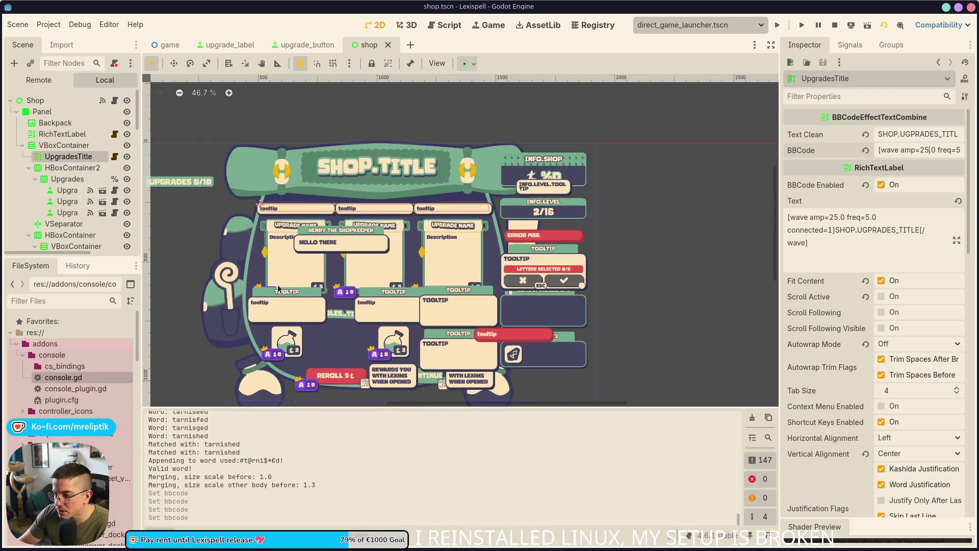
left_click(304, 44)
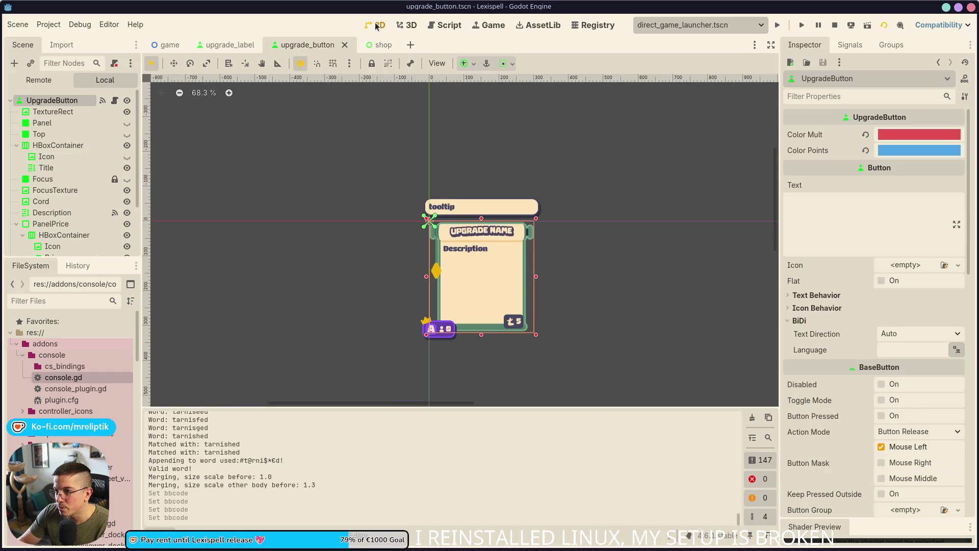
- Return to shop.tscn, view the running Arcanery shop in the Game workspace, then switch to Google Sheets
left_click(377, 44)
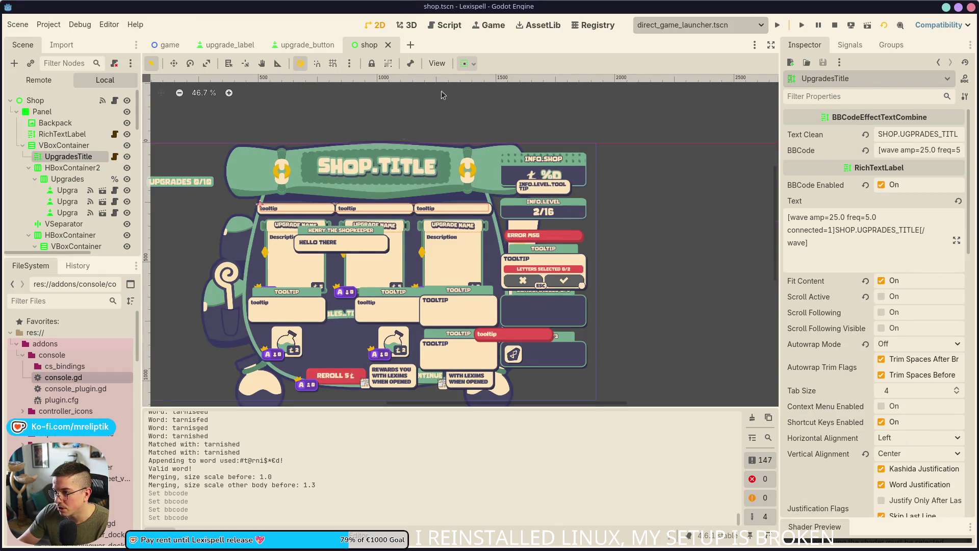
left_click(485, 27)
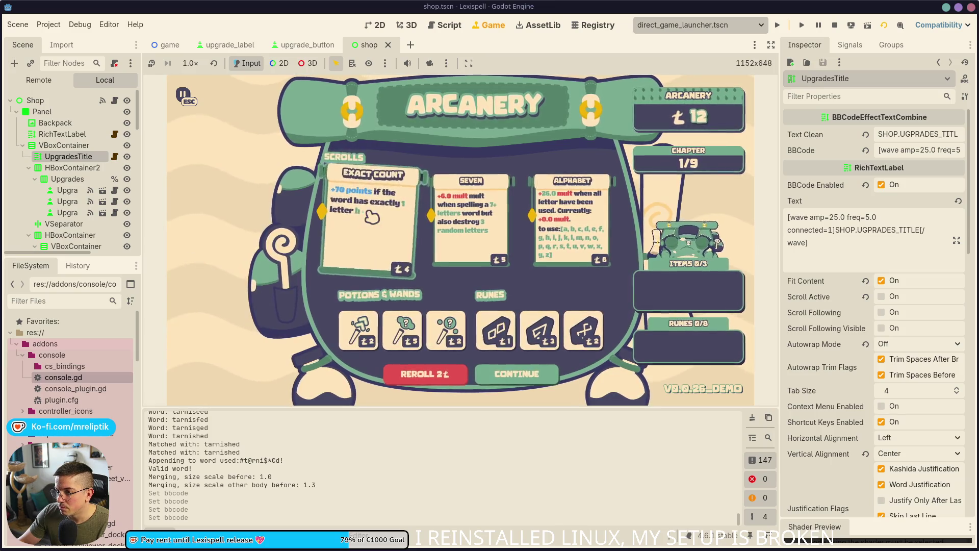
mouse_move(603, 252)
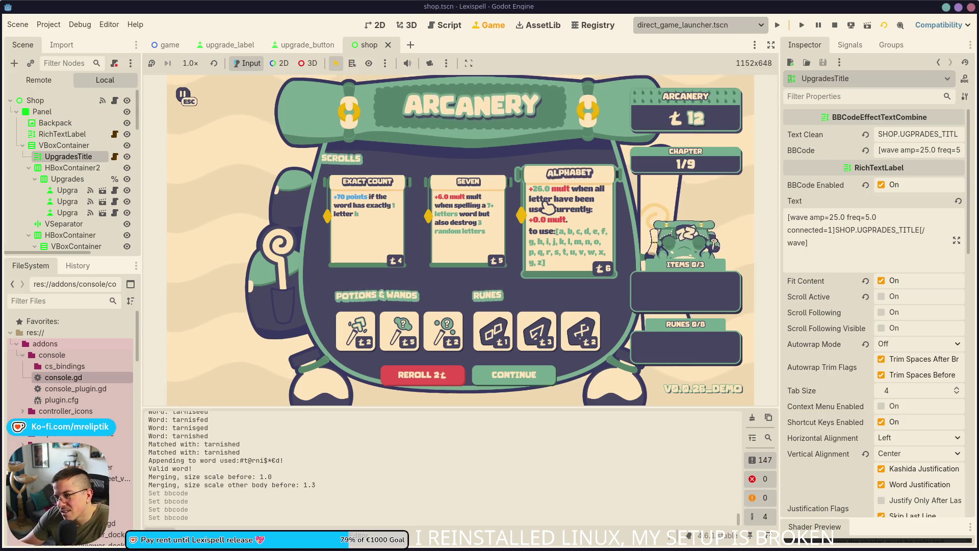
mouse_move(207, 550)
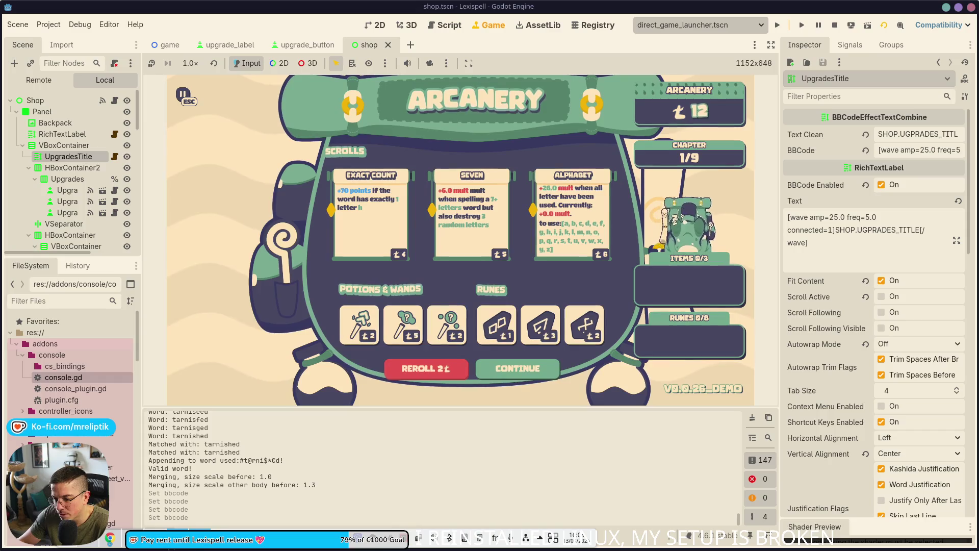
mouse_move(189, 528)
left_click(189, 489)
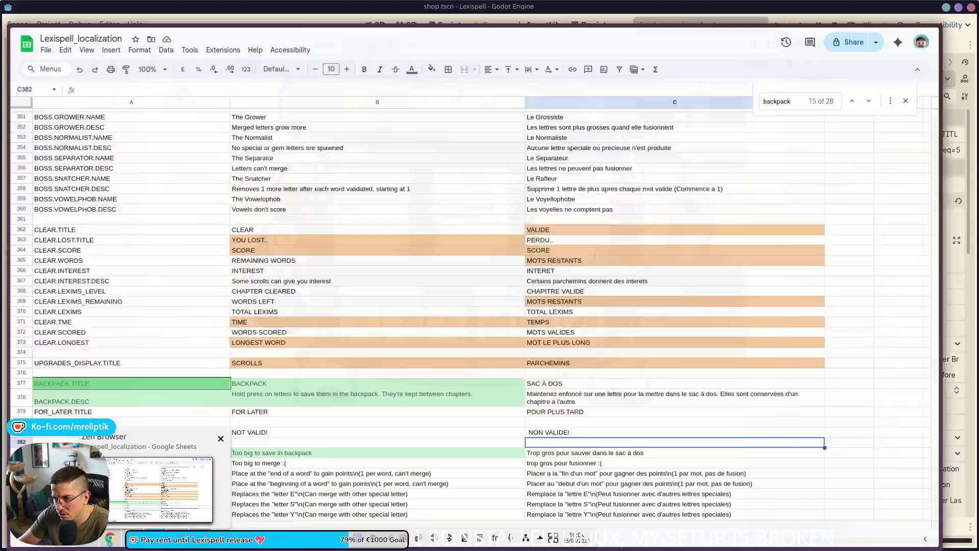
- Search 'alphabet', step to the UPGRADE.ALPHABET match, select cell B566, then return to Godot
left_click(316, 428)
key("ctrl+f")
type("alphabet")
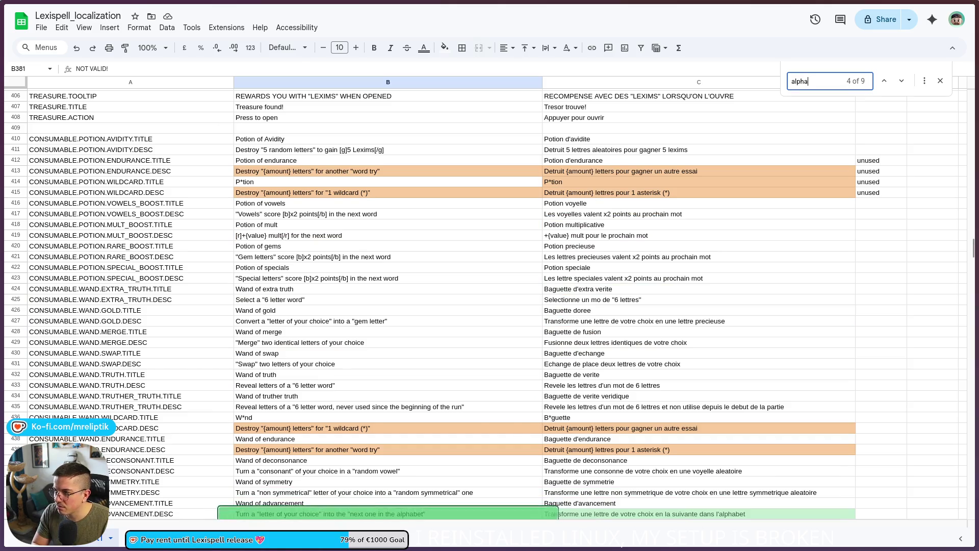
scroll(227, 468, "down", 2)
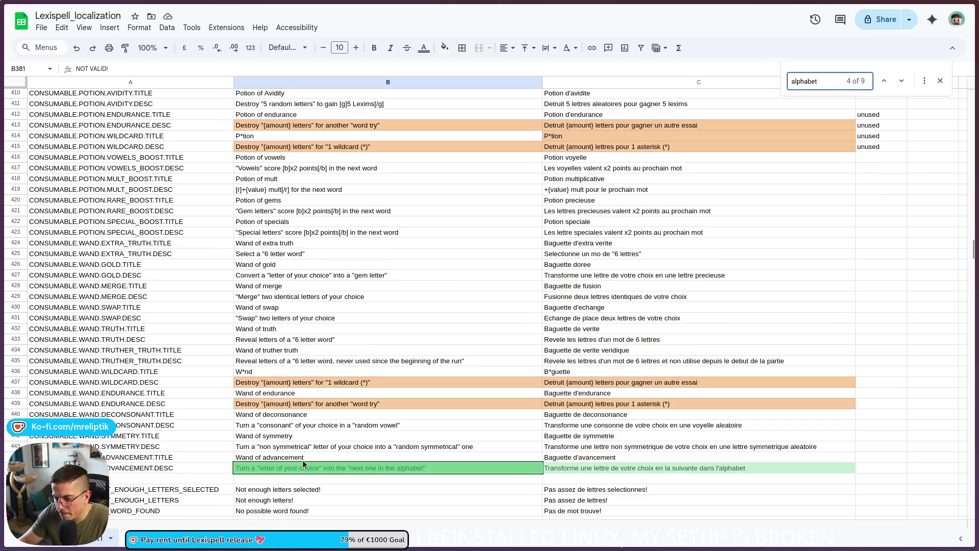
left_click(898, 82)
left_click(899, 82)
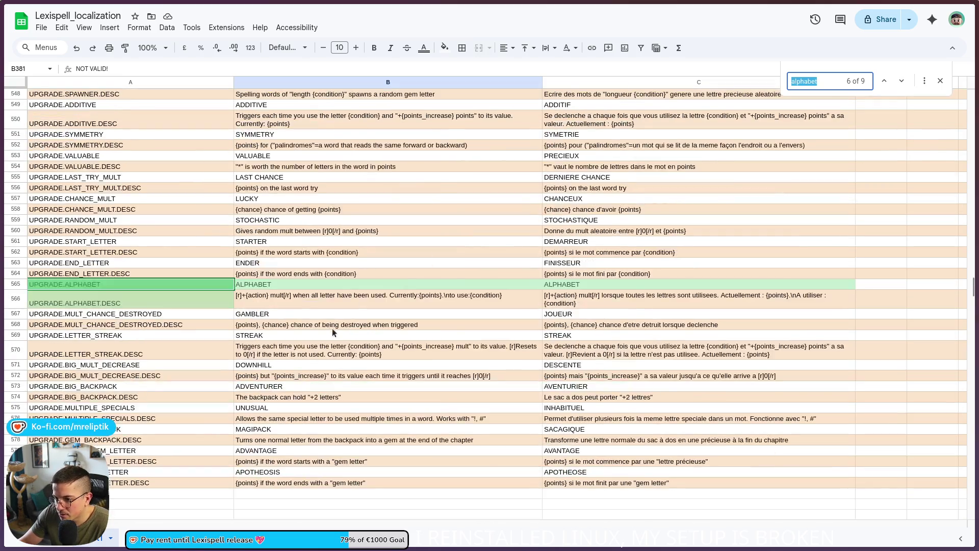
left_click(256, 305)
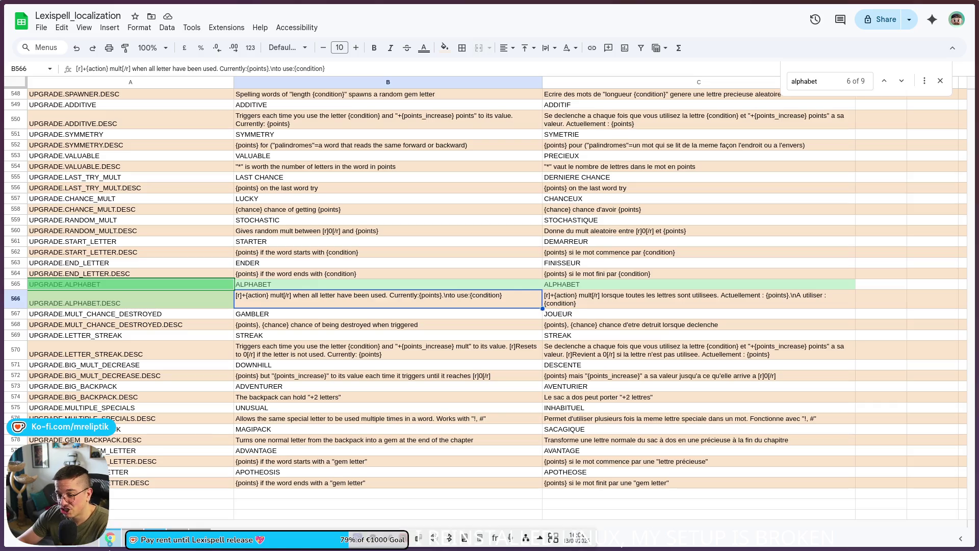
left_click(291, 548)
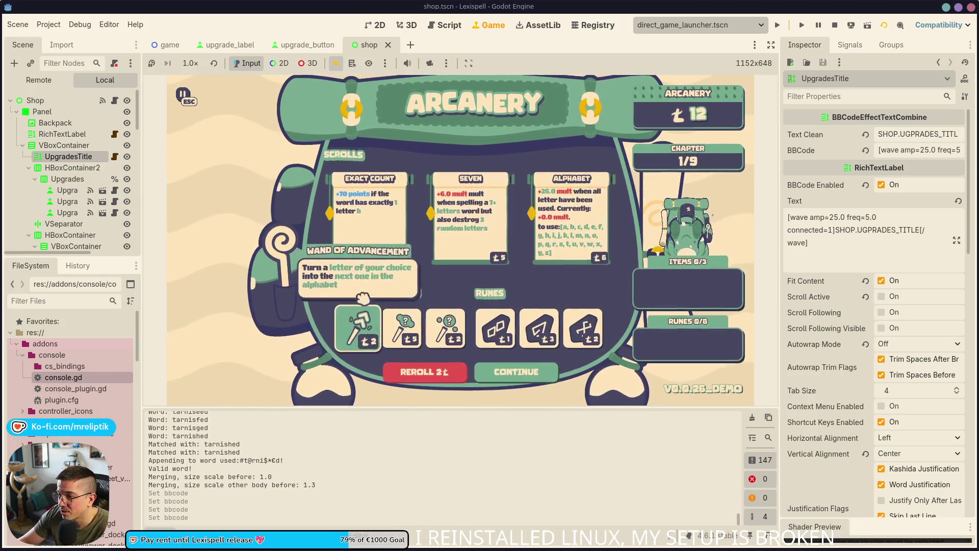
- Buy the Exact Count and Alphabet scrolls, continue to the chapters screen, and select B568 in the sheet
left_click(359, 254)
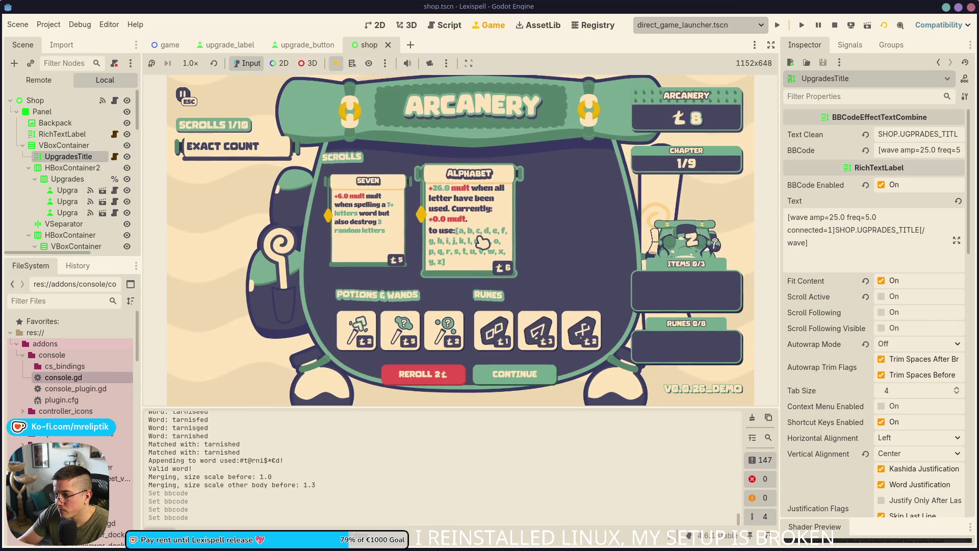
left_click(472, 238)
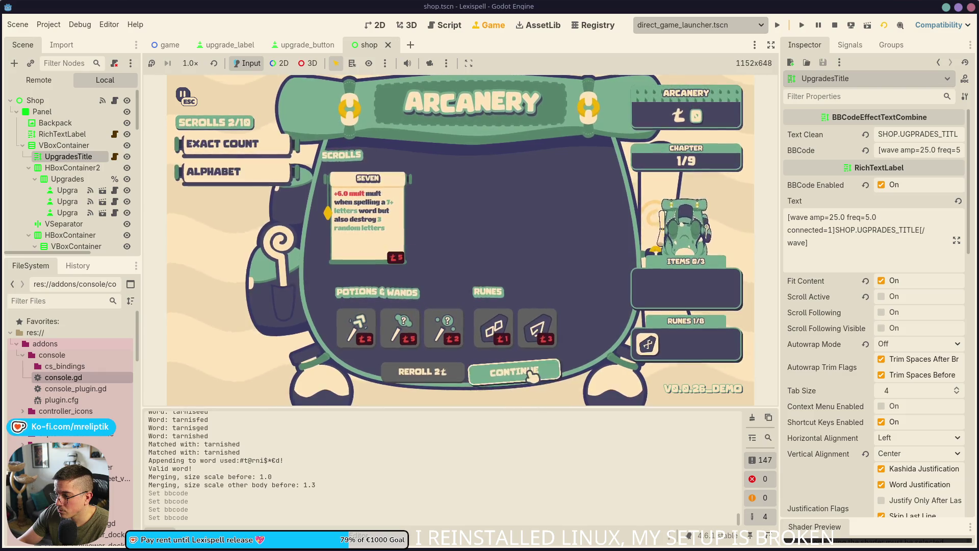
left_click(512, 374)
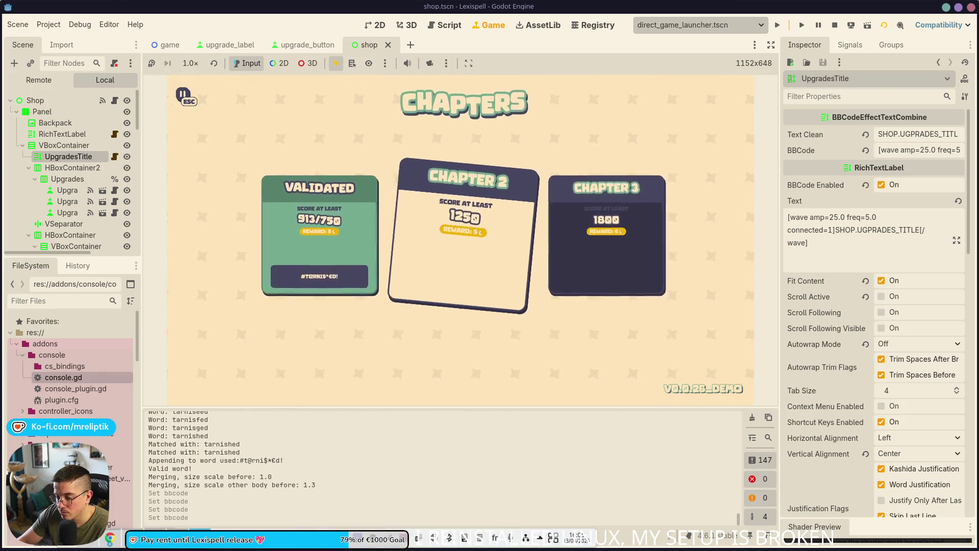
key("alt+Tab")
left_click(333, 322)
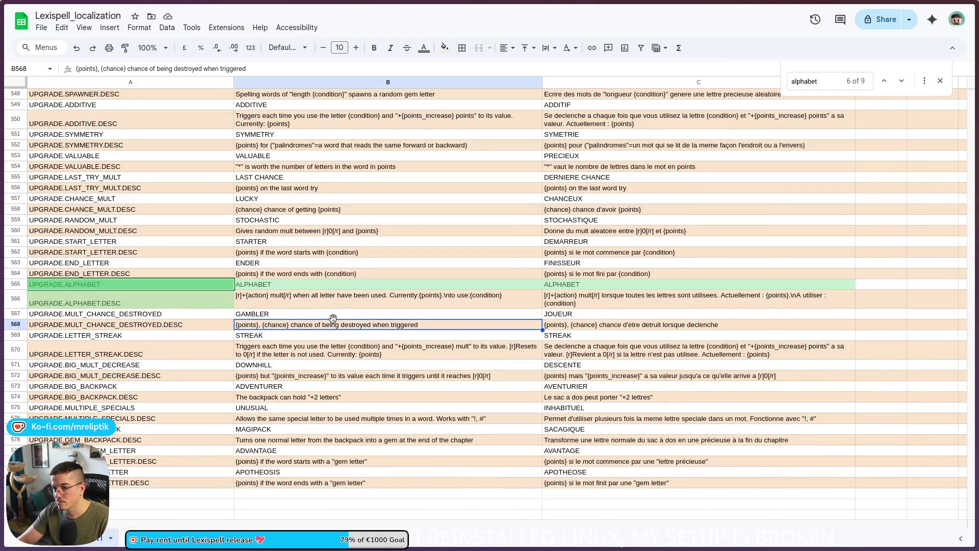
- Search the localization sheet for 'IN' to locate the LETTER.IN row
key("ctrl+f")
type("IN")
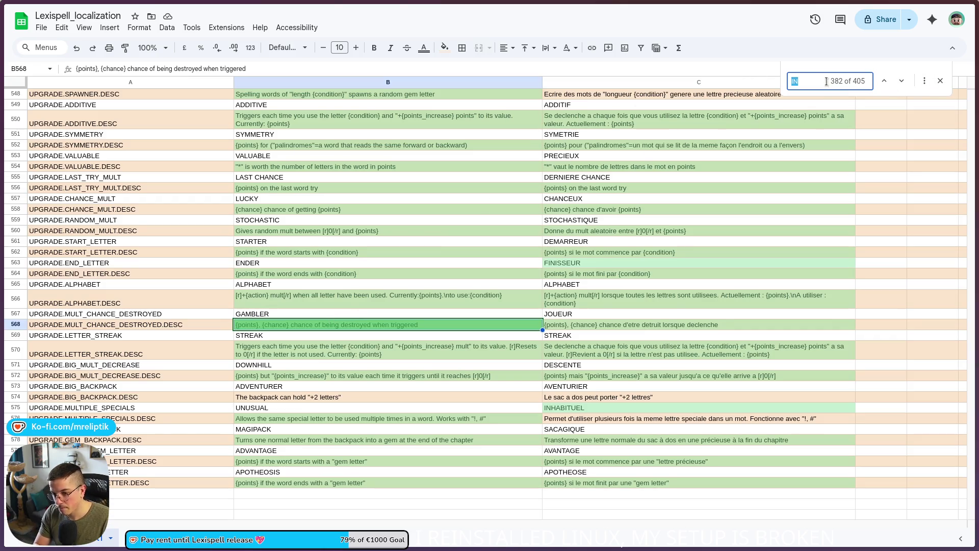
left_click(939, 82)
scroll(308, 359, "up", 20)
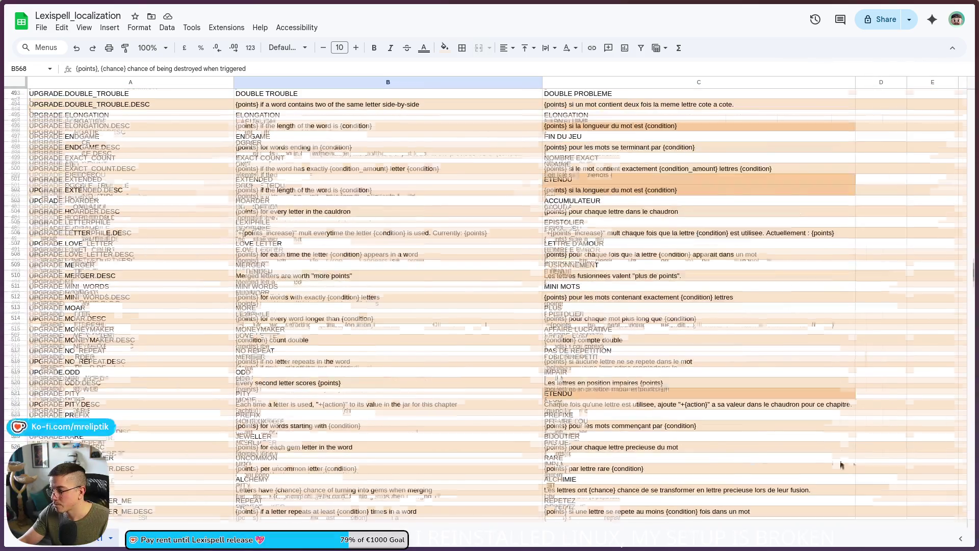
scroll(335, 374, "down", 5)
scroll(321, 353, "up", 12)
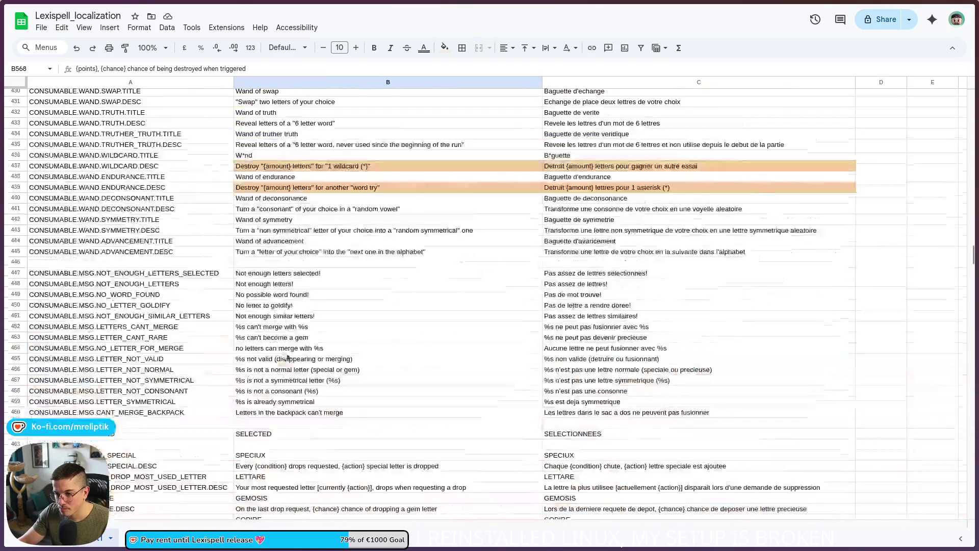
scroll(375, 348, "down", 5)
scroll(306, 367, "up", 10)
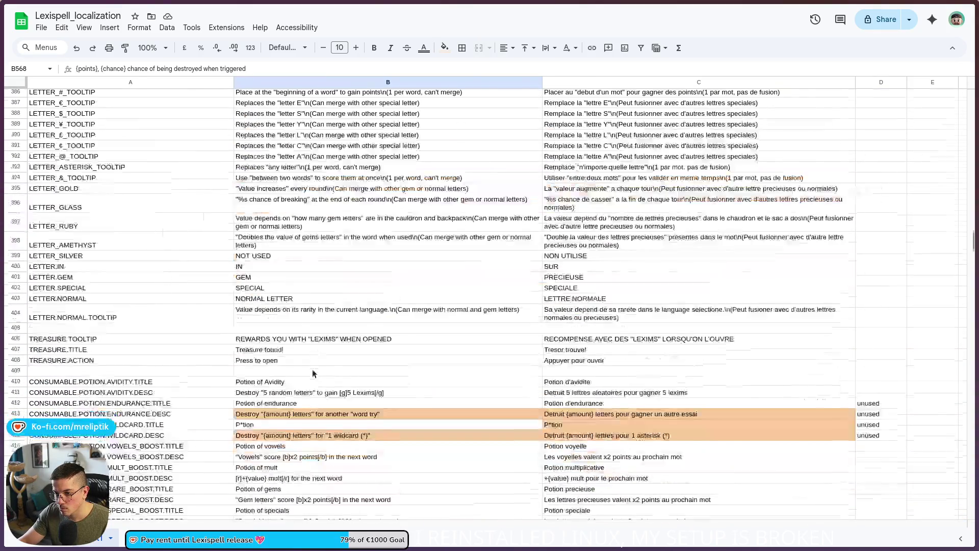
- Change B400 to lowercase 'in' and C400 to 'sur', then start Chapter 2 in the game
double_click(279, 267)
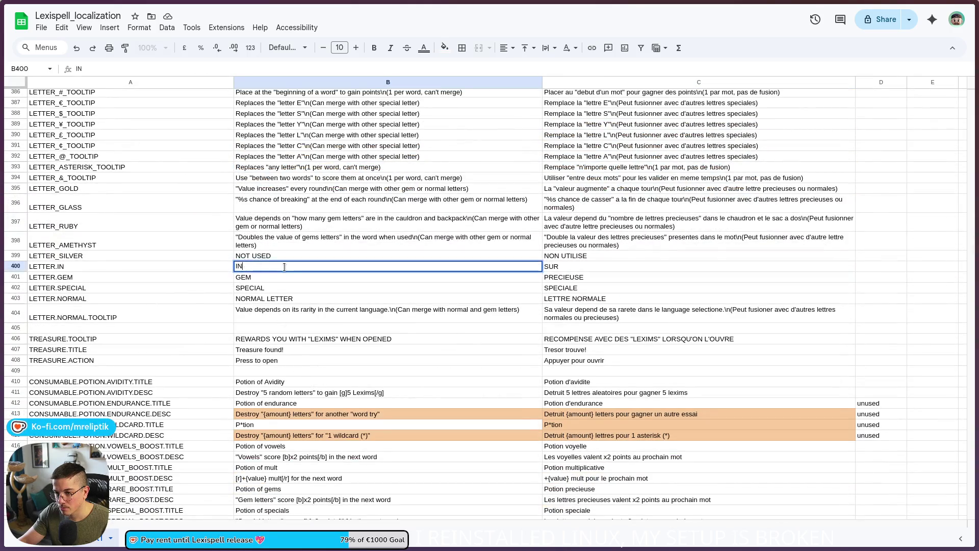
type("in")
key("Tab")
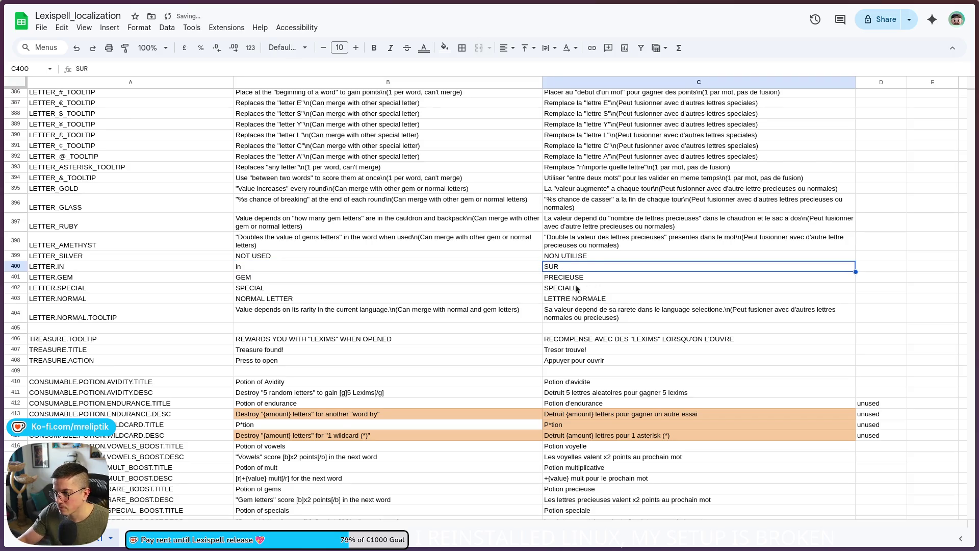
double_click(576, 266)
key("ctrl+BackSpace")
type("sur")
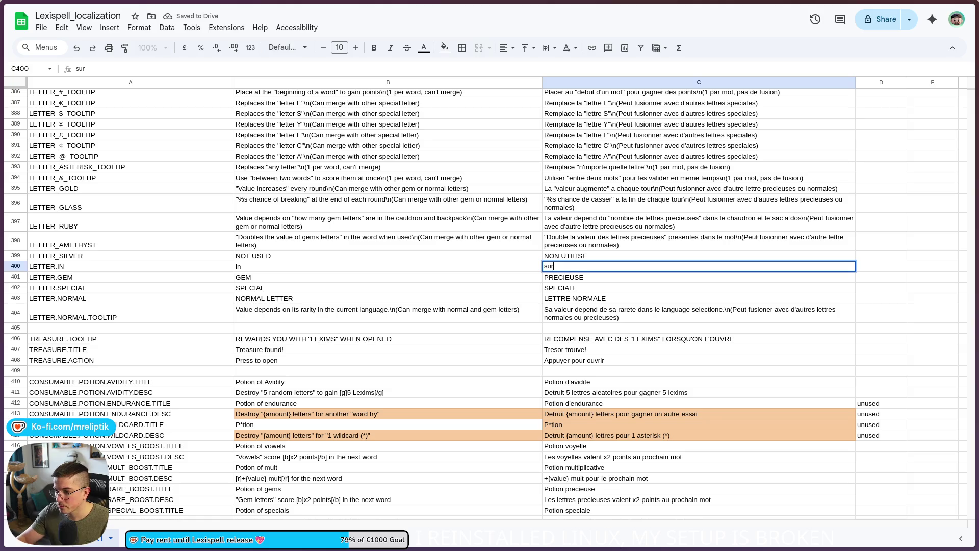
left_click(420, 260)
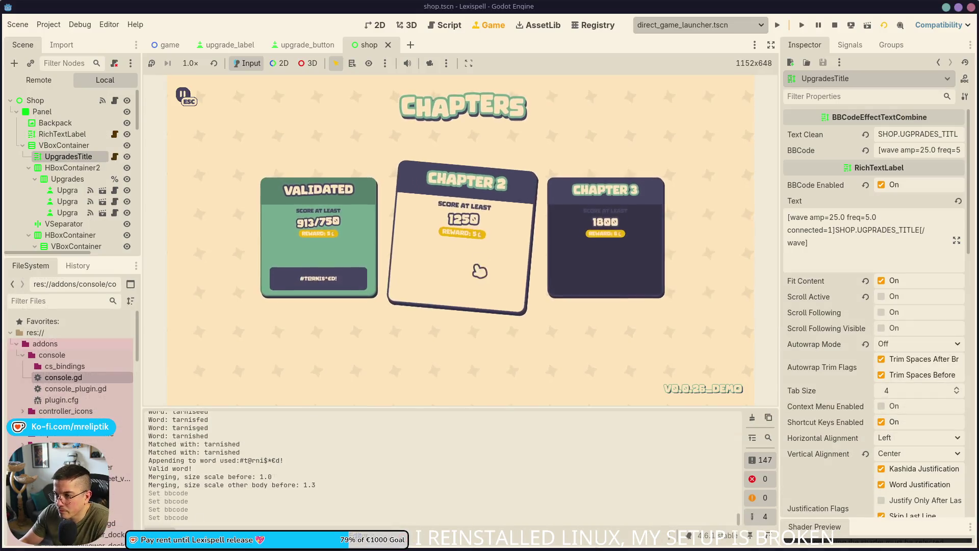
left_click(479, 271)
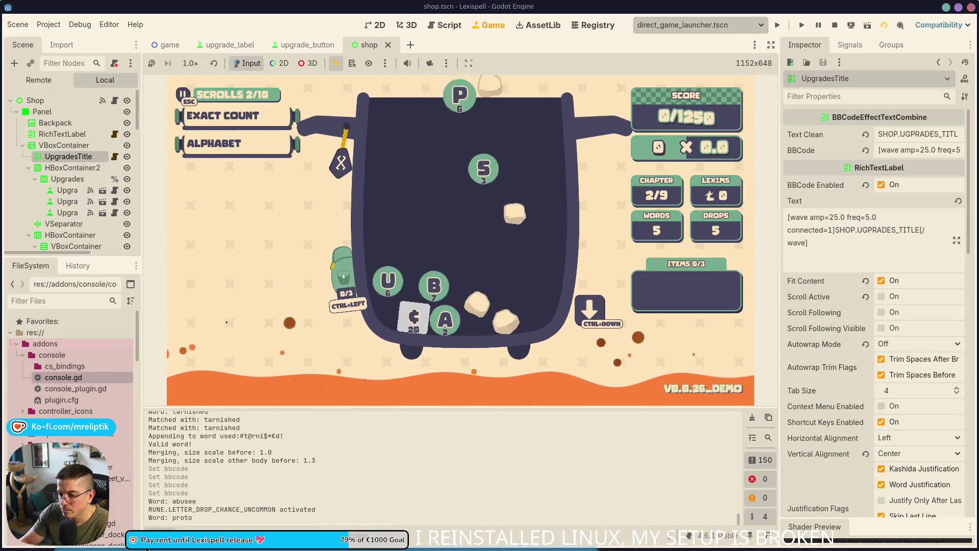
- Drop a fresh batch of symbol tiles like ¢, @, ! and * into the Chapter 2 jar
mouse_move(225, 174)
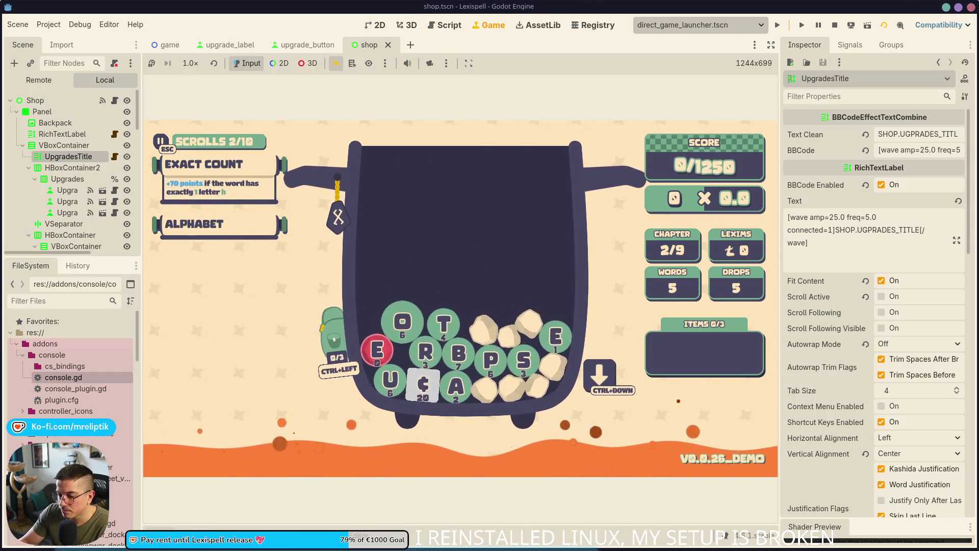
mouse_move(347, 275)
key("ctrl+Down")
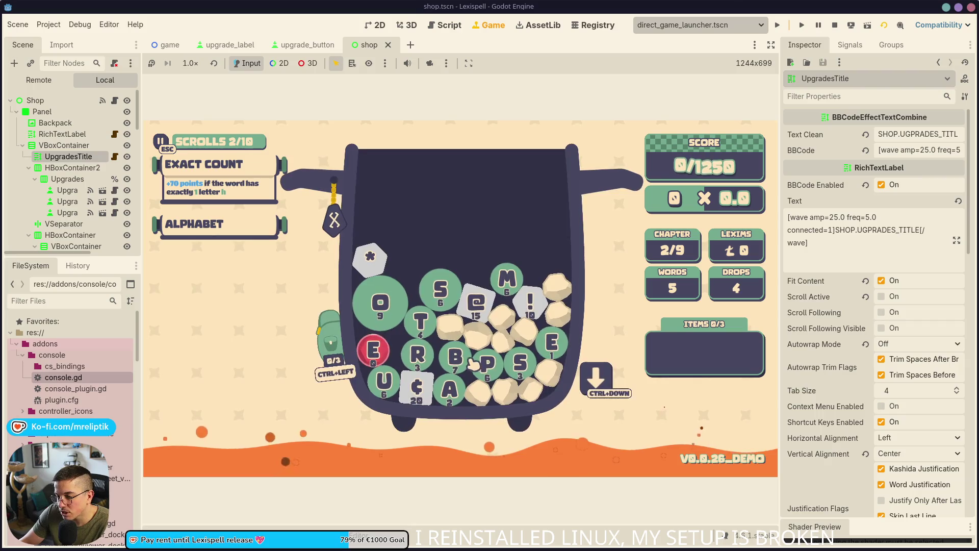
mouse_move(232, 236)
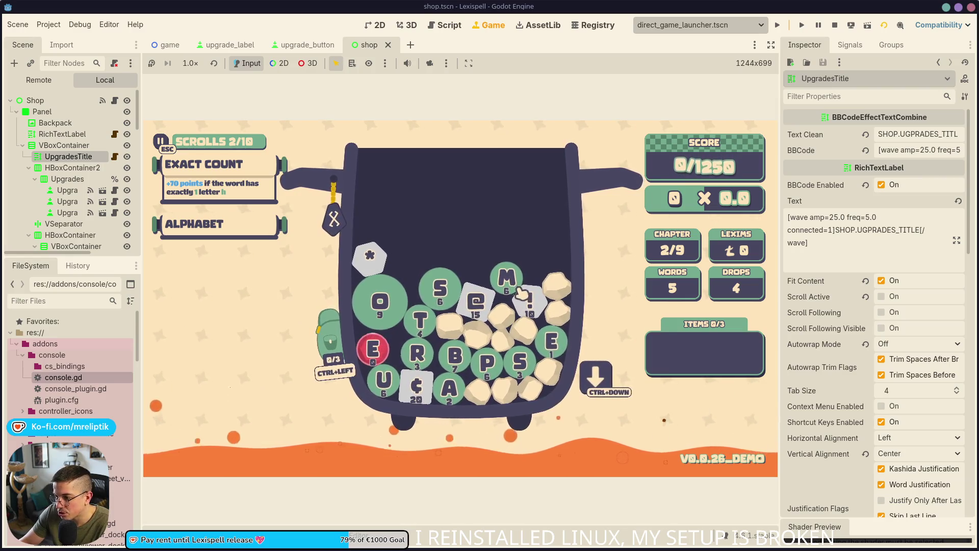
- Spell SOP*OMORE! from fresh letter drops and submit it for scoring
left_click(247, 236)
left_click(603, 368)
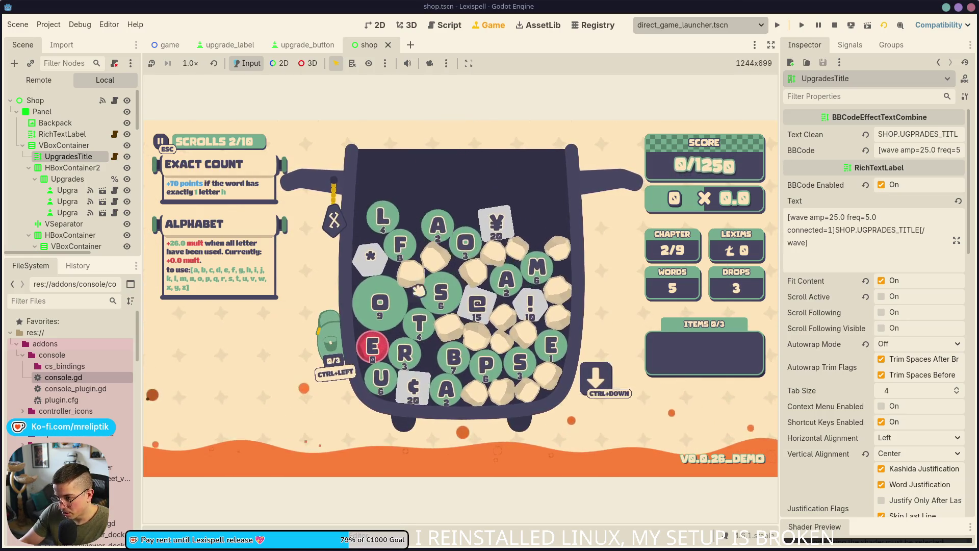
type("So")
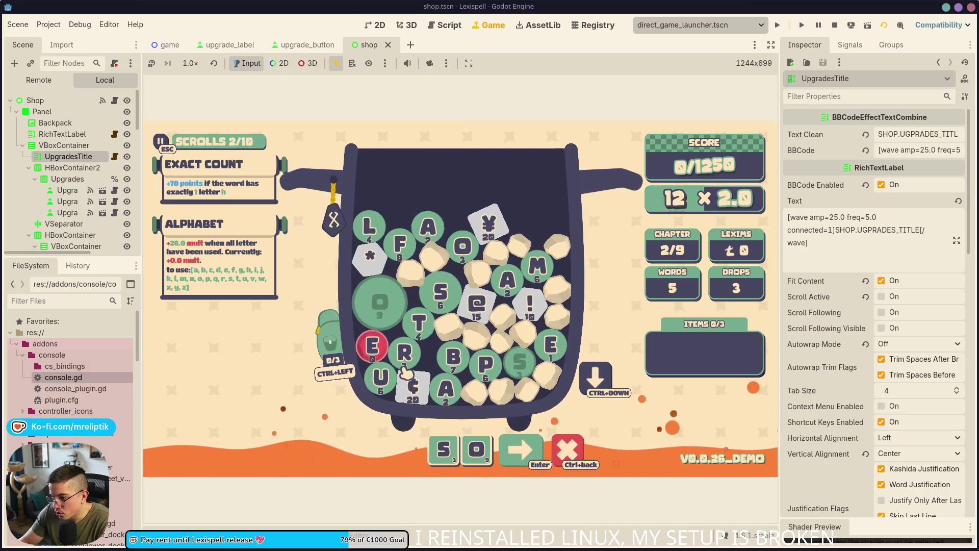
type("p")
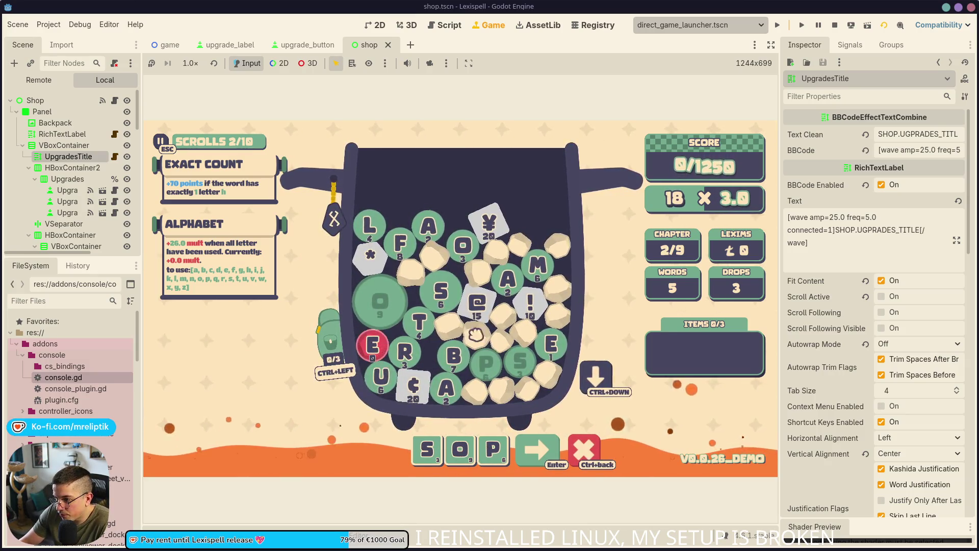
type("*om")
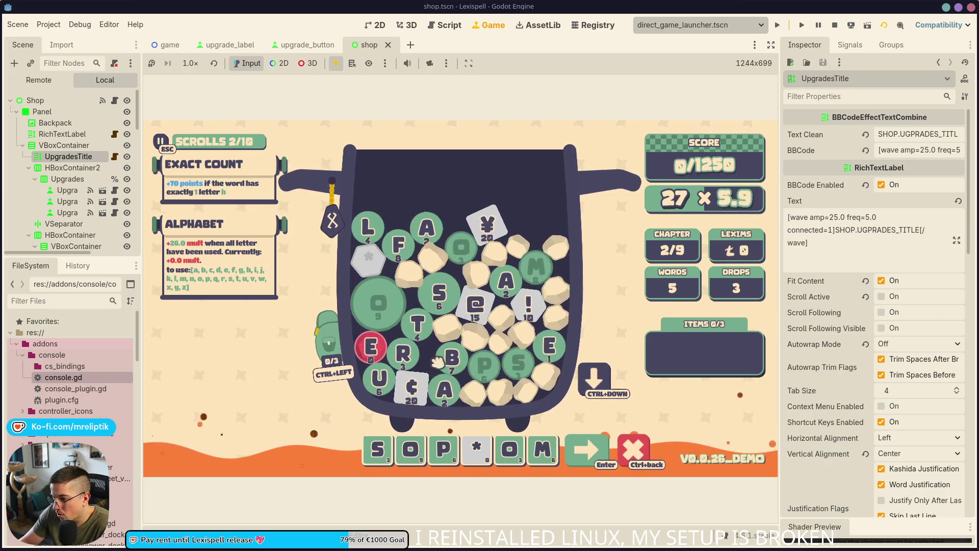
left_click(590, 390)
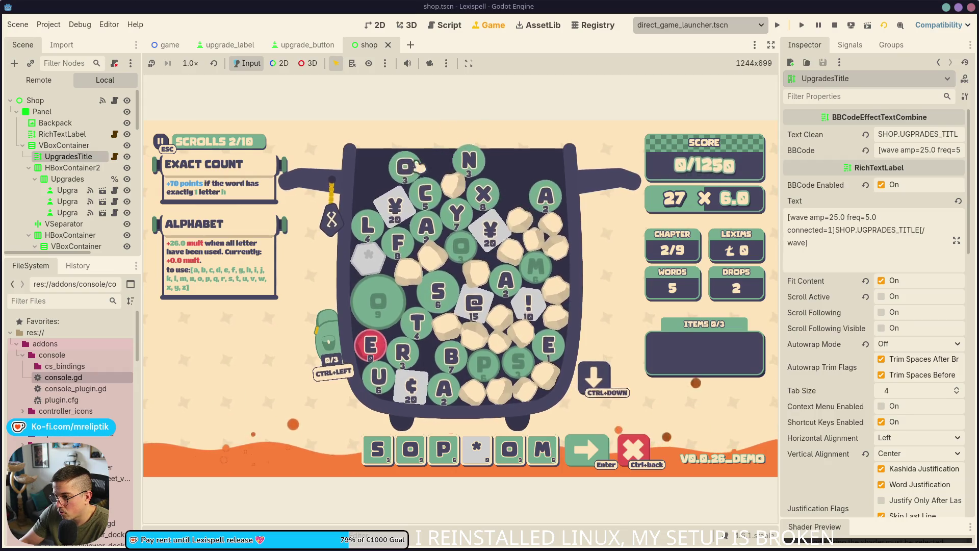
type("o")
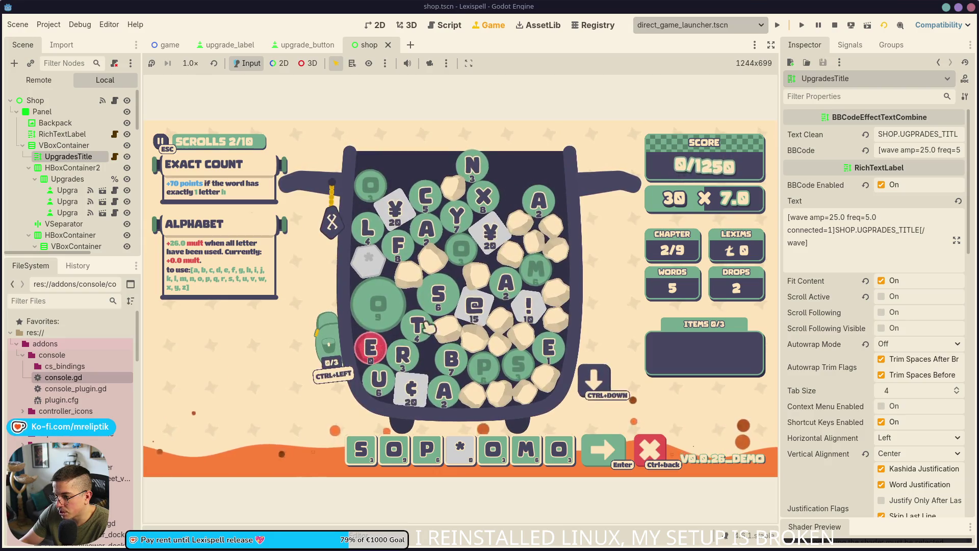
type("r!")
key("Return")
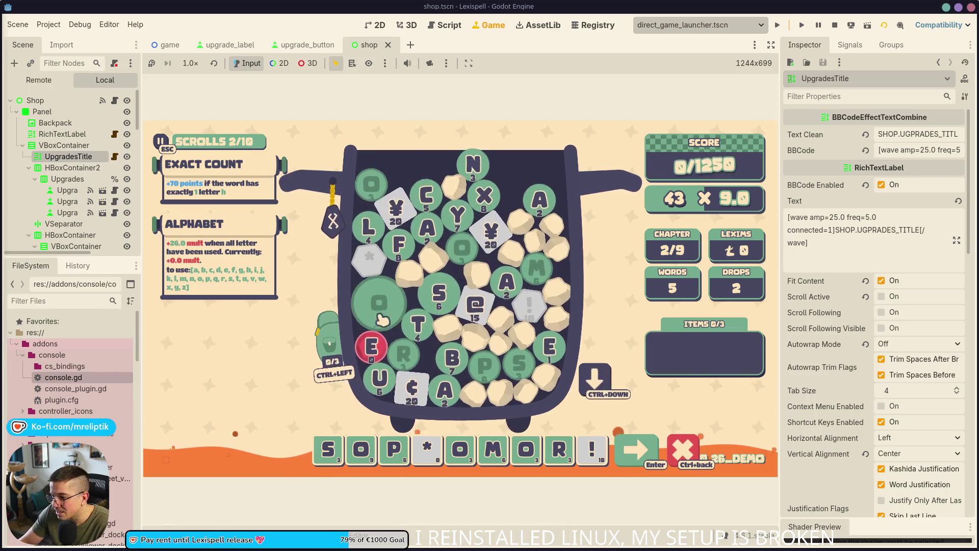
left_click(556, 349)
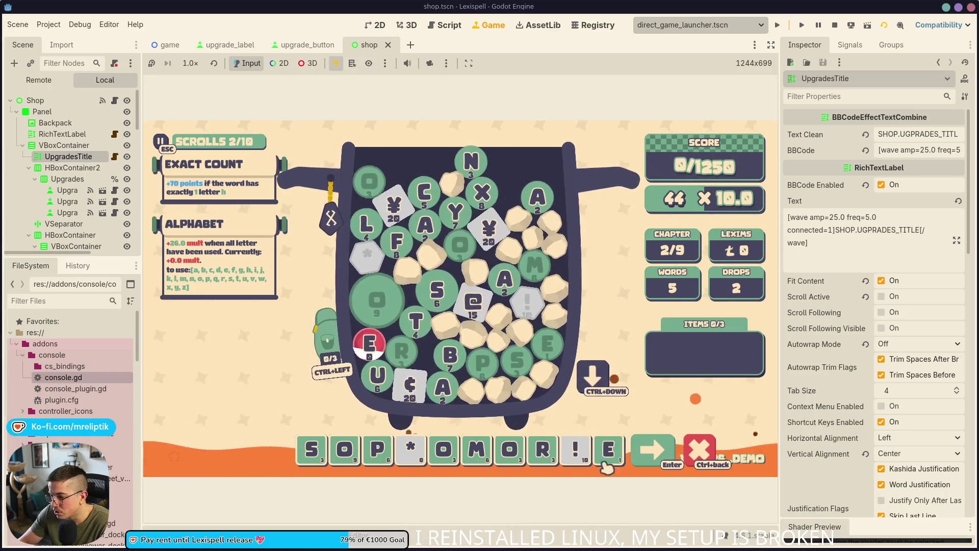
left_click(659, 450)
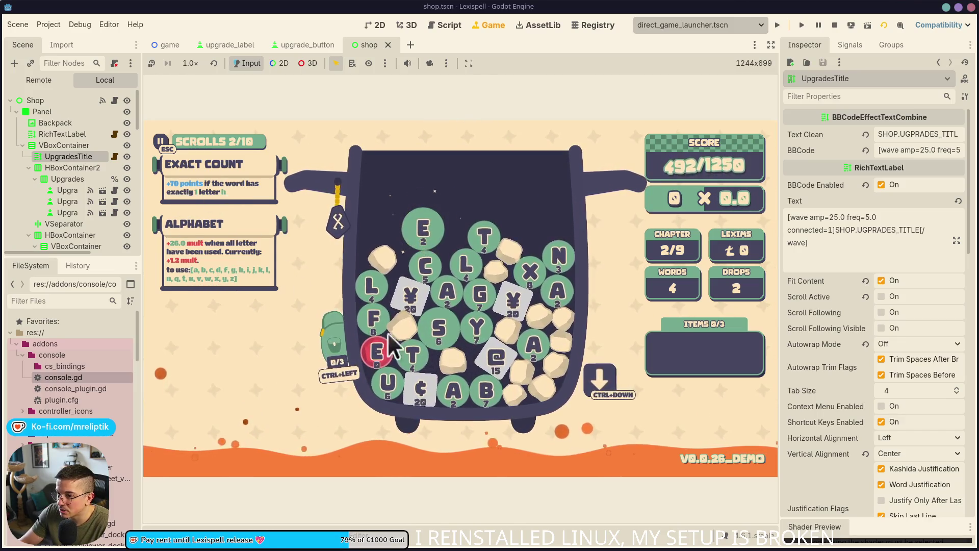
- Spell and score ¢ATALYST, clearing chapter 2 at 1298/1250, and continue to the shop
left_click(421, 264)
left_click(441, 291)
left_click(479, 236)
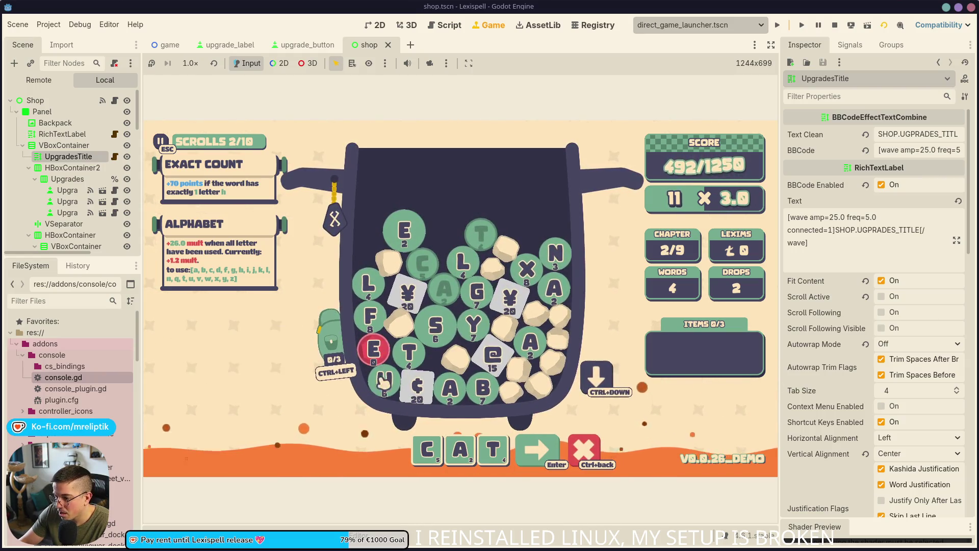
type("acl")
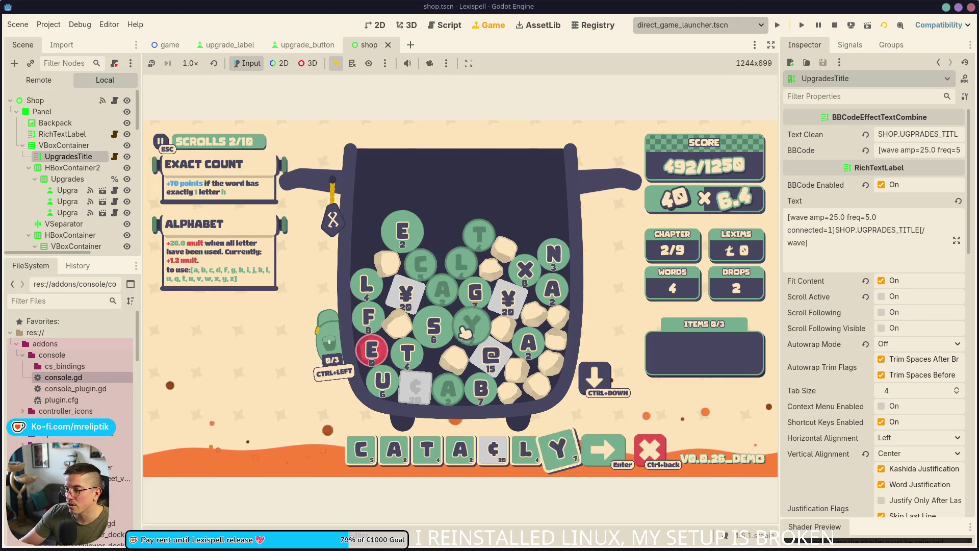
key("ctrl+Down")
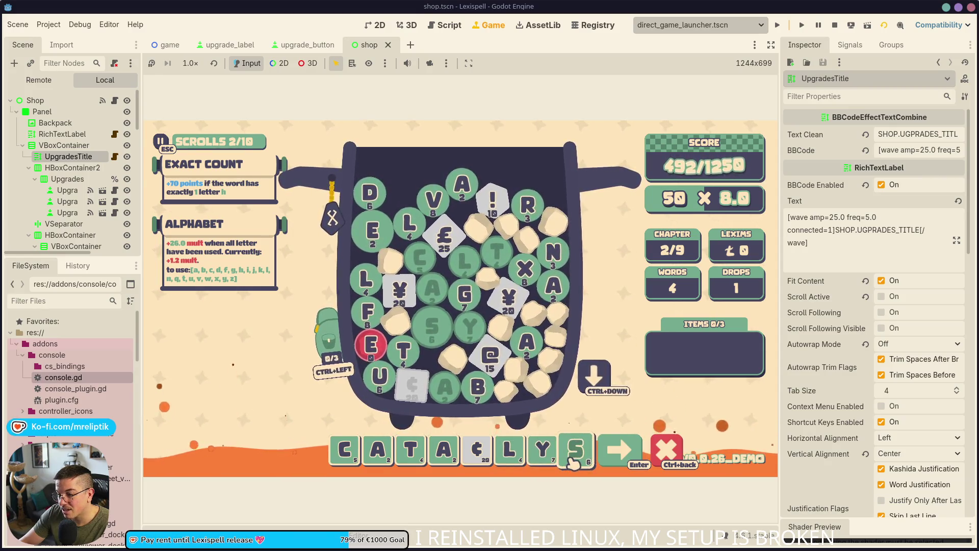
left_click(472, 456)
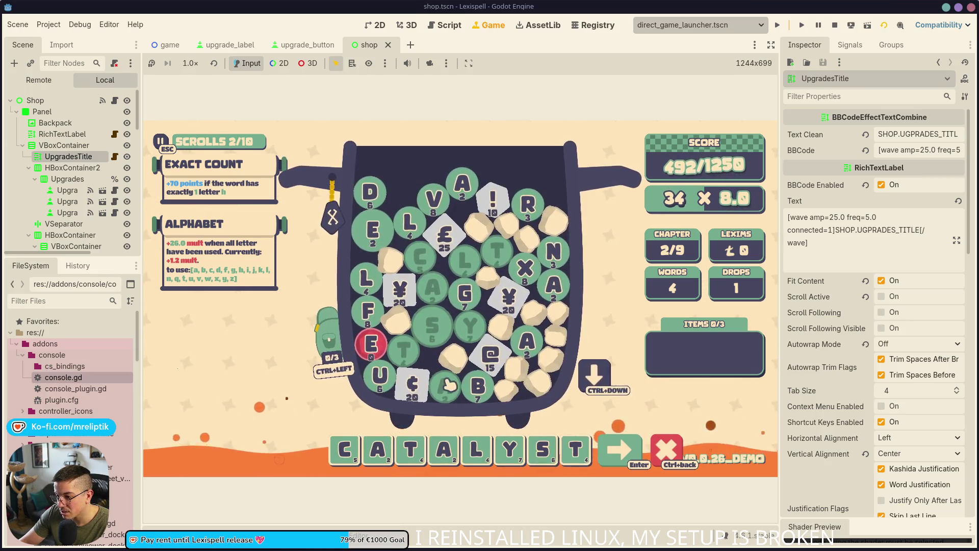
left_click(412, 383)
left_click_drag(585, 449, 357, 451)
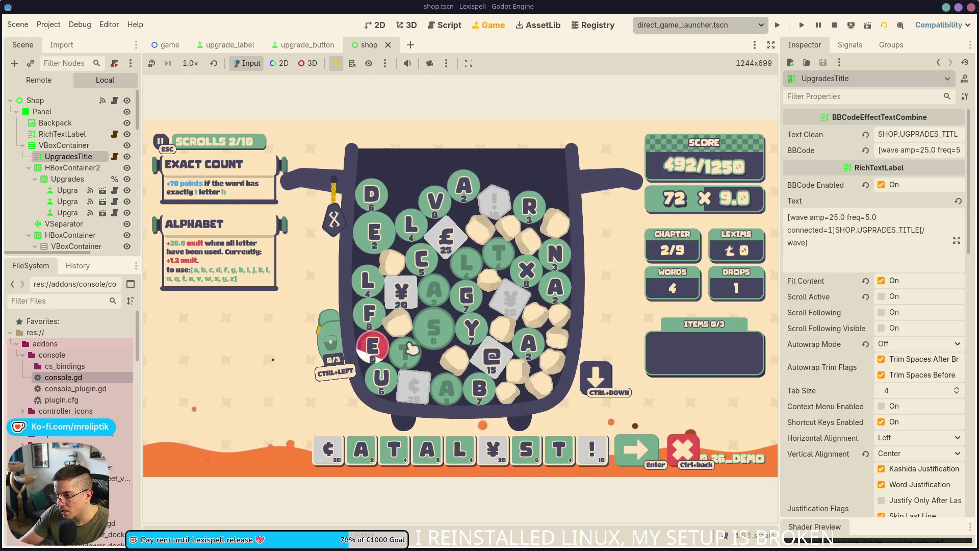
left_click(642, 451)
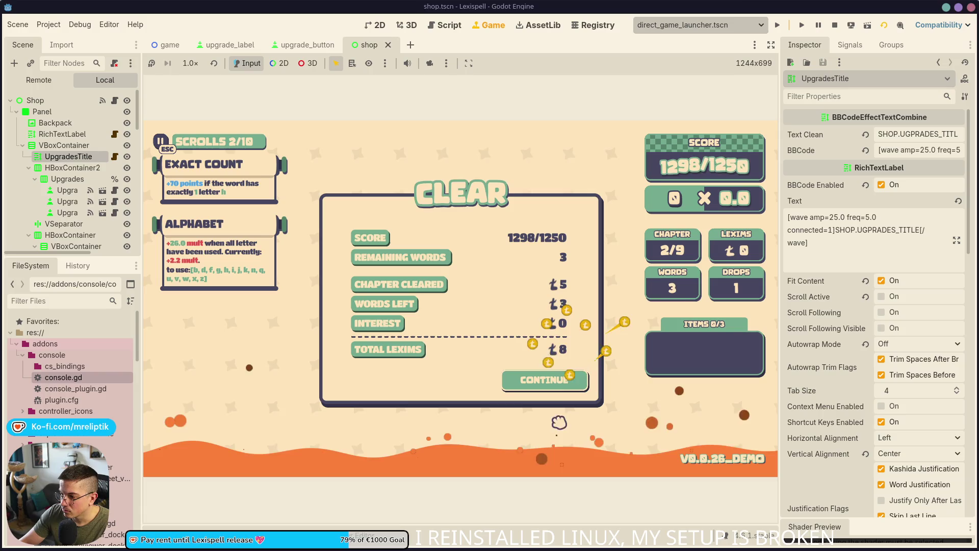
left_click(546, 384)
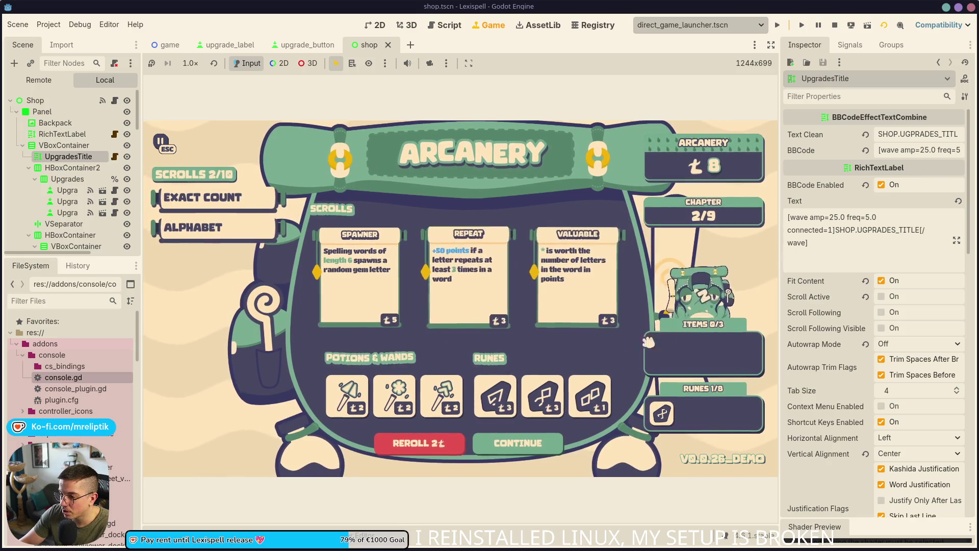
- Buy the Spawner scroll (Scrolls 3/10) and start chapter 3 with an 1800-point target
left_click(359, 275)
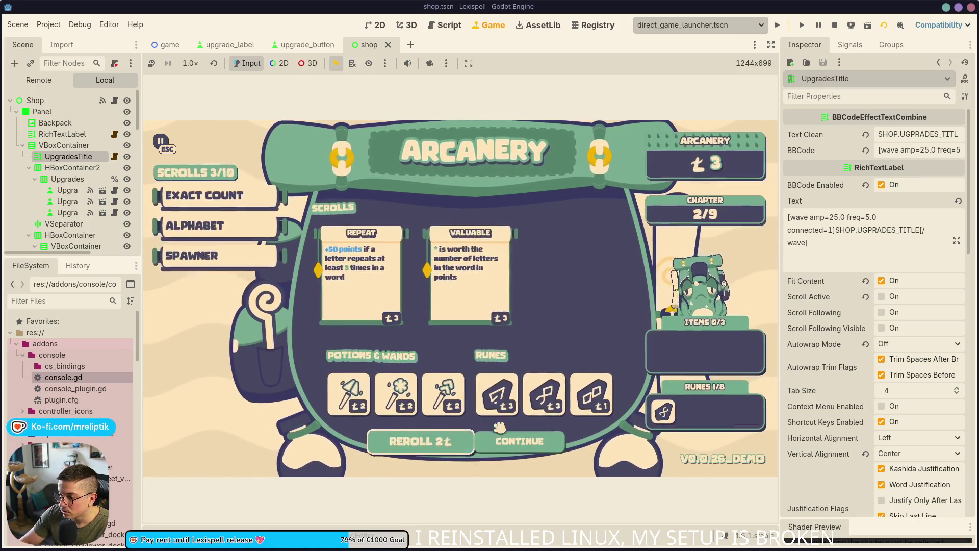
key("Return")
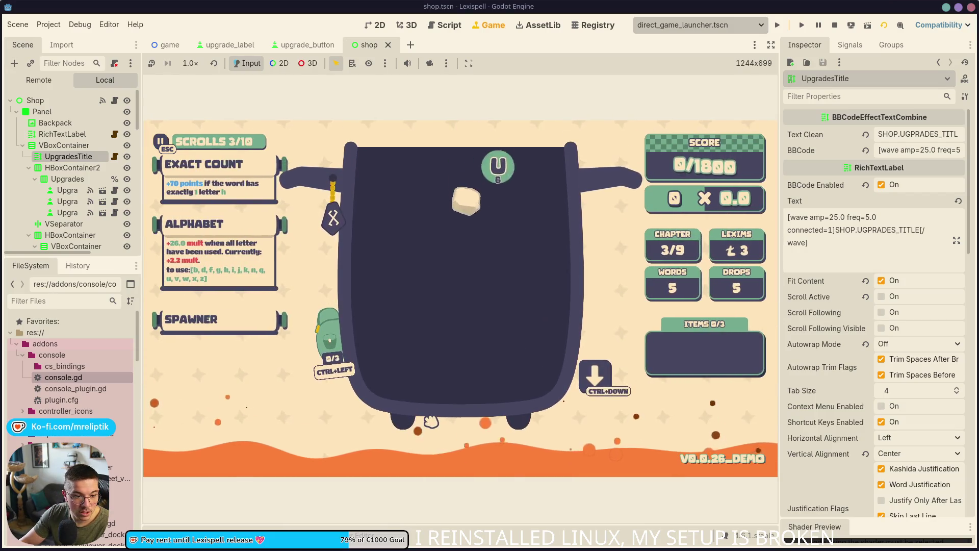
- Score SHARK in chapter 3, raising the total to 706 of 1800
mouse_move(296, 303)
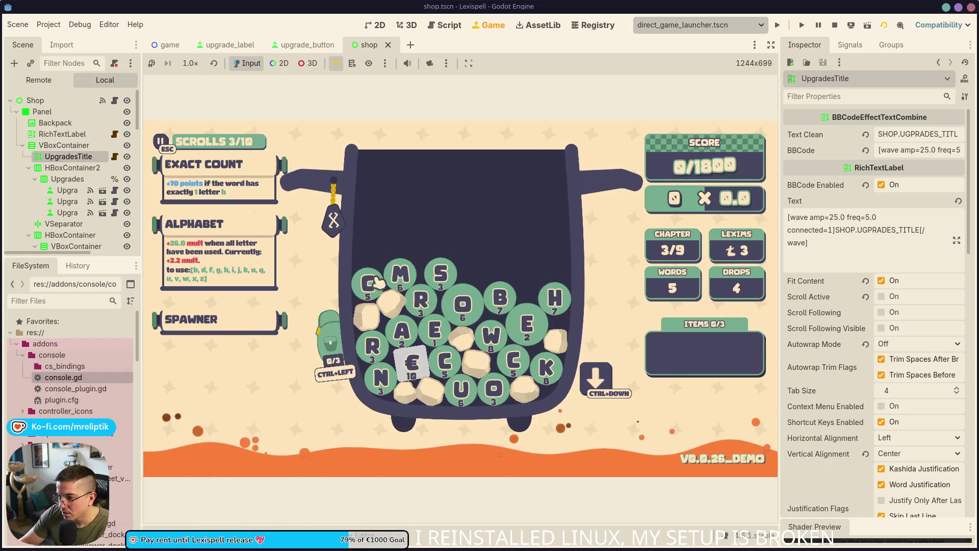
key("ctrl+Down")
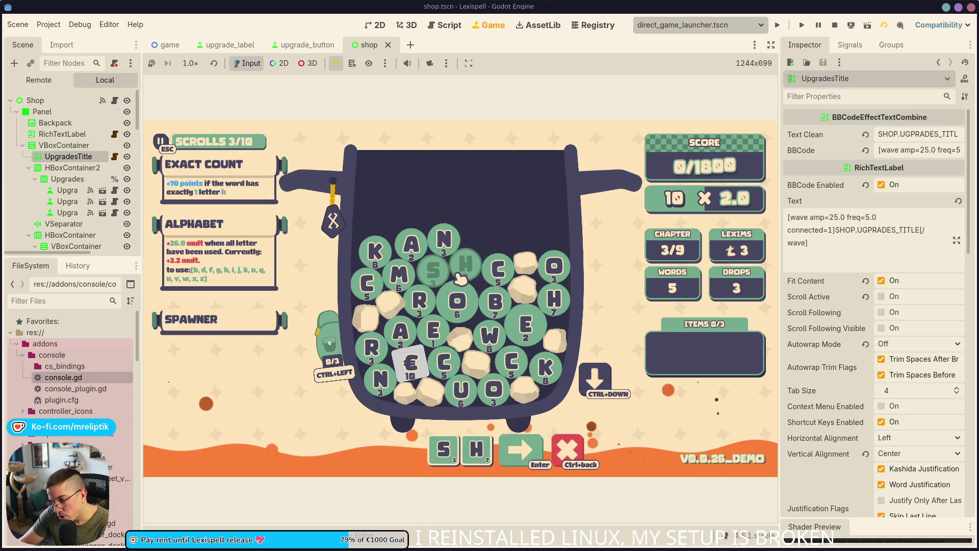
left_click(420, 302)
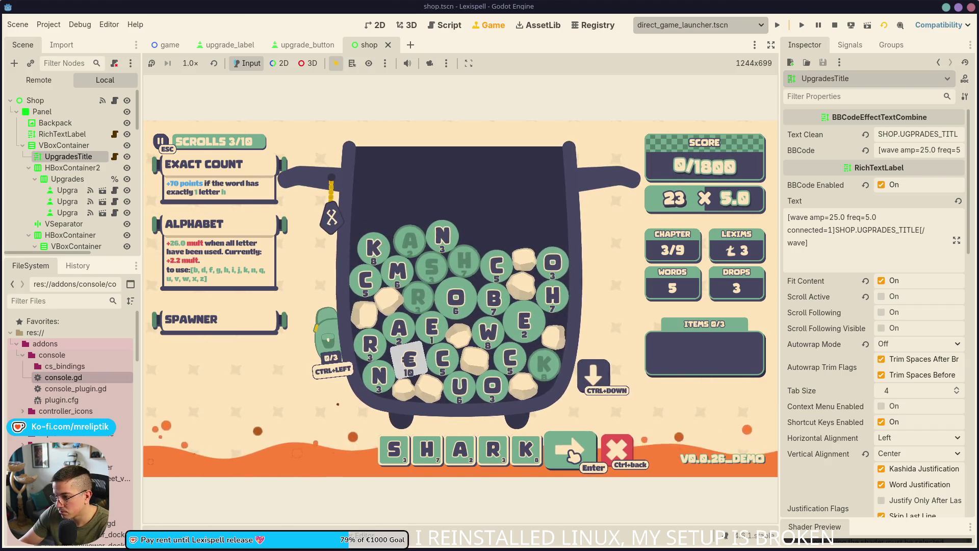
key("Return")
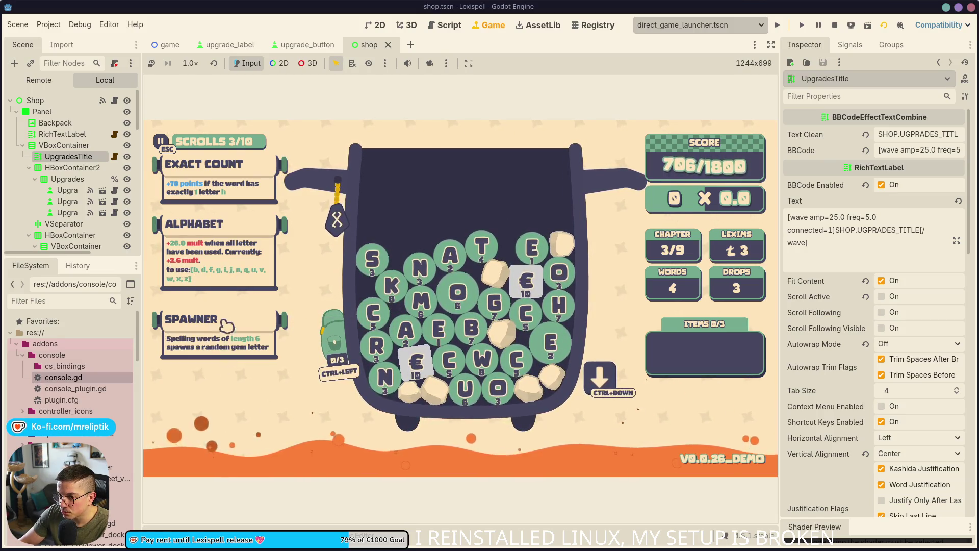
- Read the Alphabet and Exact Count scroll descriptions, then drop more letters
left_click(230, 229)
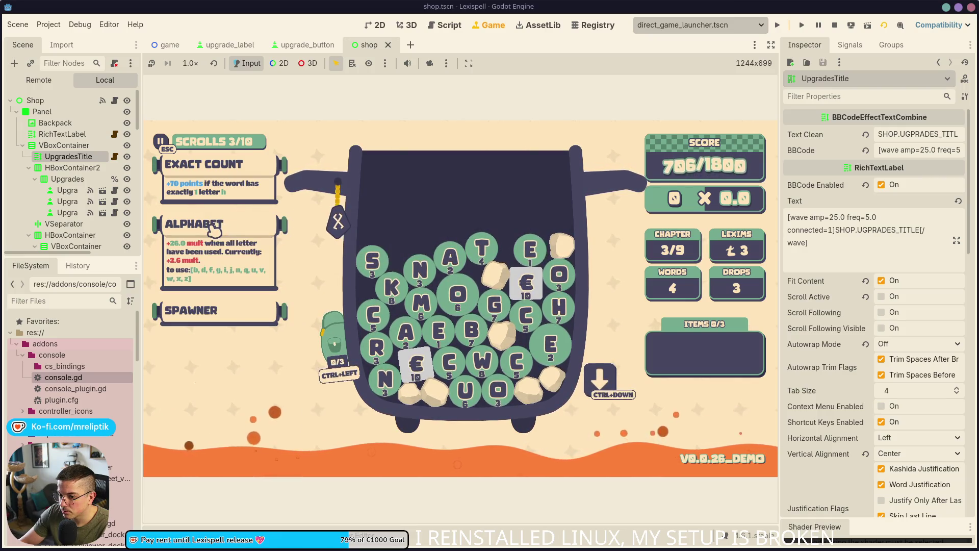
left_click(206, 172)
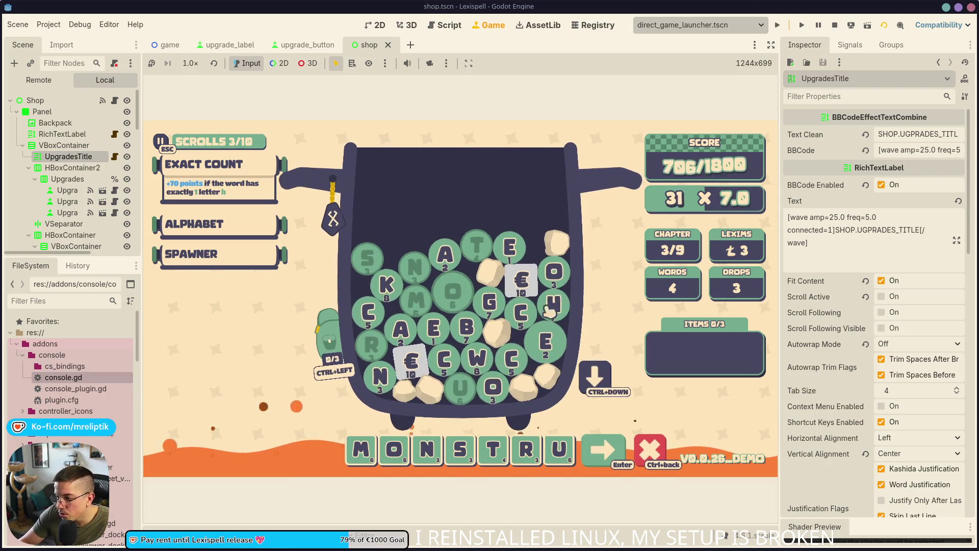
left_click(586, 390)
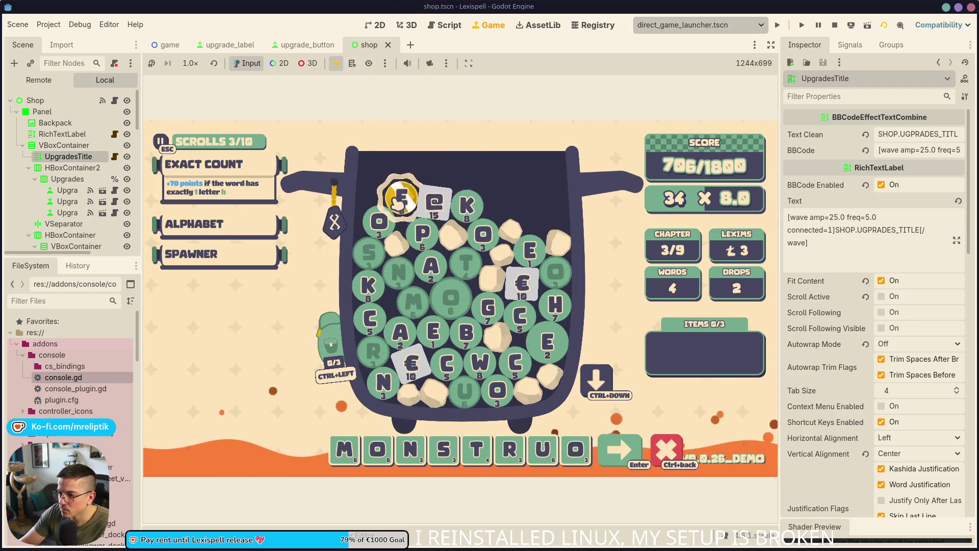
- Add the gold E gem to the word, then store it in the backpack
left_click(399, 202)
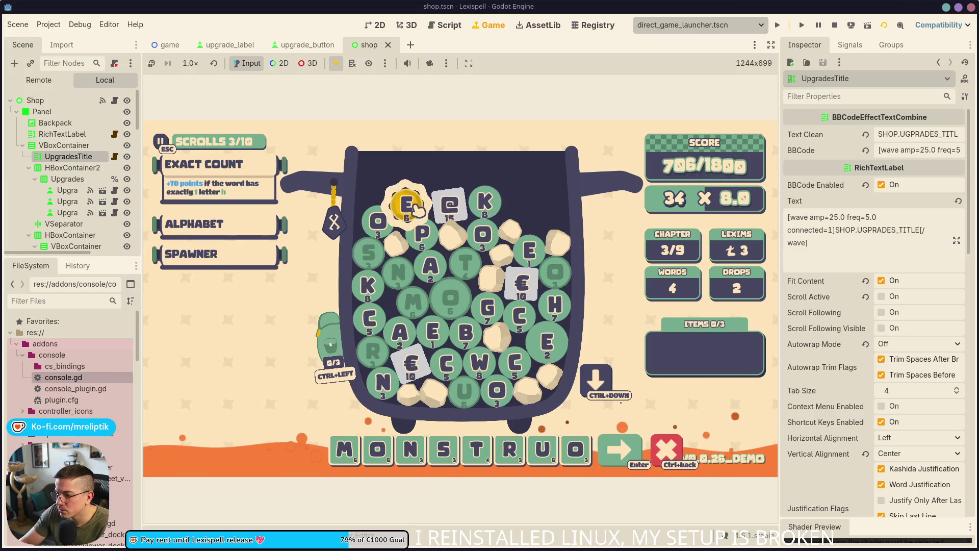
left_click(410, 206)
left_click(406, 212)
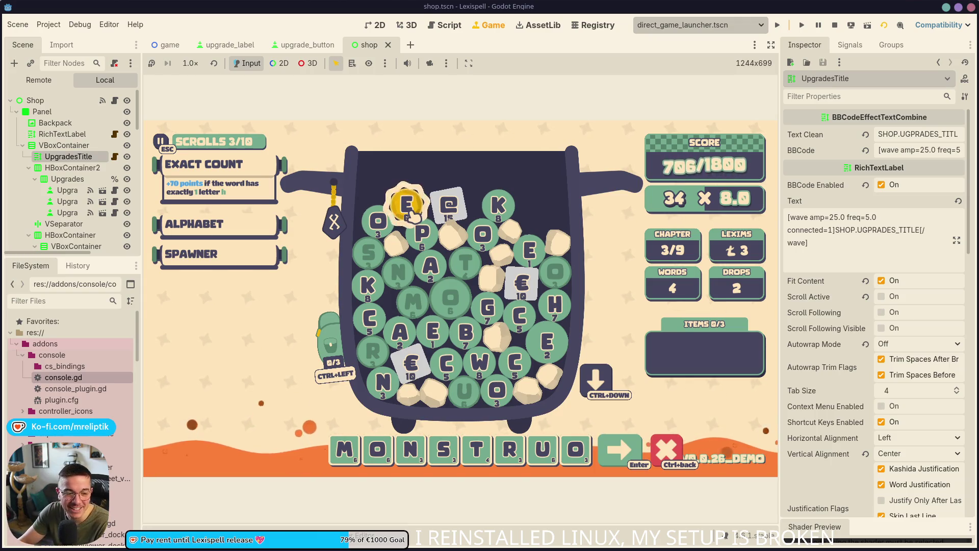
mouse_move(412, 216)
left_mouse_down()
mouse_move(306, 265)
mouse_move(273, 265)
mouse_move(273, 323)
left_mouse_up()
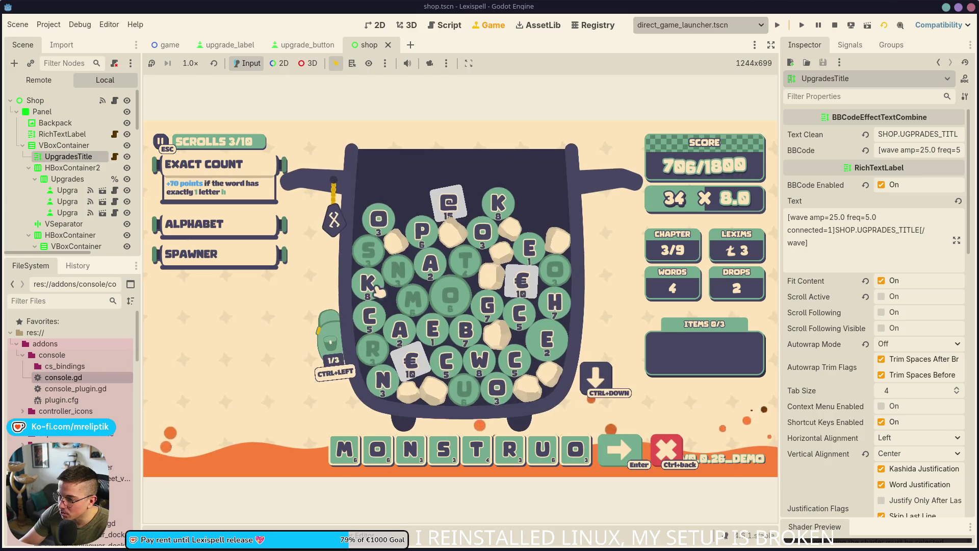
- Remove the last O, then try adding the A tile and take it back out
left_click(576, 449)
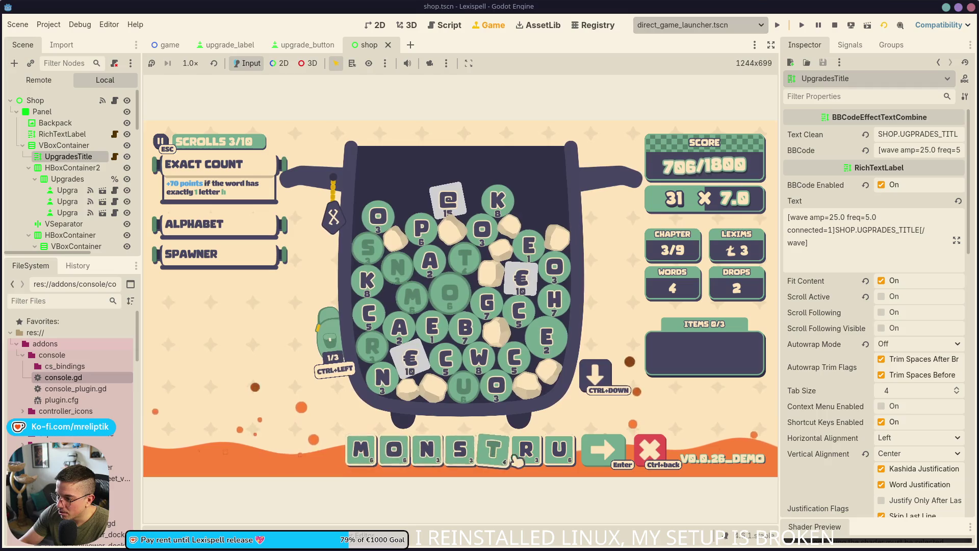
left_click_drag(581, 455, 377, 448)
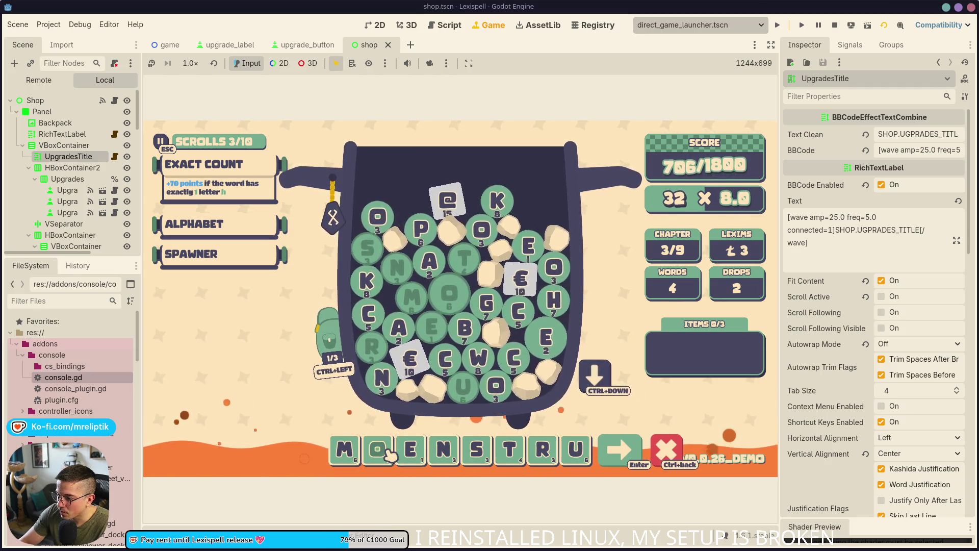
left_click(410, 337)
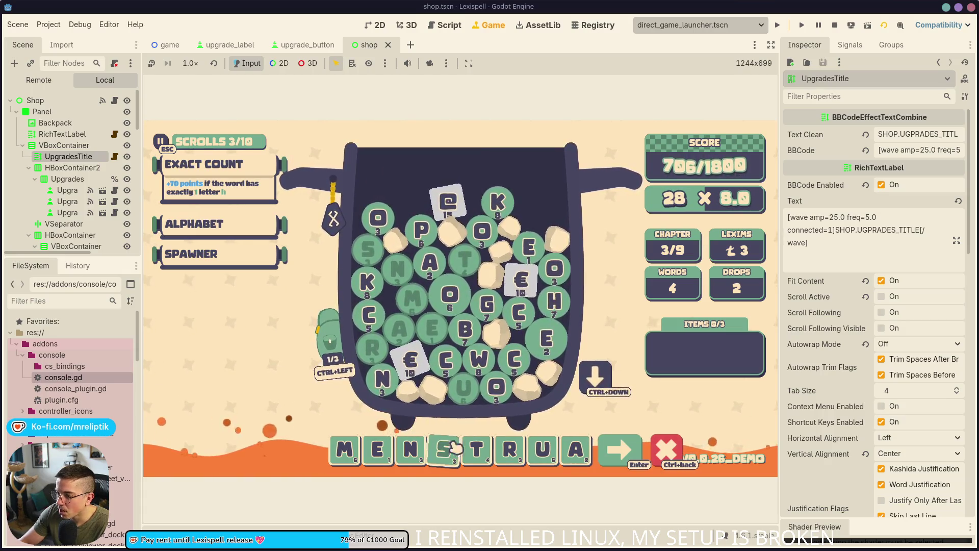
left_click(544, 440)
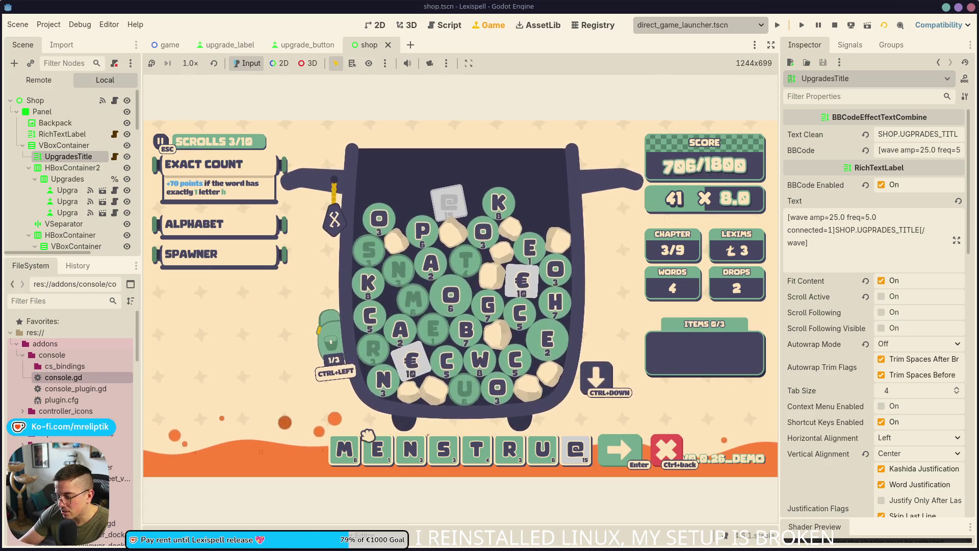
mouse_move(581, 456)
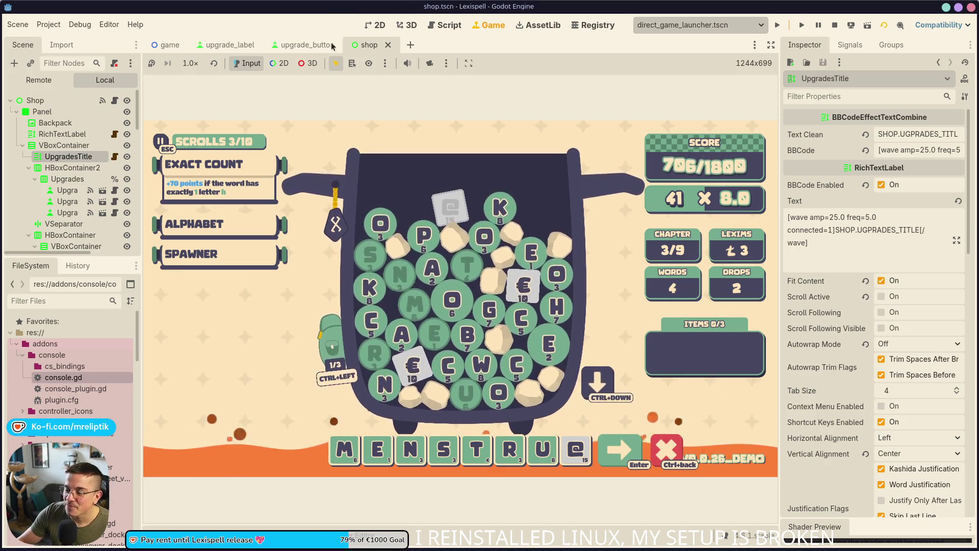
- Move the Godot window aside and bring up the itch.io Lexispell comments page
mouse_move(335, 16)
left_mouse_down()
mouse_move(369, 77)
mouse_move(469, 113)
mouse_move(469, 4)
left_mouse_up()
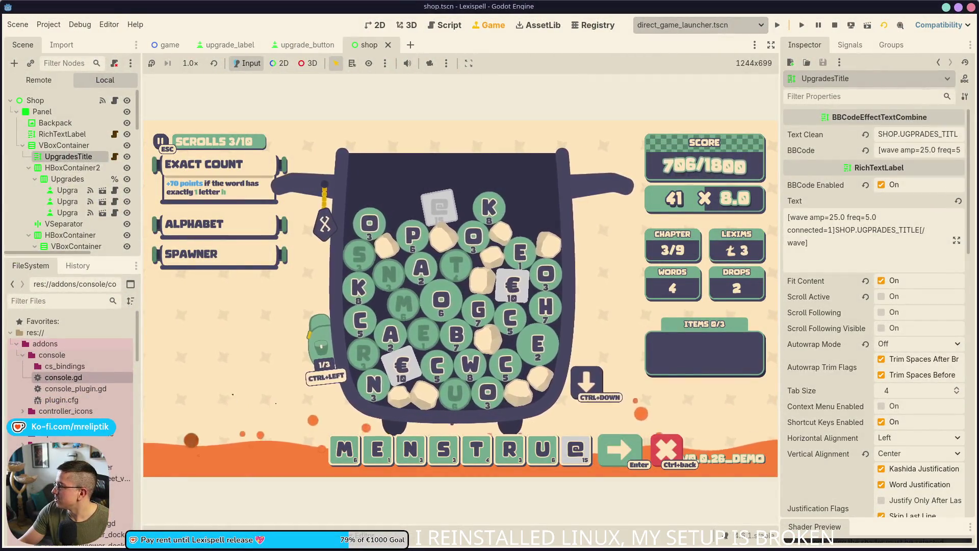
key("alt+Tab")
mouse_move(316, 159)
left_mouse_down()
mouse_move(618, 83)
mouse_move(219, 99)
mouse_move(765, 227)
mouse_move(775, 149)
mouse_move(395, 224)
mouse_move(471, 181)
mouse_move(499, 140)
left_mouse_up()
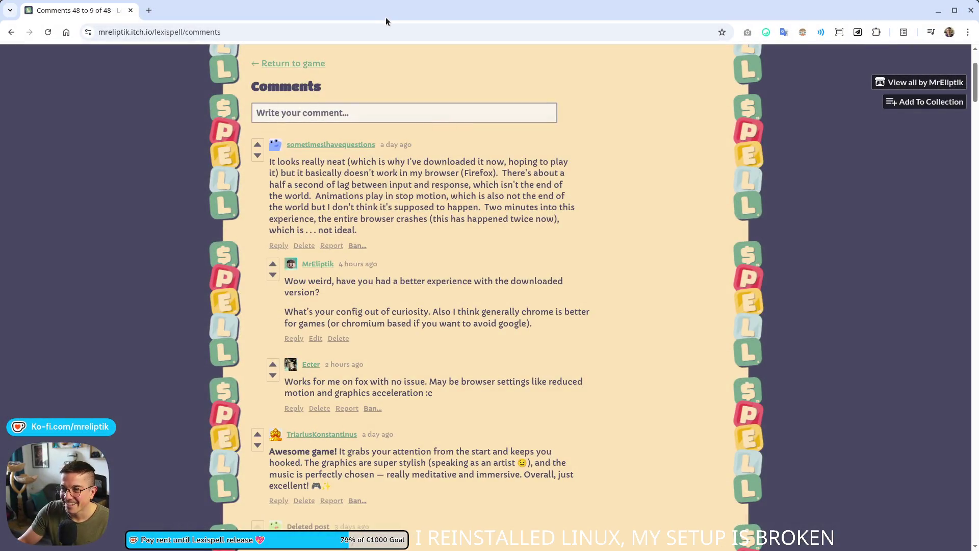
- Merge and close the stray search tab, skim the comments, then return to Godot
mouse_move(386, 17)
left_mouse_down()
mouse_move(230, 146)
mouse_move(346, 21)
mouse_move(419, 93)
mouse_move(423, 2)
left_mouse_up()
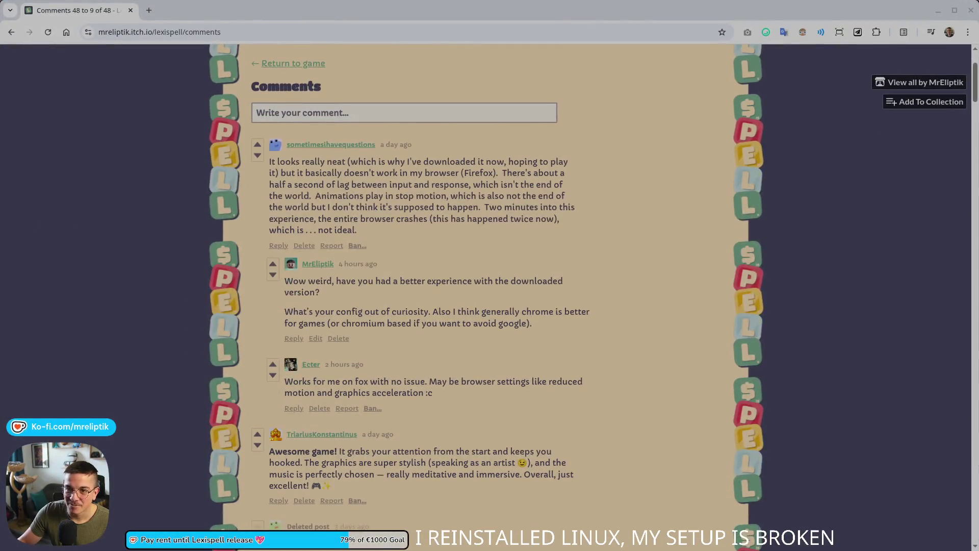
mouse_move(196, 131)
left_mouse_down()
mouse_move(186, 125)
mouse_move(191, 20)
left_mouse_up()
key("ctrl+w")
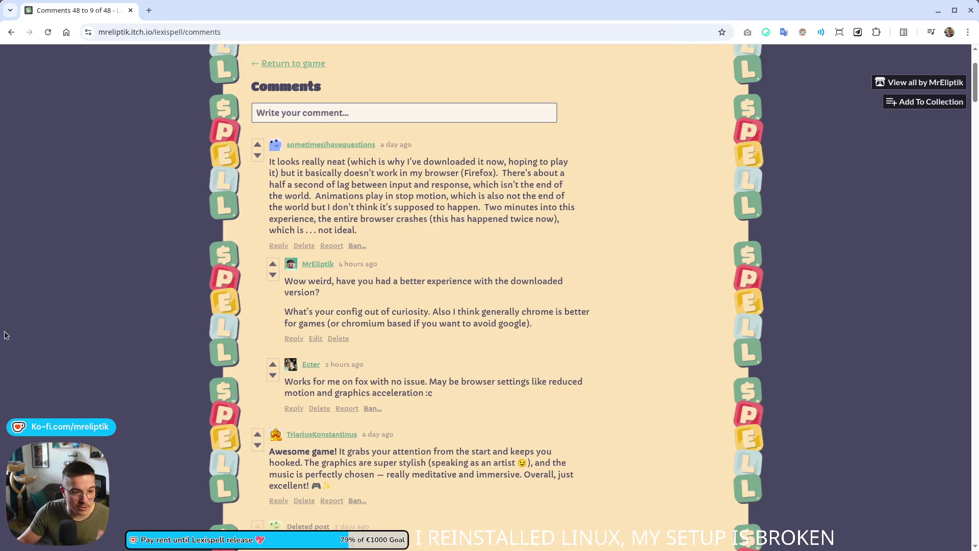
scroll(120, 212, "down", 6)
scroll(110, 218, "up", 10)
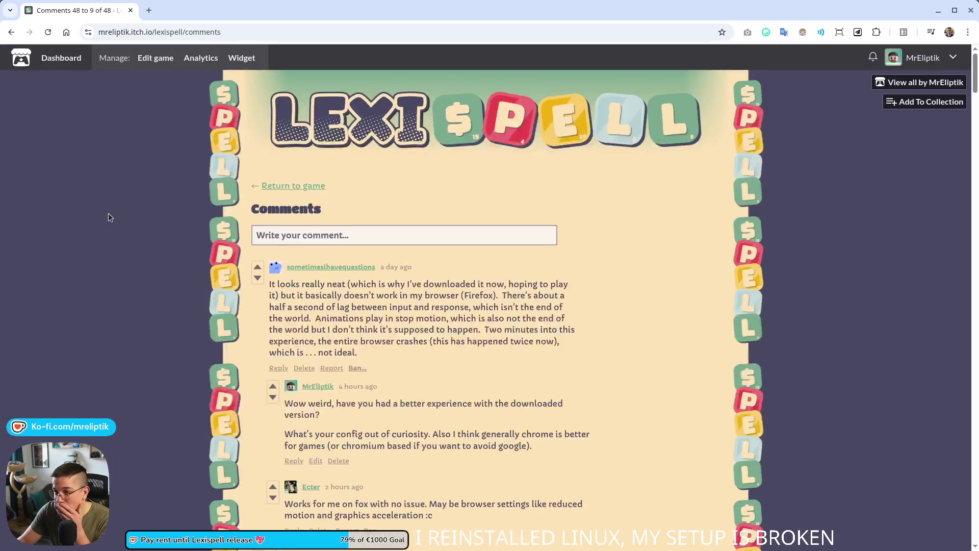
key("alt+Tab")
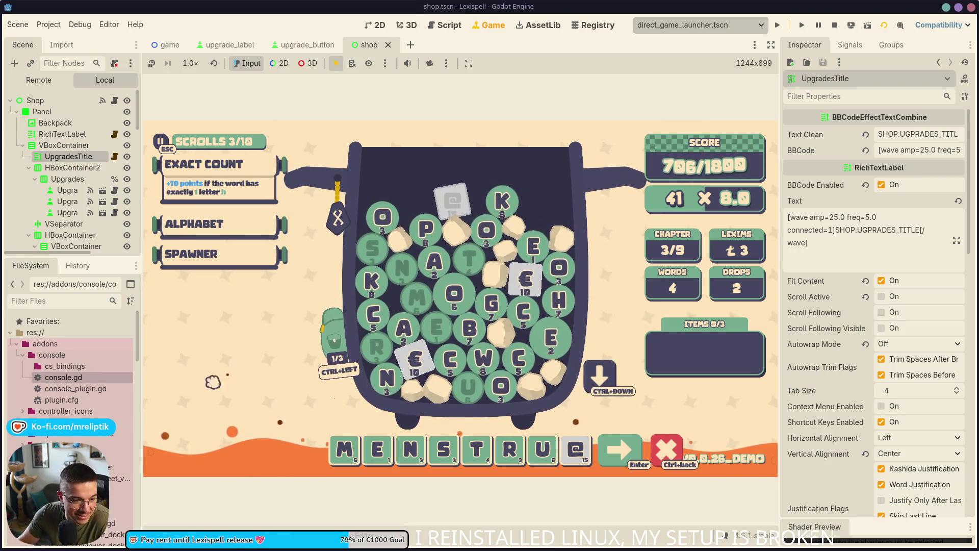
- Return the @ tile to the bag, leaving MENSTRU at 26 × 7.0
mouse_move(373, 549)
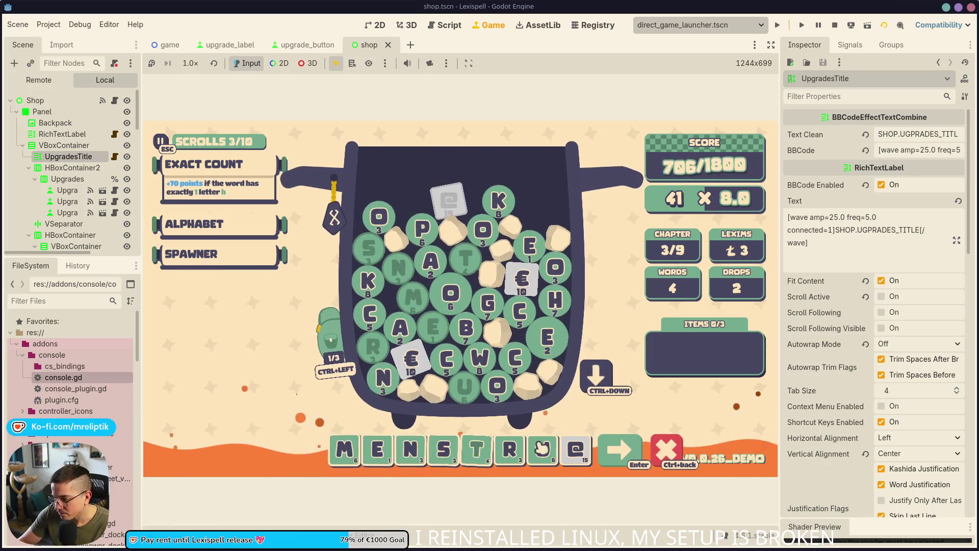
mouse_move(322, 341)
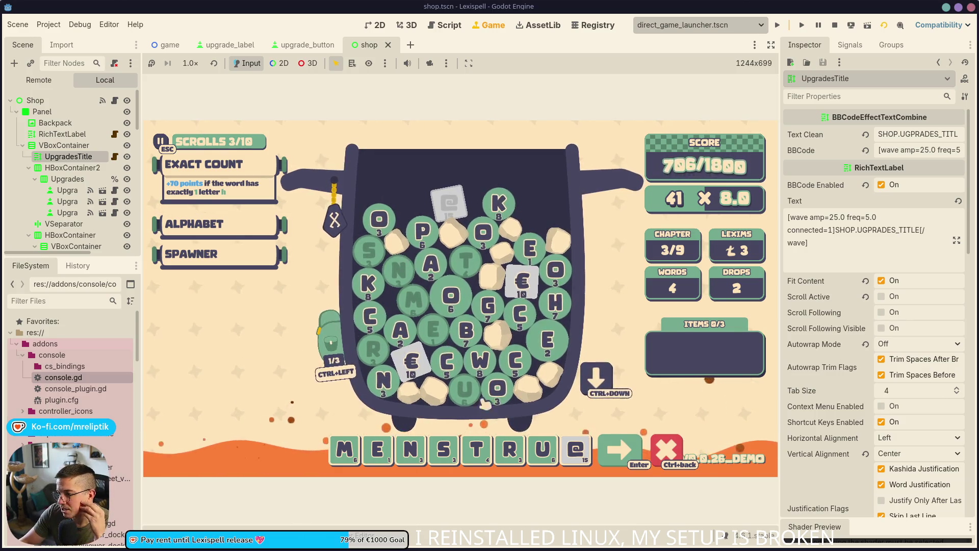
left_click(580, 453)
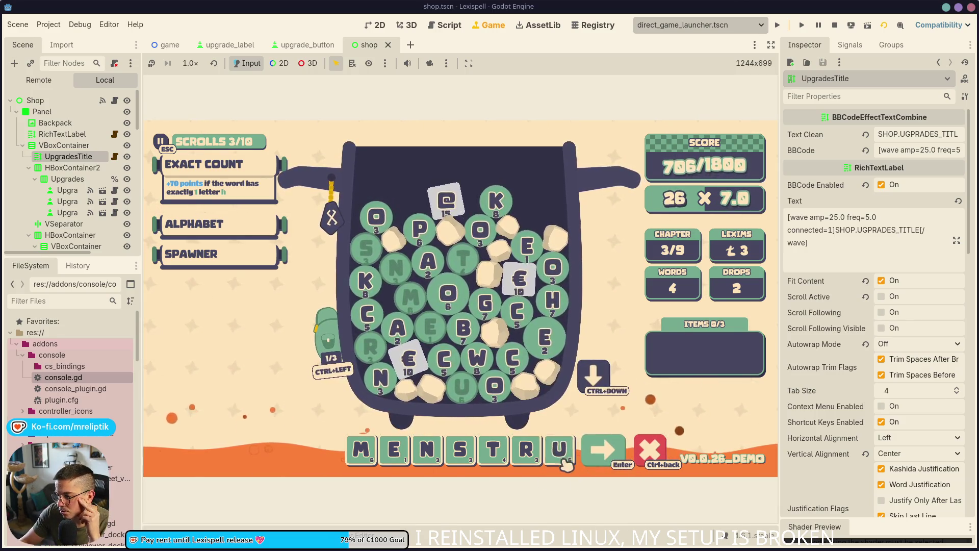
- Return the U tile to the bag and abandon the HOSP attempt
left_click(542, 449)
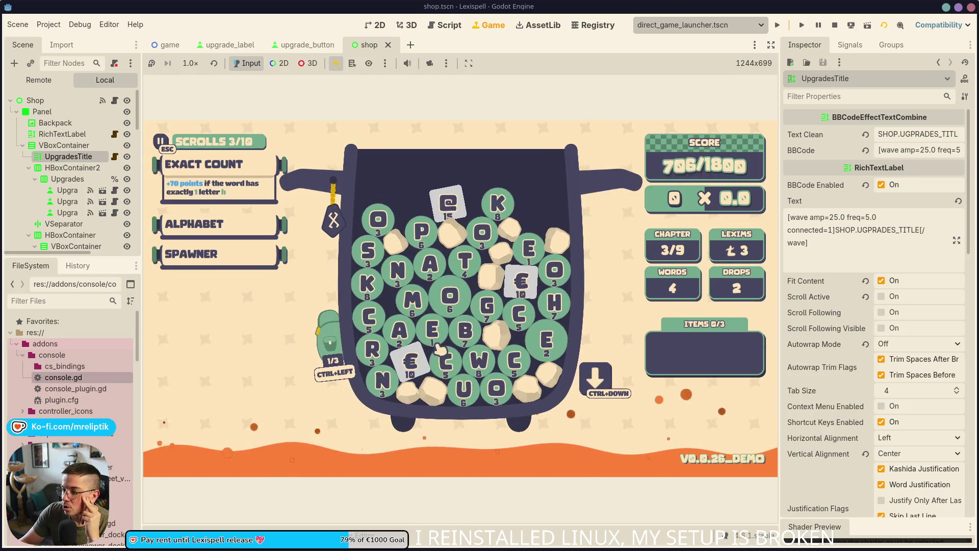
type("HO")
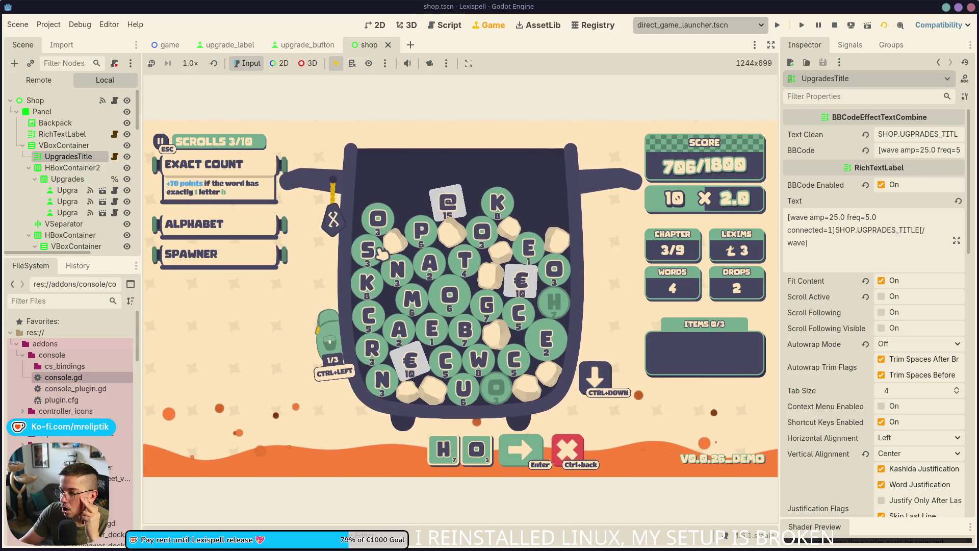
left_click(379, 251)
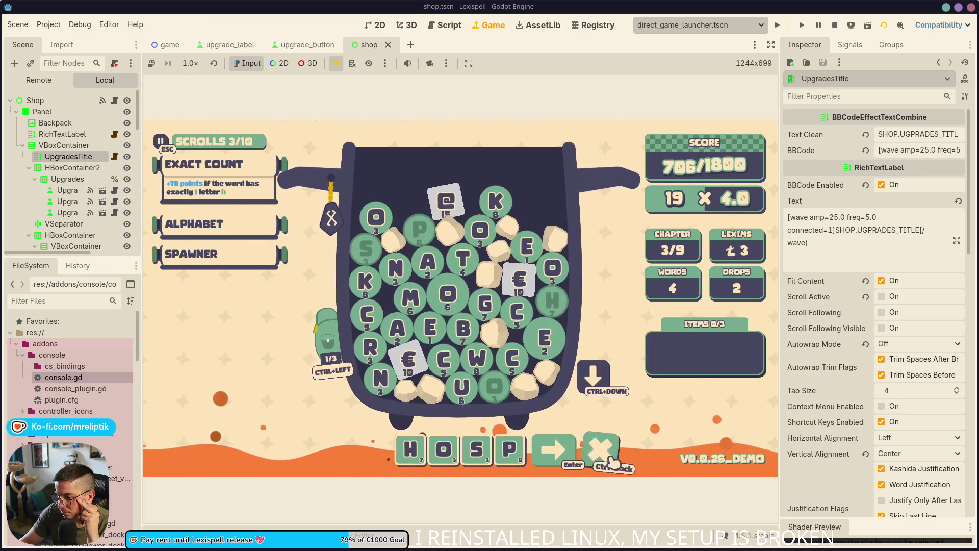
key("ctrl+BackSpace")
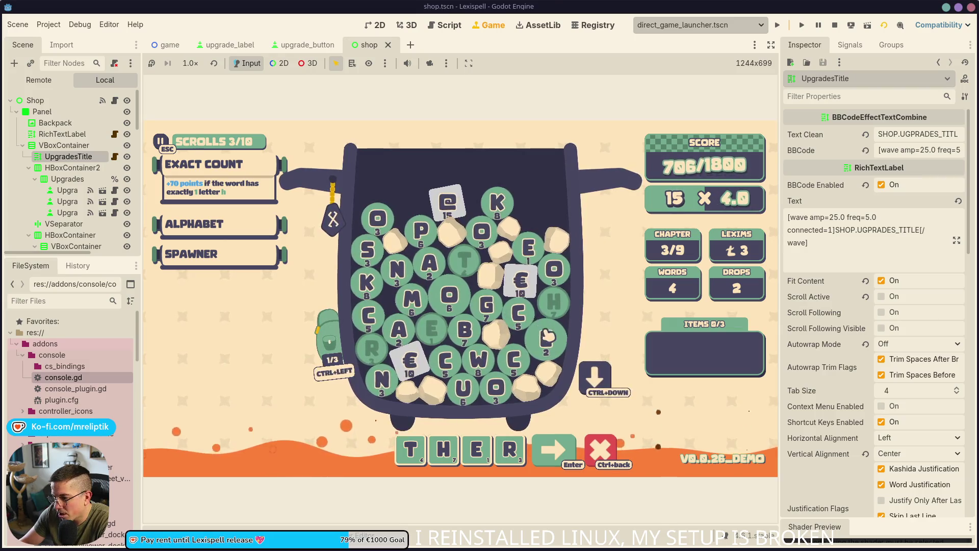
- Try building THEREM, check the stored E gem in the backpack, then clear the row
left_click(406, 296)
left_click(327, 341)
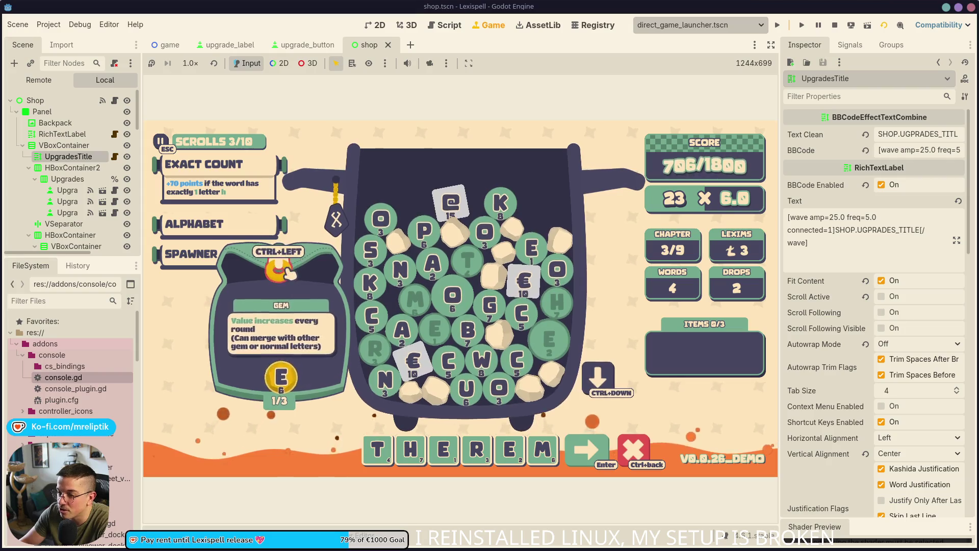
left_click(288, 273)
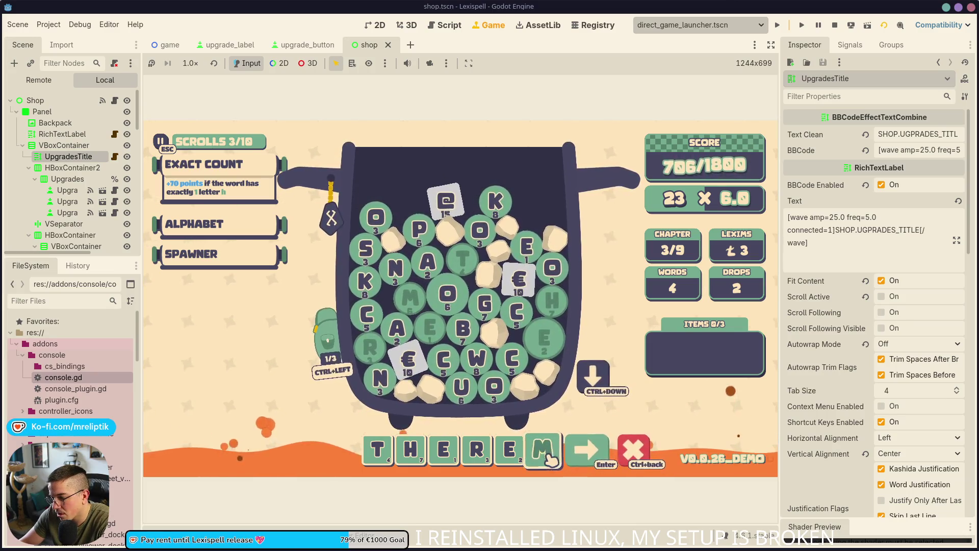
left_click(549, 457)
left_click(527, 461)
left_click(523, 461)
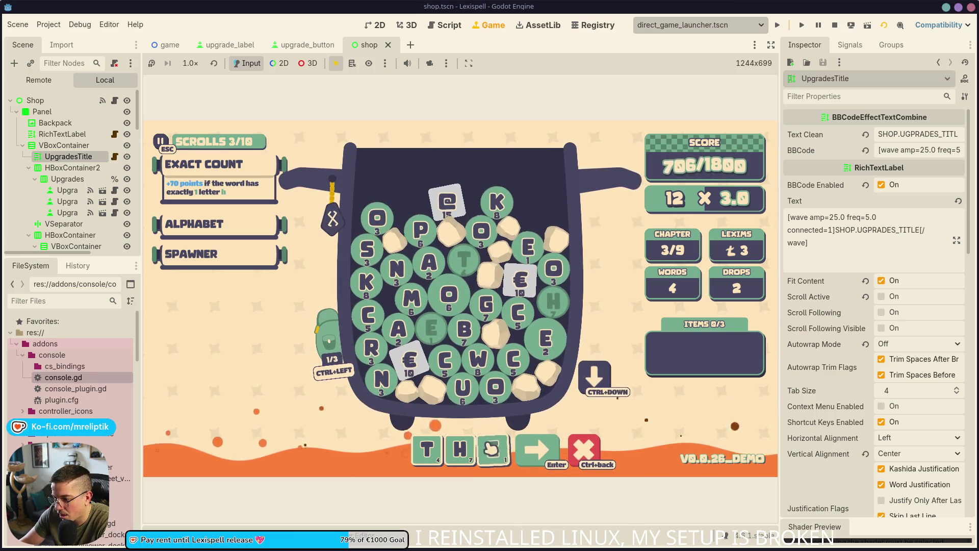
key("ctrl+BackSpace")
- Build and submit THEOREMS, bringing the score to 1225/1800
left_click(478, 358)
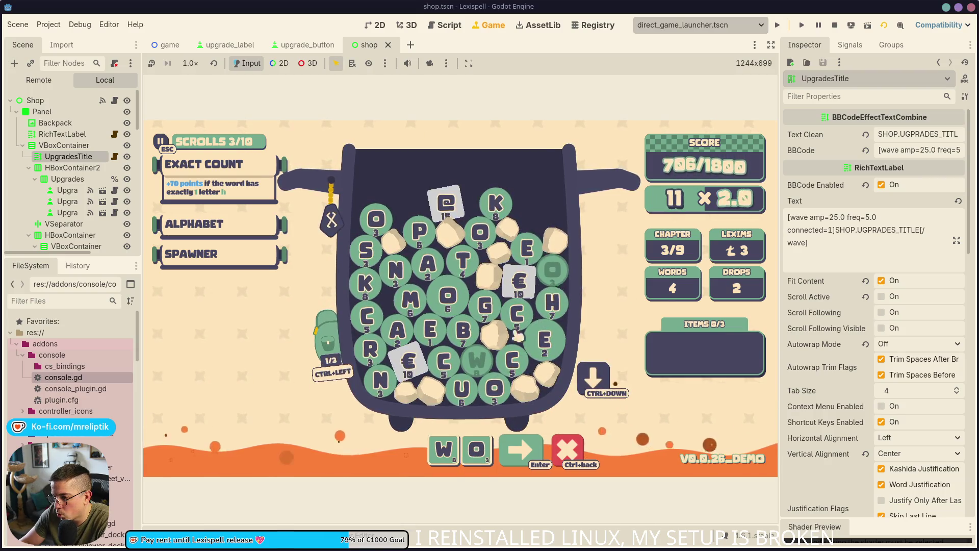
left_click(370, 348)
left_click(372, 252)
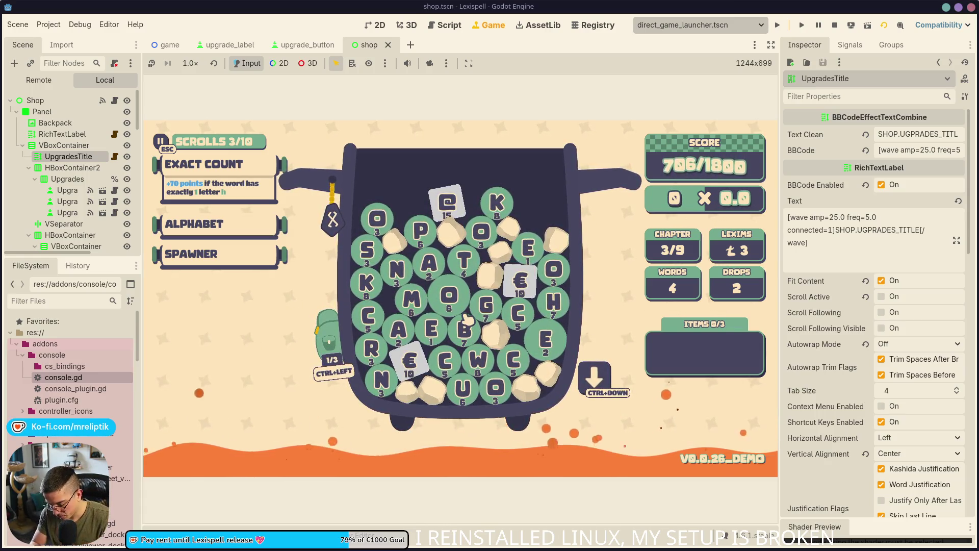
type("the")
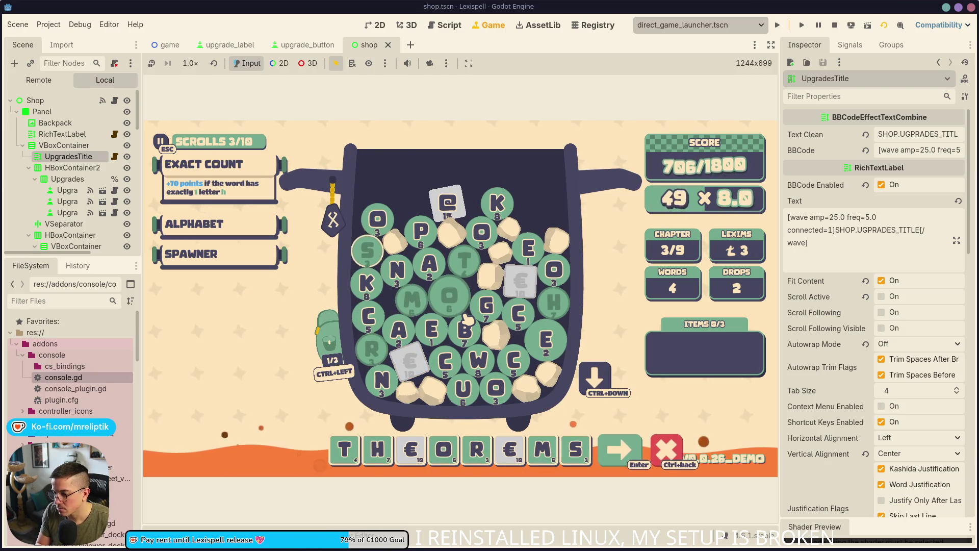
key("Return")
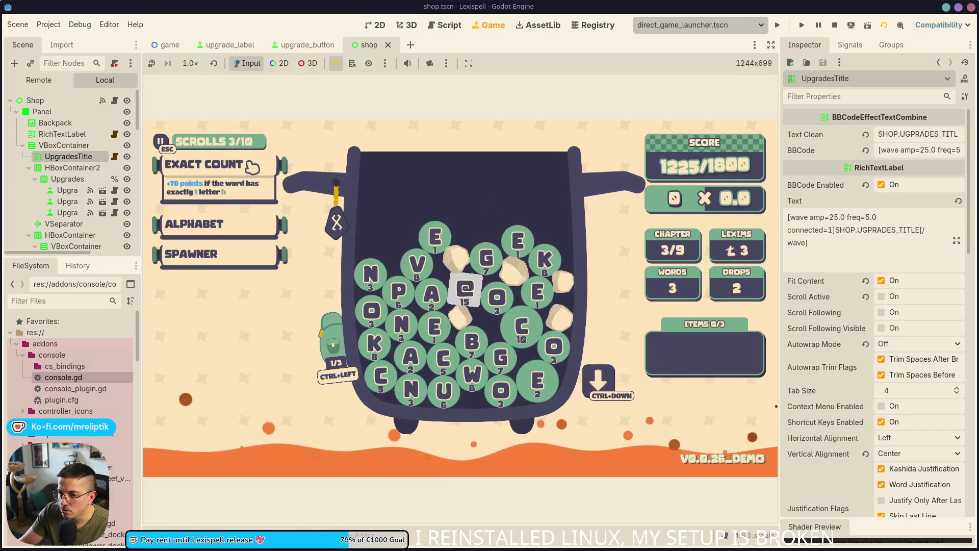
- Review the upgrades, then stop the game to show the game.gd script
mouse_move(210, 215)
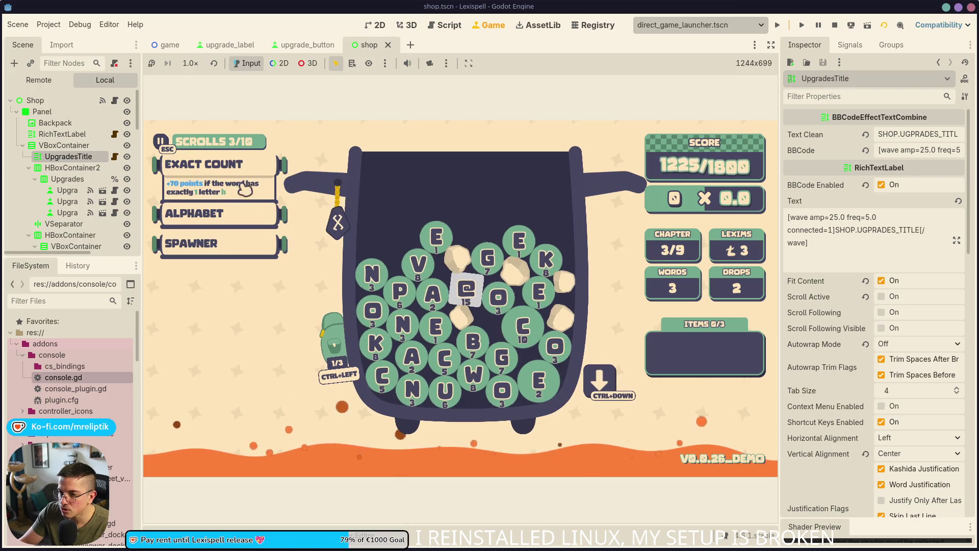
mouse_move(250, 176)
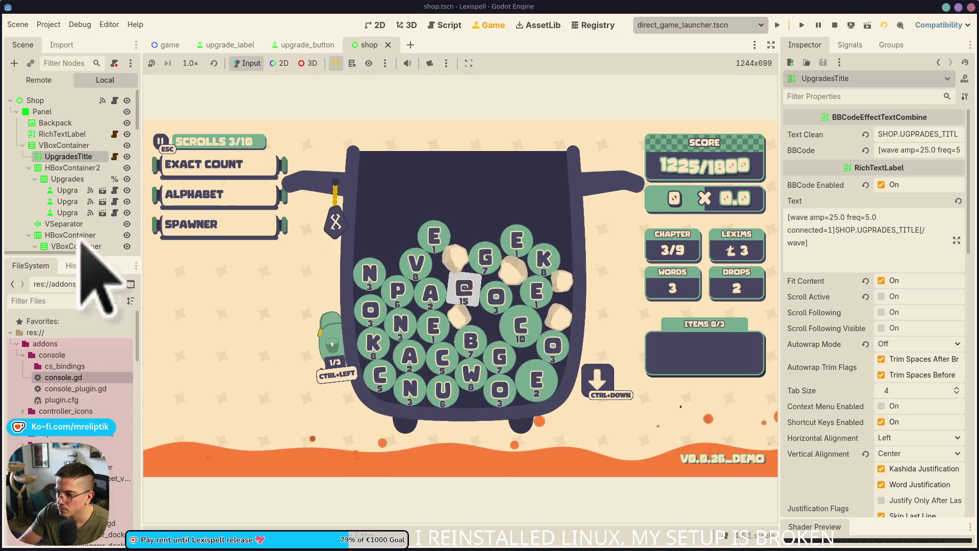
mouse_move(194, 196)
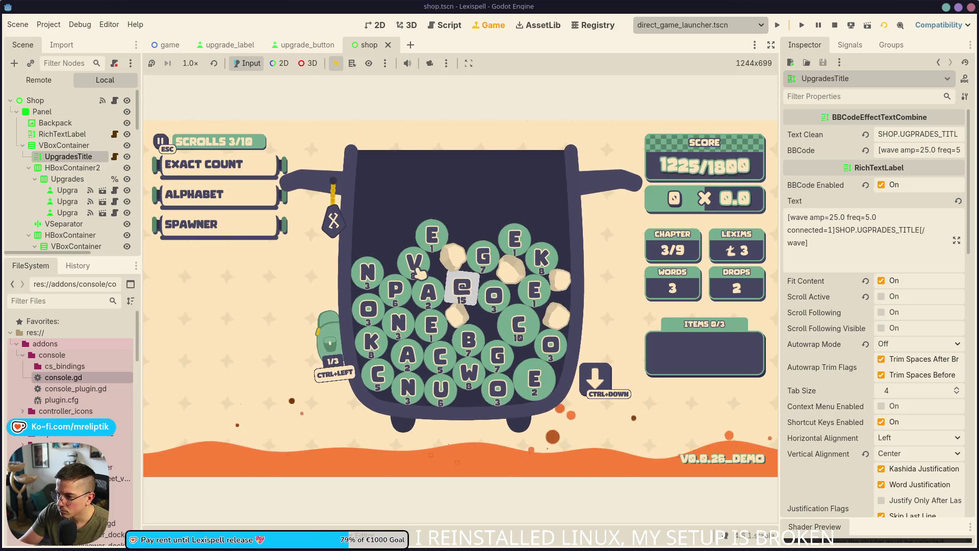
mouse_move(456, 298)
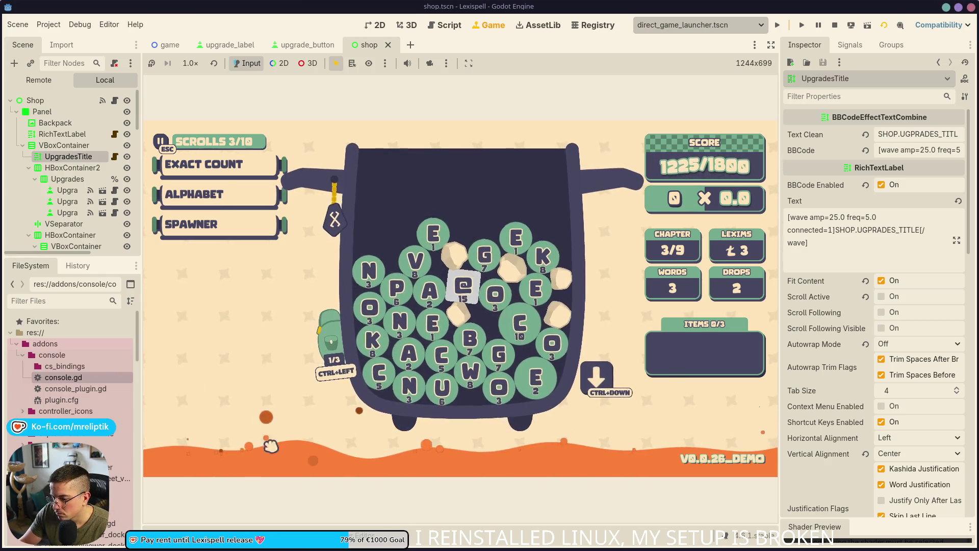
key("F8")
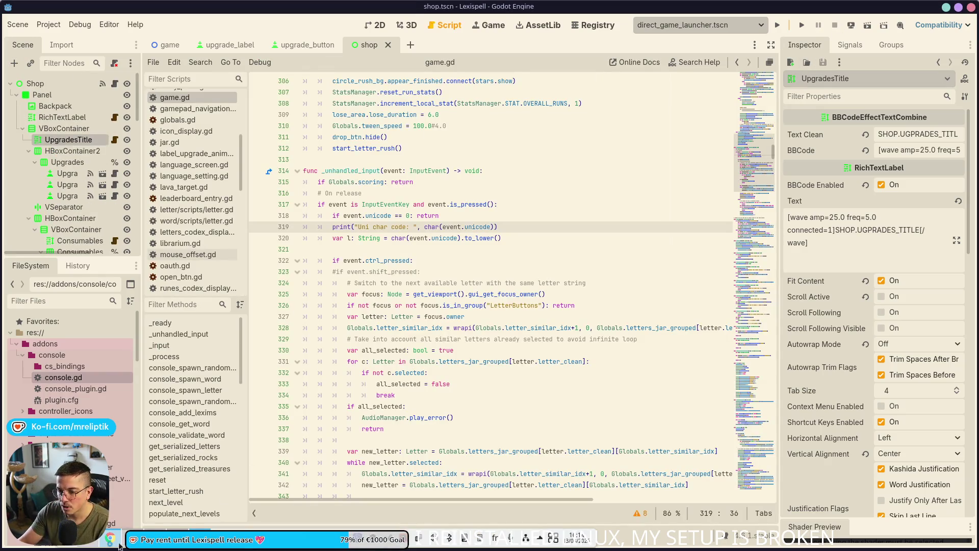
- In VS Code, stage and commit the game.gd change with the message 'don unkey'
key("alt+Tab")
left_click(73, 101)
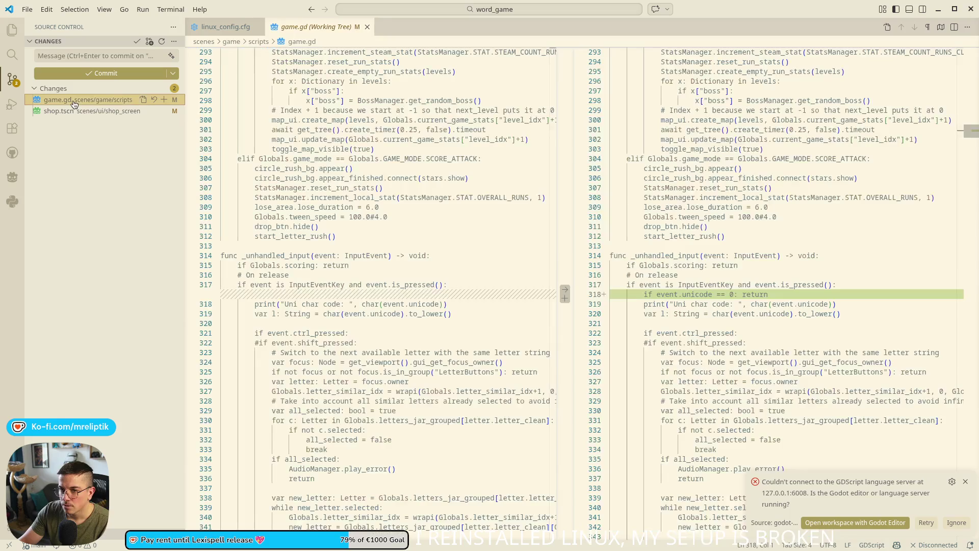
left_click(77, 41)
left_click(49, 41)
left_click(163, 101)
left_click(59, 56)
type("don")
type(" un")
type("key")
left_click(87, 73)
- Stage and commit the shop.tscn change as 'reduce amplitle', then return to Godot
left_click(88, 101)
left_click(164, 100)
left_click(82, 56)
type("red")
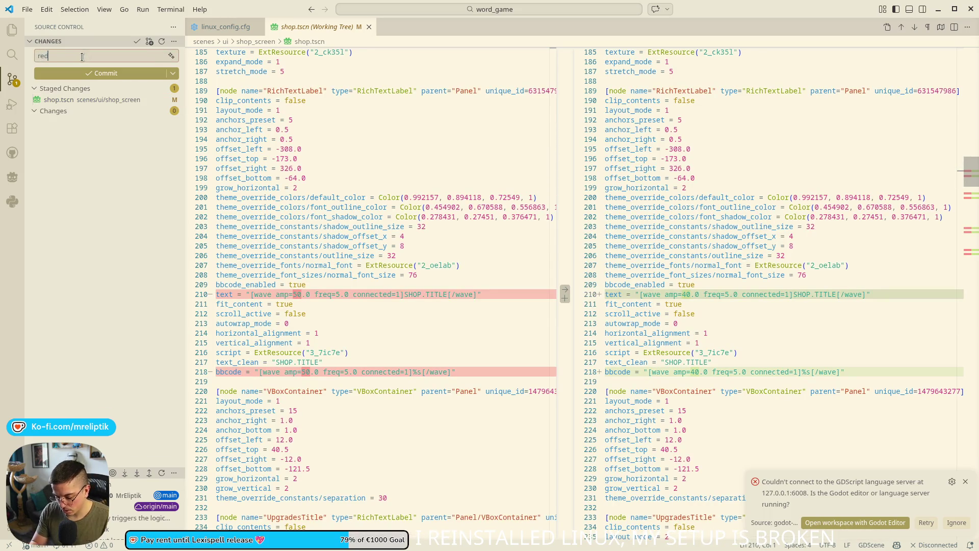
type("uce ampl")
type("itle")
left_click(84, 73)
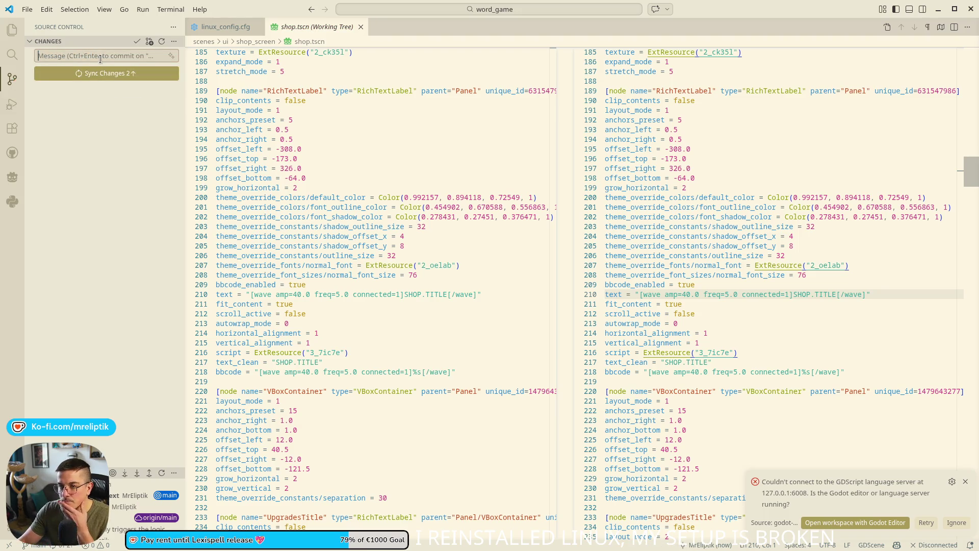
key("alt+Tab")
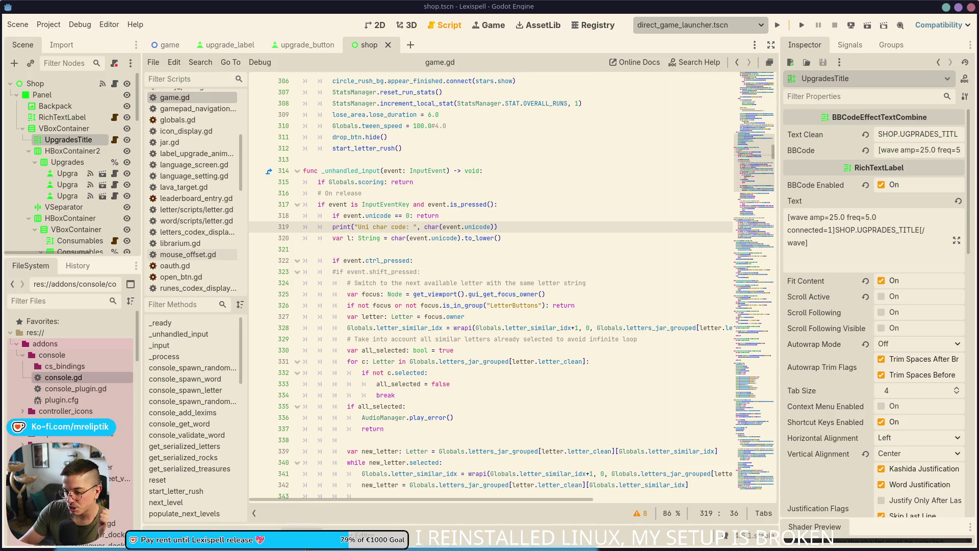
- Bring the Figma browser window forward and maximize it on the Lexispell UI page
mouse_move(196, 528)
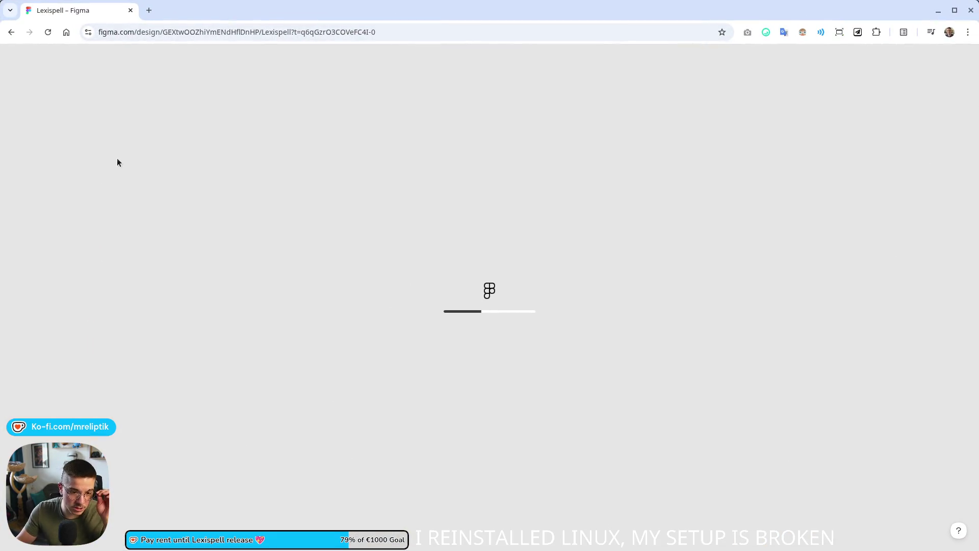
key("alt+Tab")
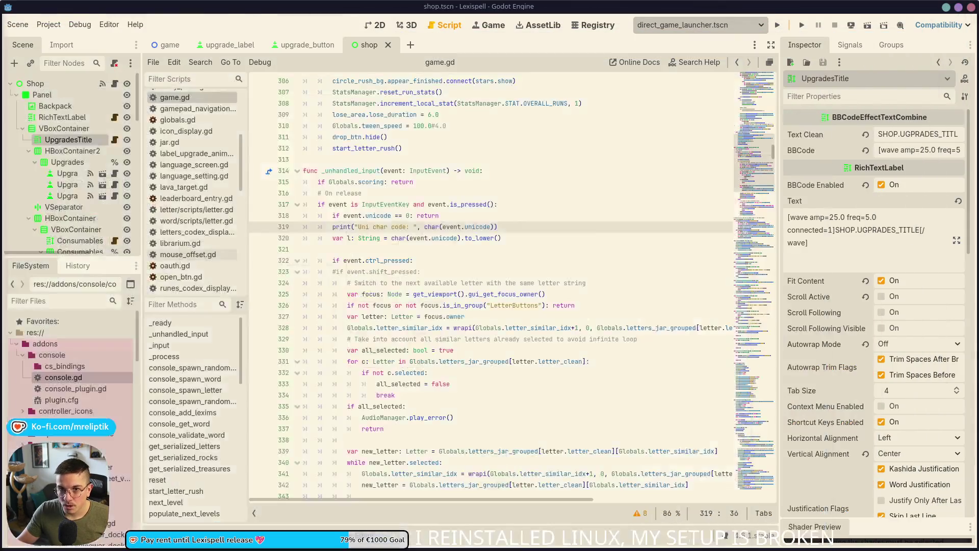
key("alt+Tab")
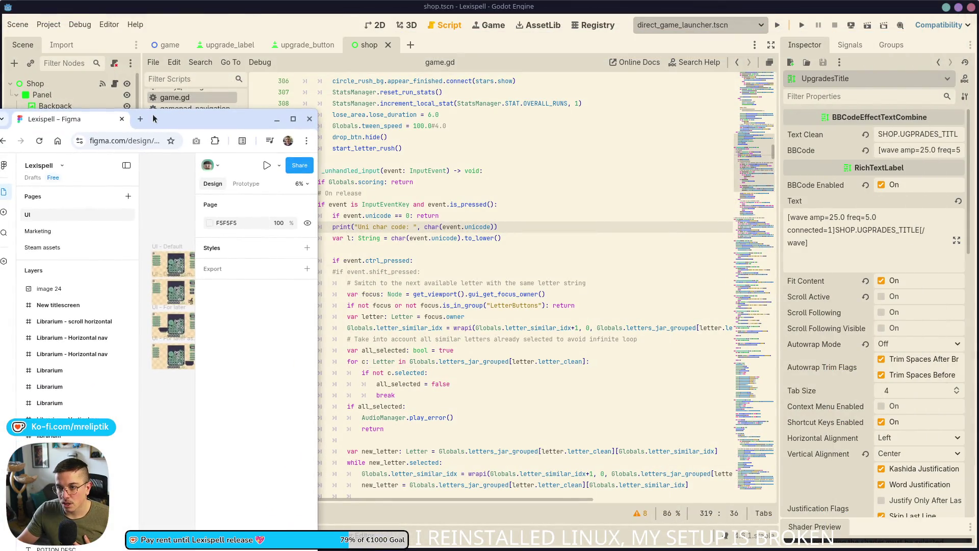
mouse_move(264, 63)
left_mouse_down()
mouse_move(5, 102)
mouse_move(234, 110)
mouse_move(234, 148)
mouse_move(278, 53)
mouse_move(256, 72)
mouse_move(153, 105)
mouse_move(210, 204)
left_mouse_up()
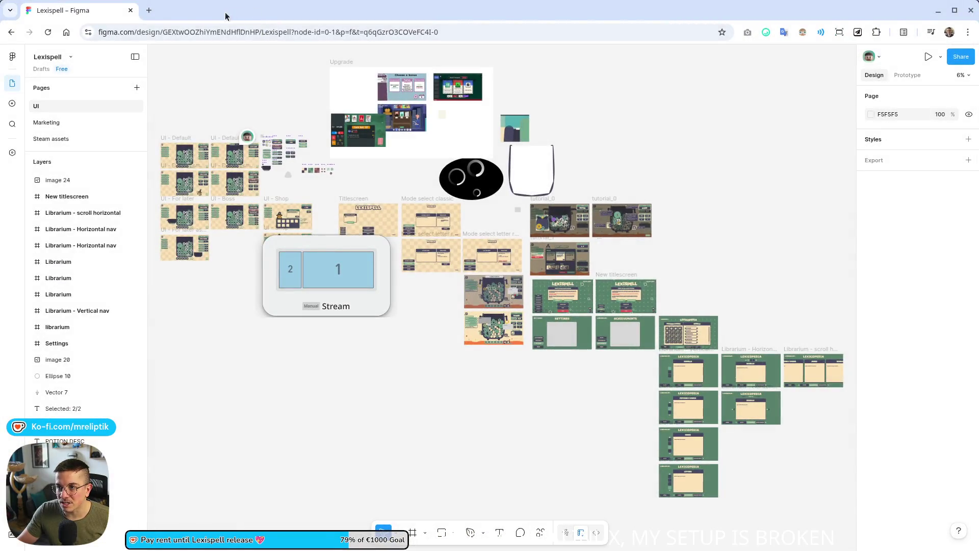
double_click(227, 16)
mouse_move(358, 43)
left_mouse_down()
mouse_move(50, 57)
mouse_move(16, 153)
mouse_move(32, 227)
mouse_move(108, 239)
mouse_move(346, 153)
mouse_move(243, 130)
mouse_move(0, 291)
mouse_move(150, 210)
mouse_move(353, 163)
mouse_move(374, 84)
mouse_move(349, 90)
mouse_move(195, 247)
left_mouse_up()
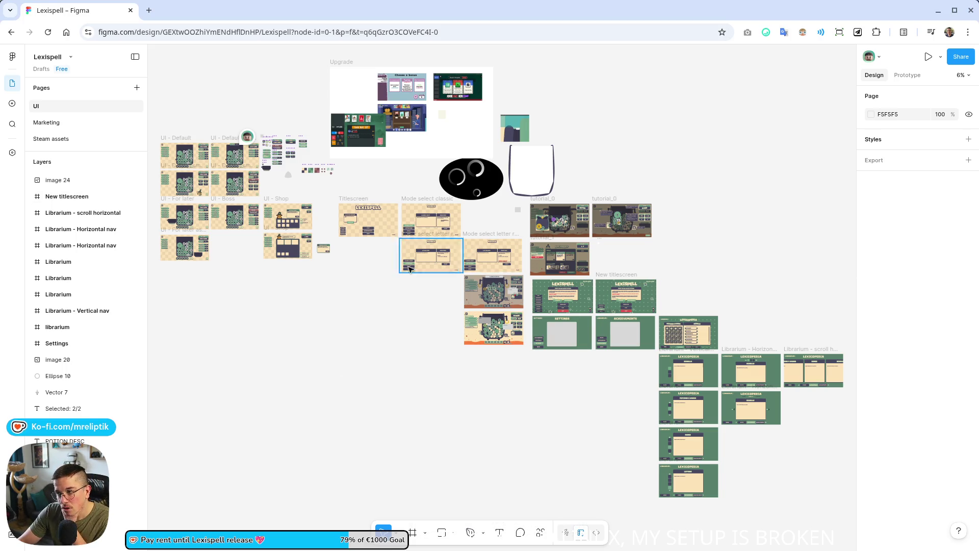
- Zoom in on the Lexicopedia Scrolls mockup, then dock the Game UI Database page as a tab
scroll(421, 266, "right", 5)
scroll(273, 334, "down", 5)
scroll(362, 316, "up", 5)
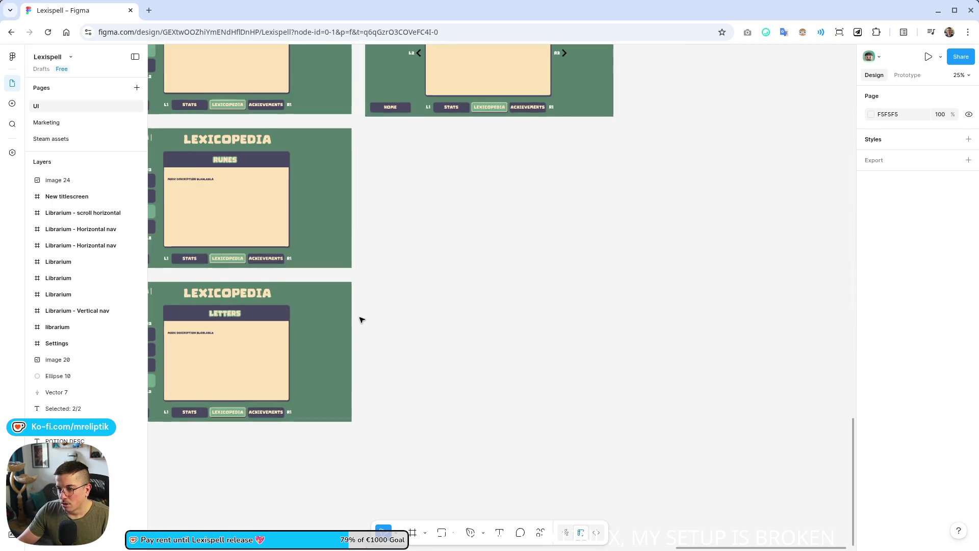
scroll(360, 319, "down", 3)
scroll(382, 275, "left", 2)
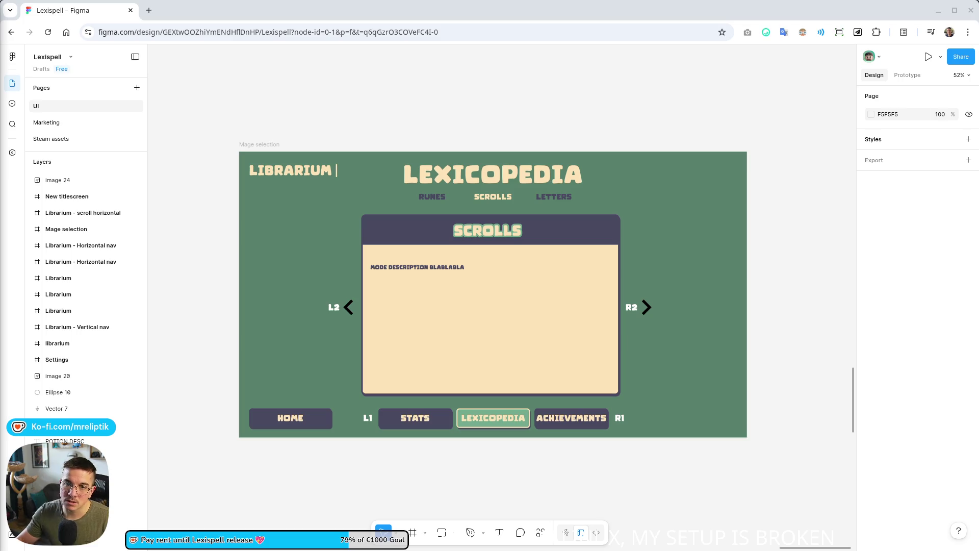
left_click_drag(214, 81, 199, 10)
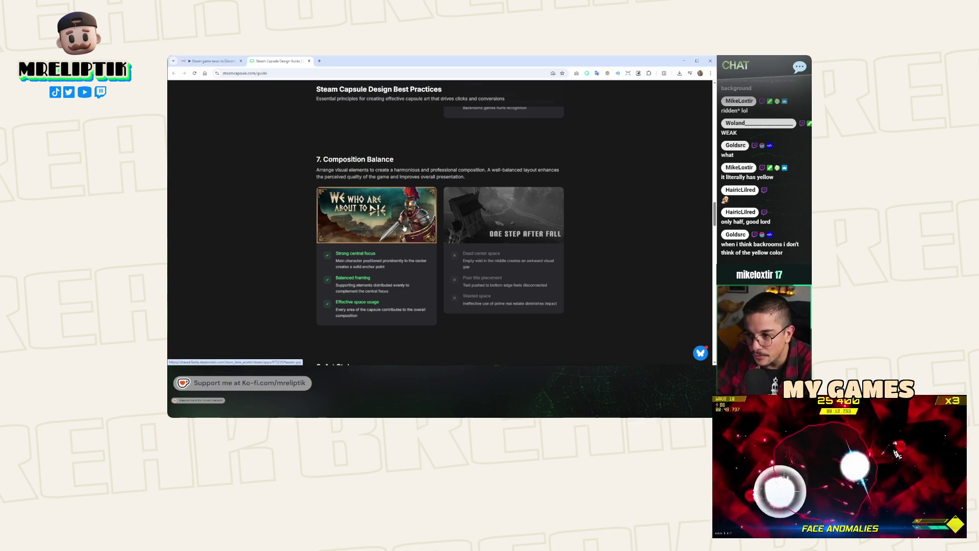
- Zoom the steamcapsule.com capsule guide to 200% and bring up its Composition Balance examples
scroll(404, 228, "up", 3)
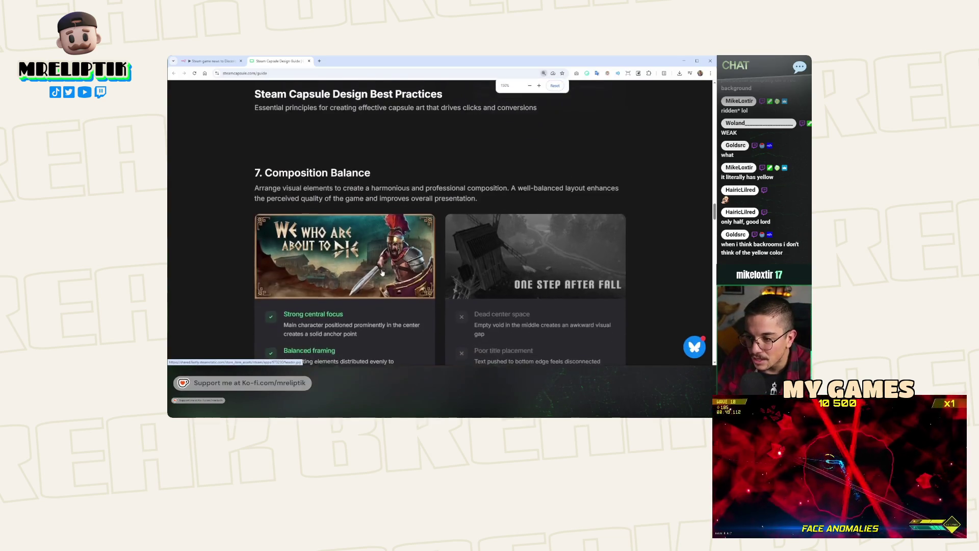
scroll(383, 271, "up", 1)
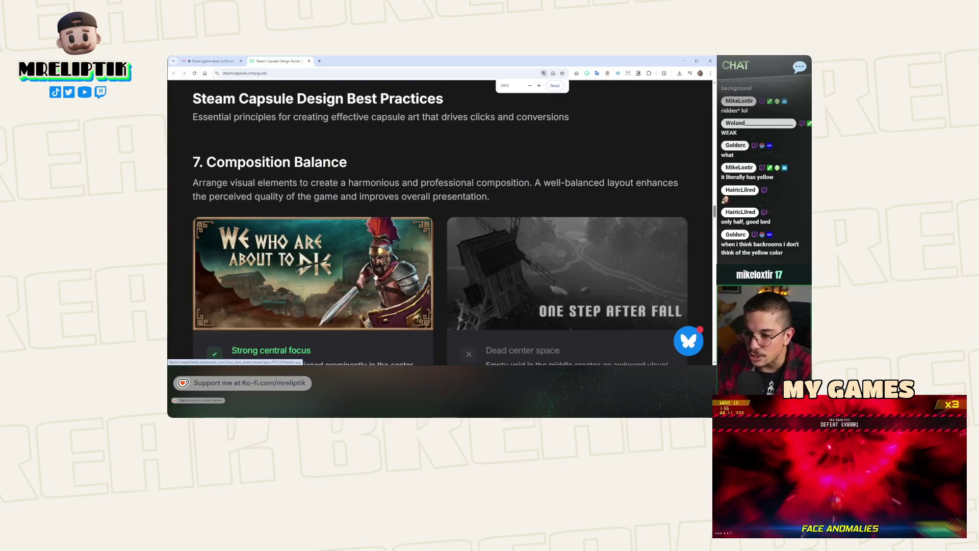
scroll(371, 279, "up", 1)
scroll(371, 279, "down", 1)
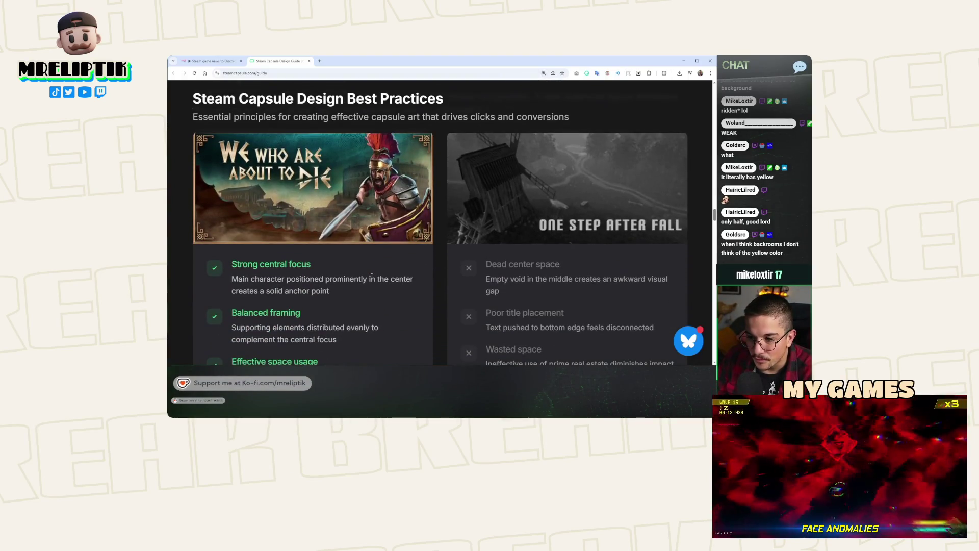
scroll(372, 277, "up", 1)
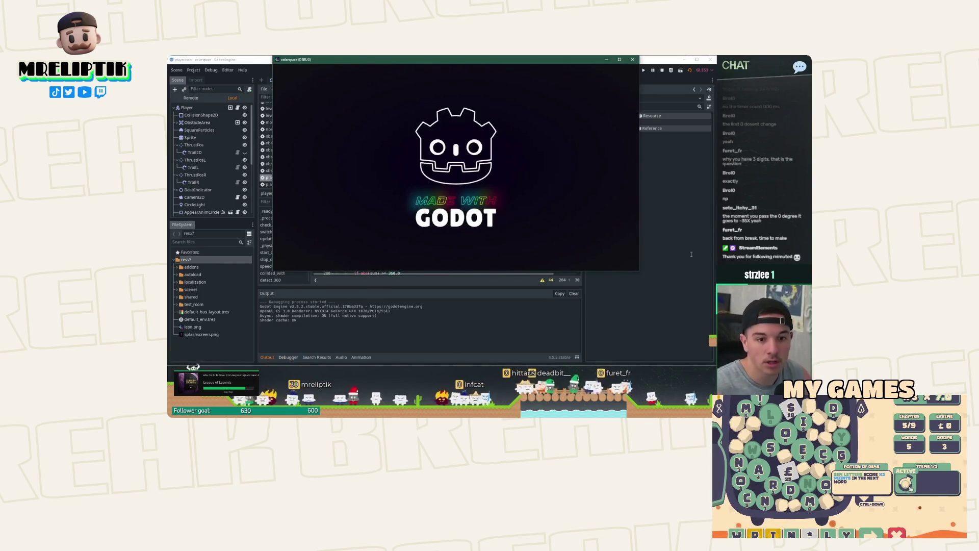
- Start a play-test run, then add a Sprite2D child under the root Object node
left_click(516, 234)
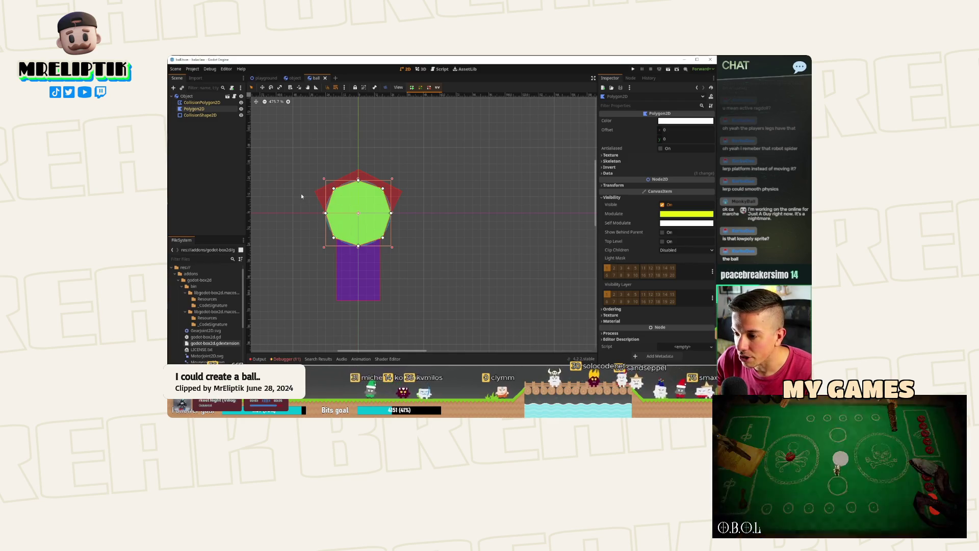
left_click(187, 96)
key("ctrl+a")
type("sprite")
key("Return")
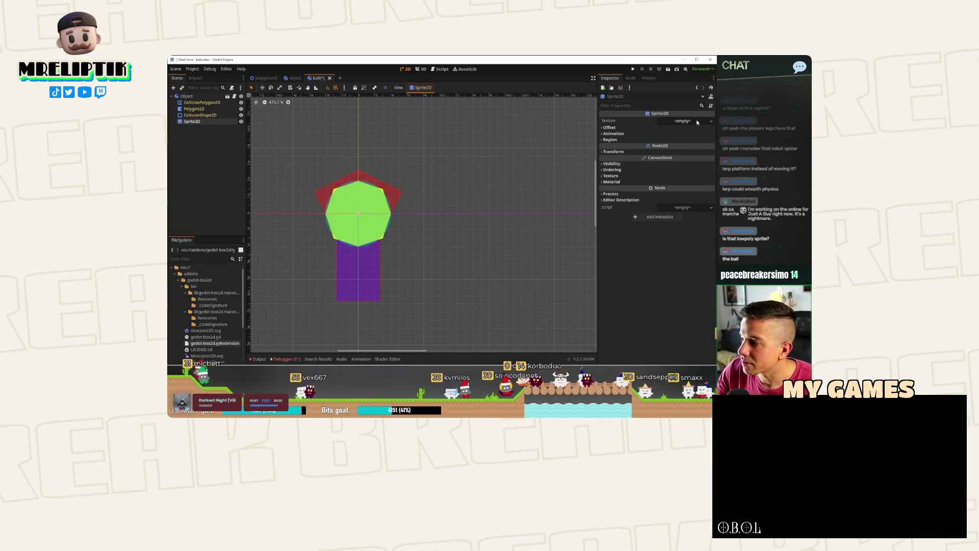
- Give the sprite a new GradientTexture2D with Radial fill centred at 0.5, 0.5
left_click(682, 121)
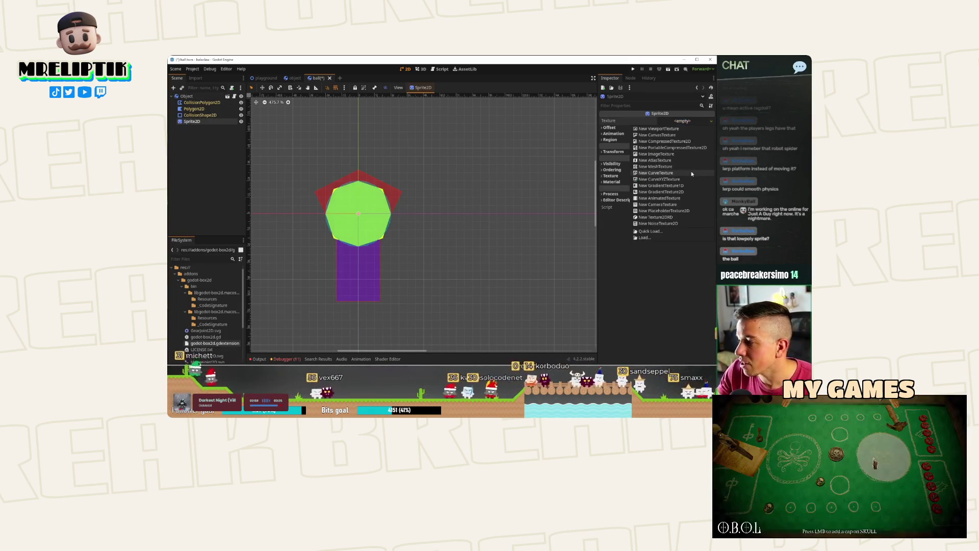
left_click(663, 192)
left_click(686, 128)
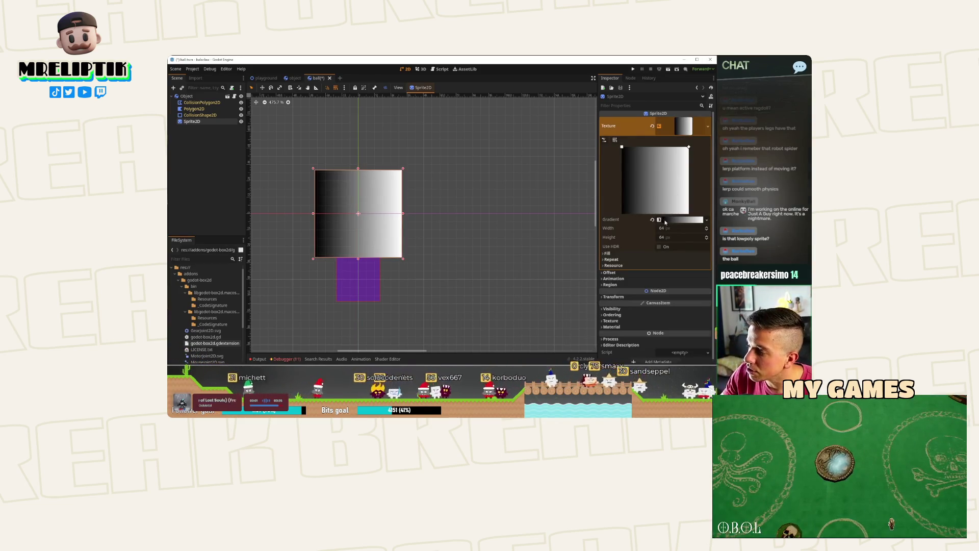
left_click(651, 253)
left_click(681, 260)
left_click(673, 271)
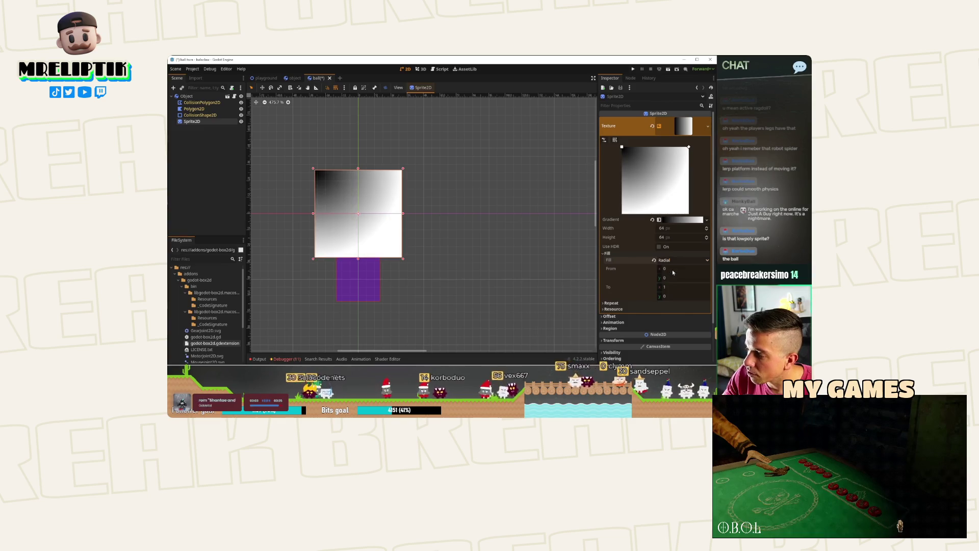
left_click(684, 219)
left_click_drag(622, 148, 655, 182)
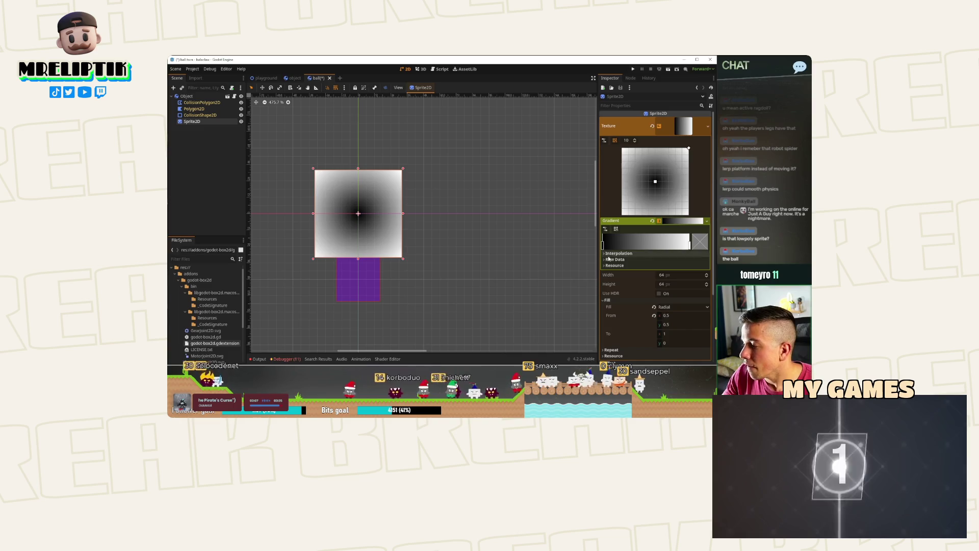
- Rework the gradient stops: remove the black stop and fade white to transparent at the end
right_click(604, 245)
left_click(628, 242)
double_click(689, 243)
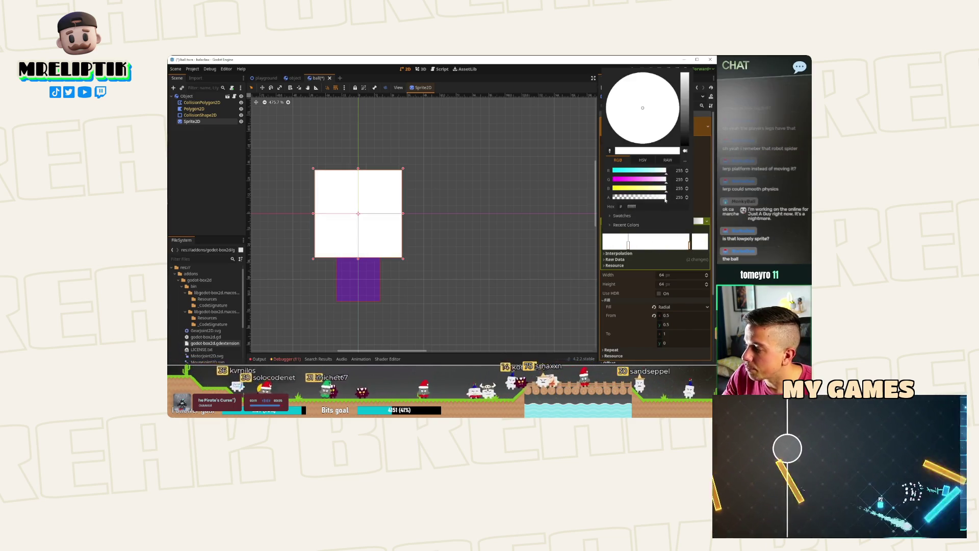
left_click_drag(664, 198, 580, 201)
left_click(598, 241)
left_click(675, 243)
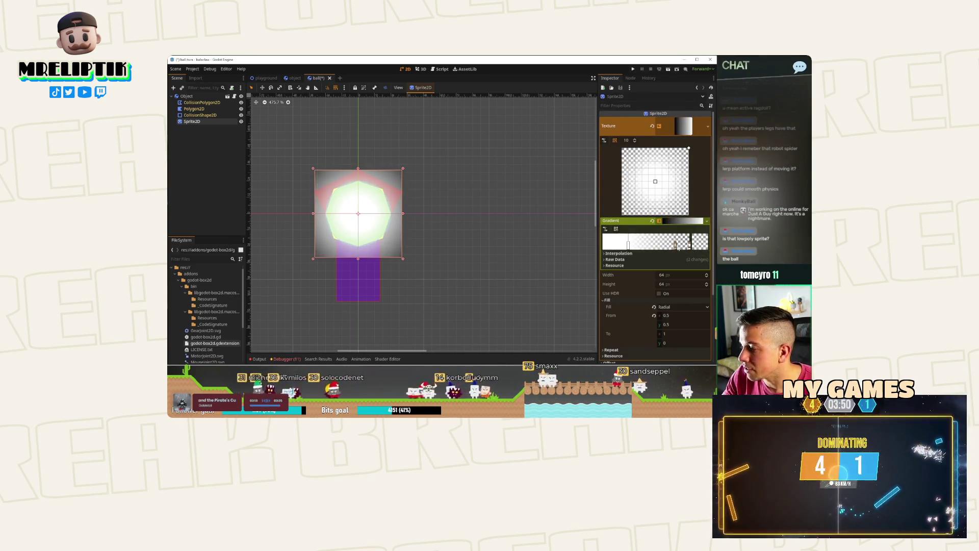
left_click_drag(675, 243, 684, 242)
double_click(684, 243)
left_click_drag(626, 197, 666, 197)
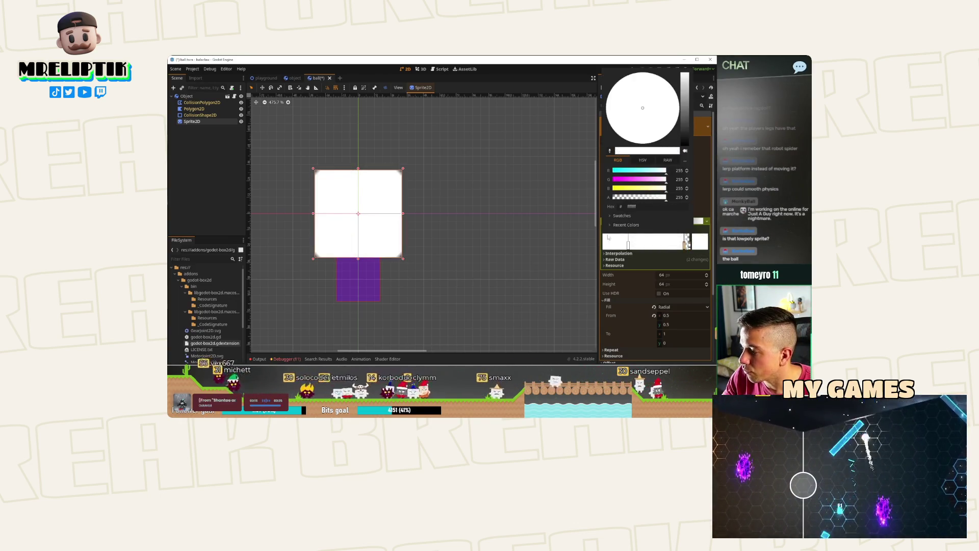
key("Escape")
- Pull the gradient end inward into a soft-edged circle and save the ball scene
left_click_drag(687, 150, 675, 162)
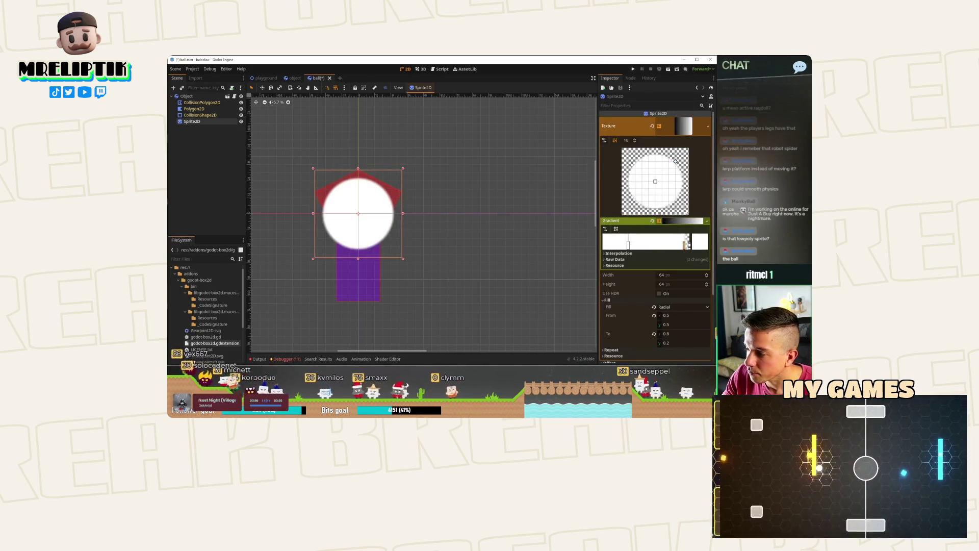
left_click_drag(685, 245, 687, 245)
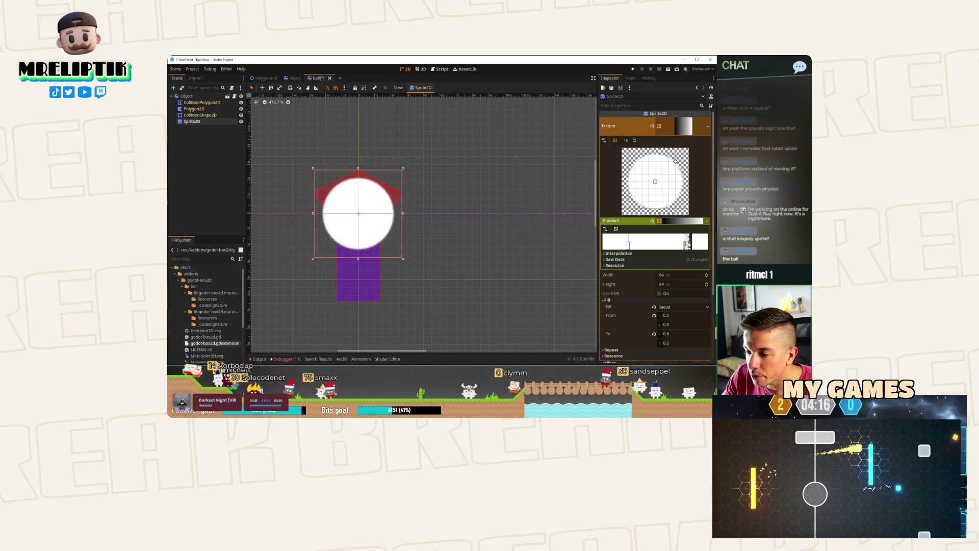
left_click(207, 189)
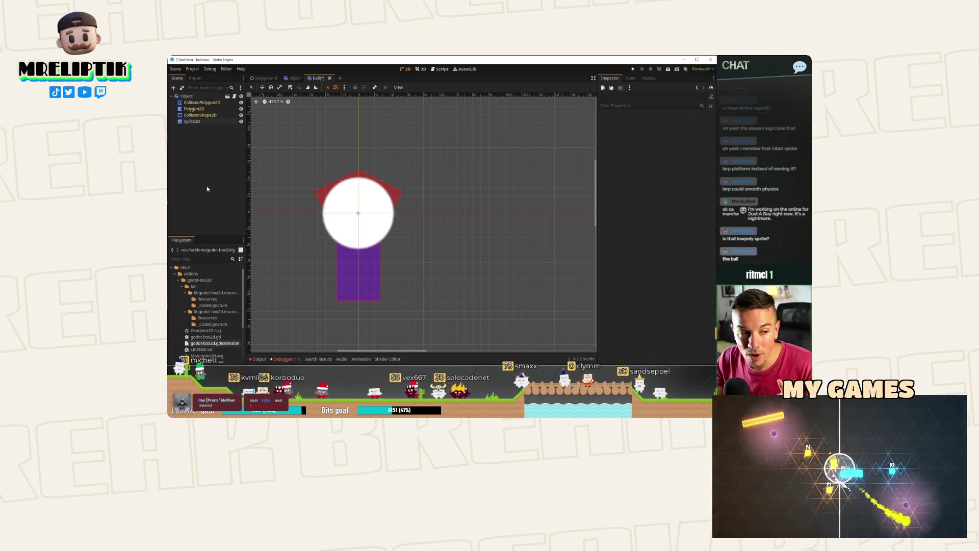
key("ctrl+s")
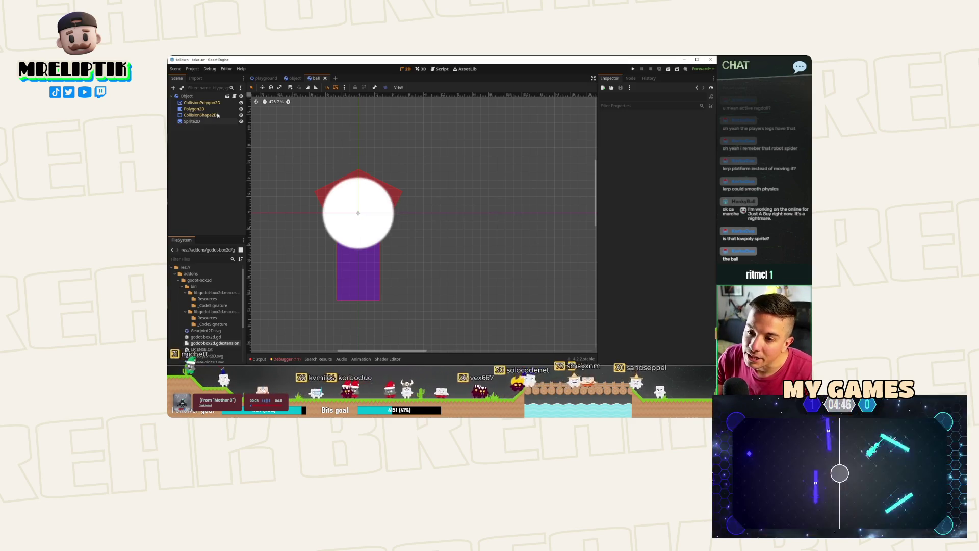
- Hide Polygon2D, move Sprite2D above CollisionShape2D, and save the loading animation scene
left_click(242, 108)
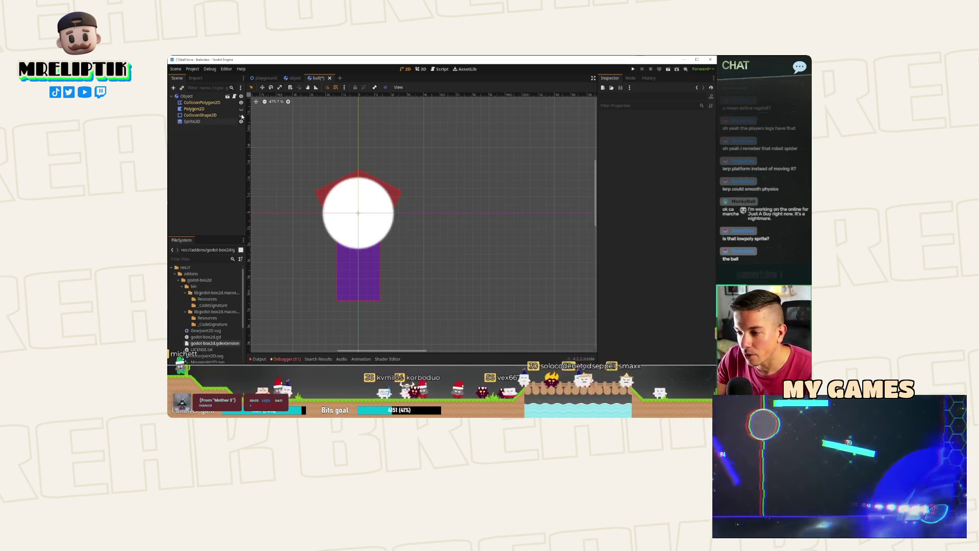
left_click_drag(222, 124, 220, 116)
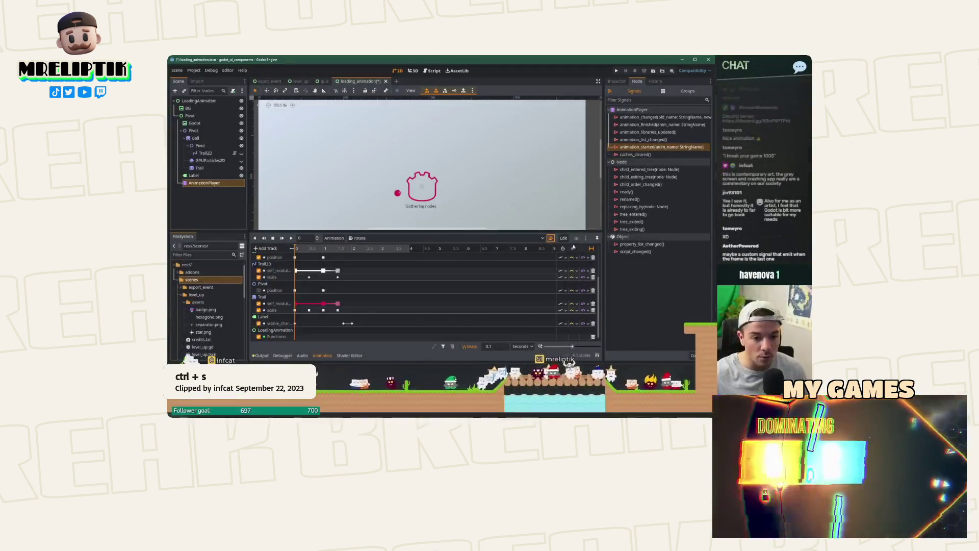
key("ctrl+s")
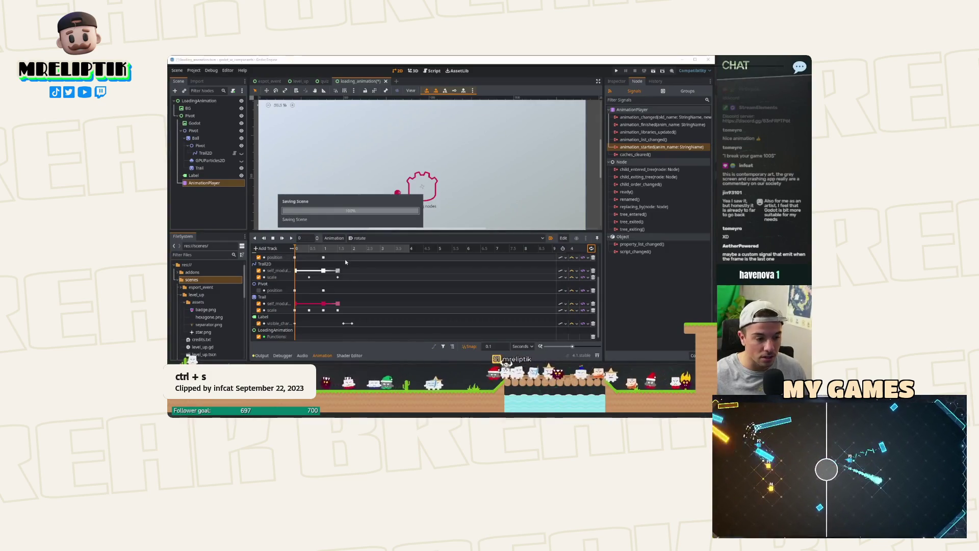
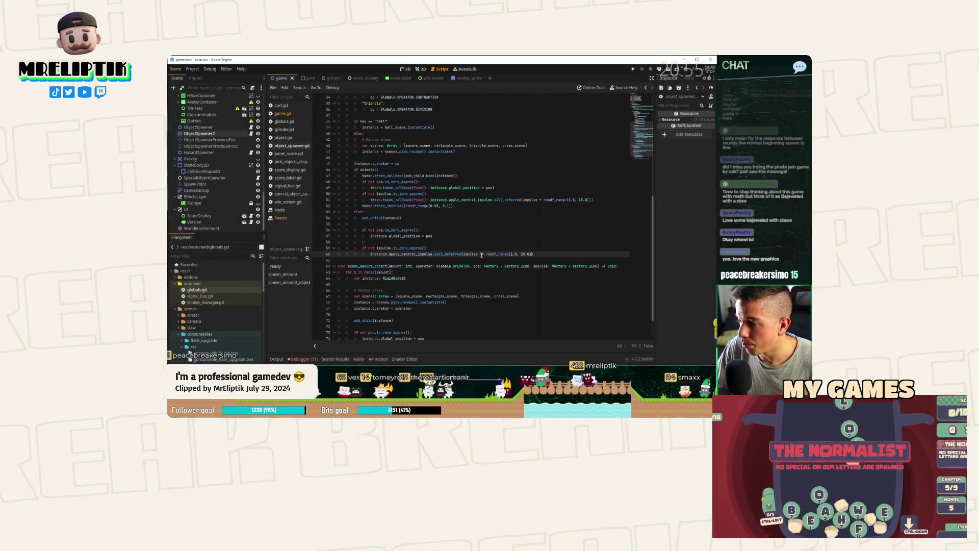
- Delete one character after 'impulse' on line 60 and save the script
left_click(481, 254)
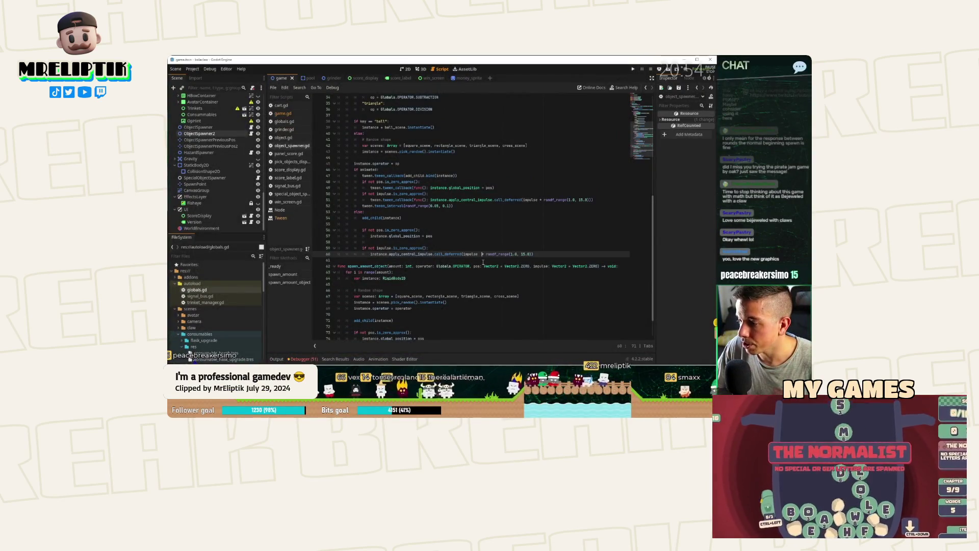
key("BackSpace")
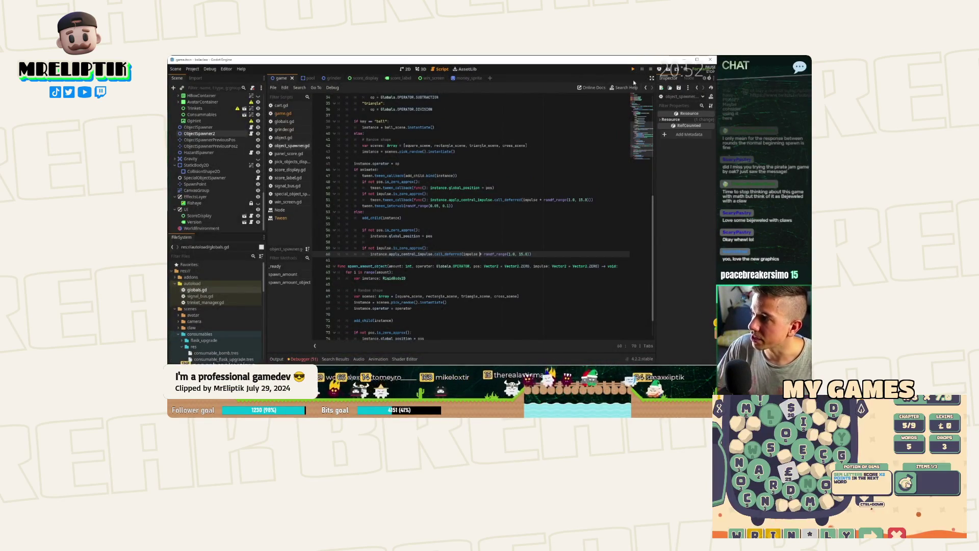
key("ctrl+s")
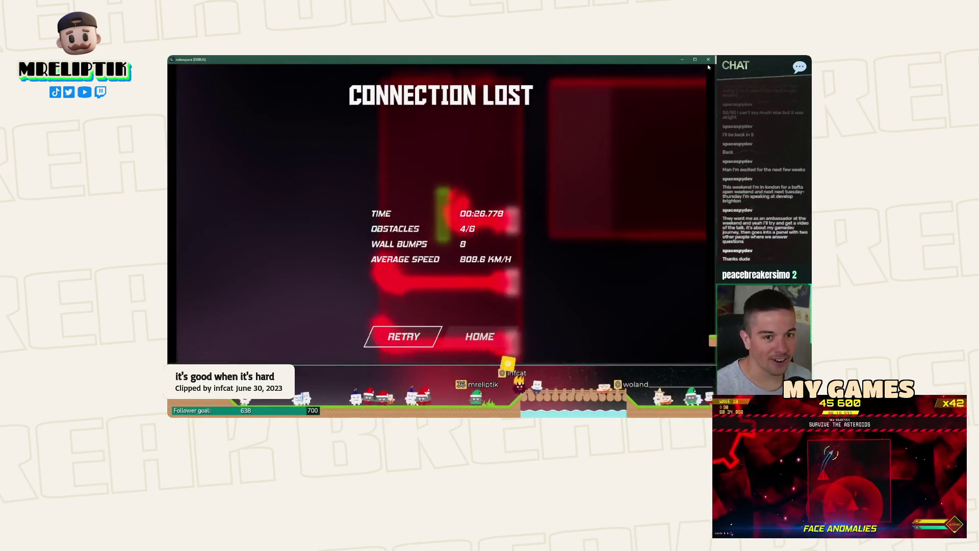
- Stop the running game and select Obstacle16 in the level_test scene
key("F8")
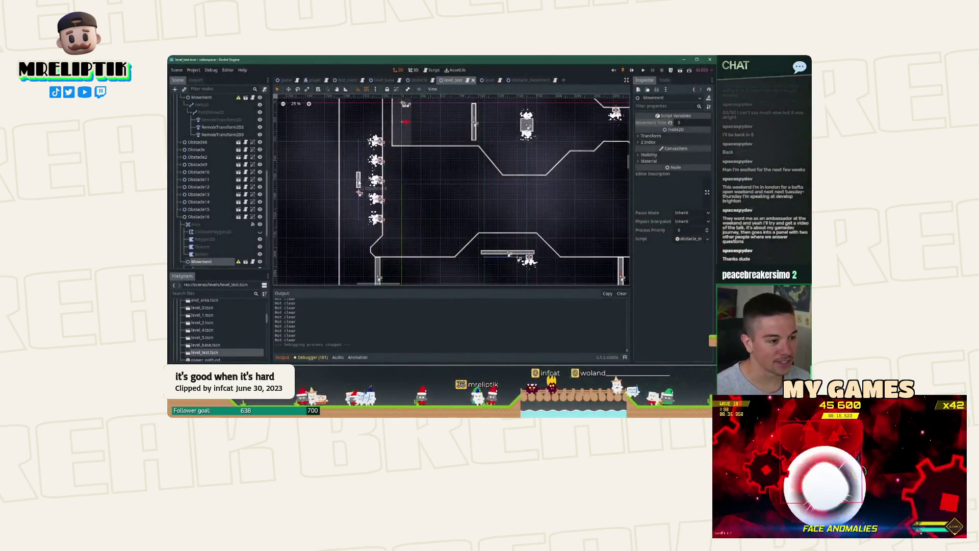
left_click(352, 185)
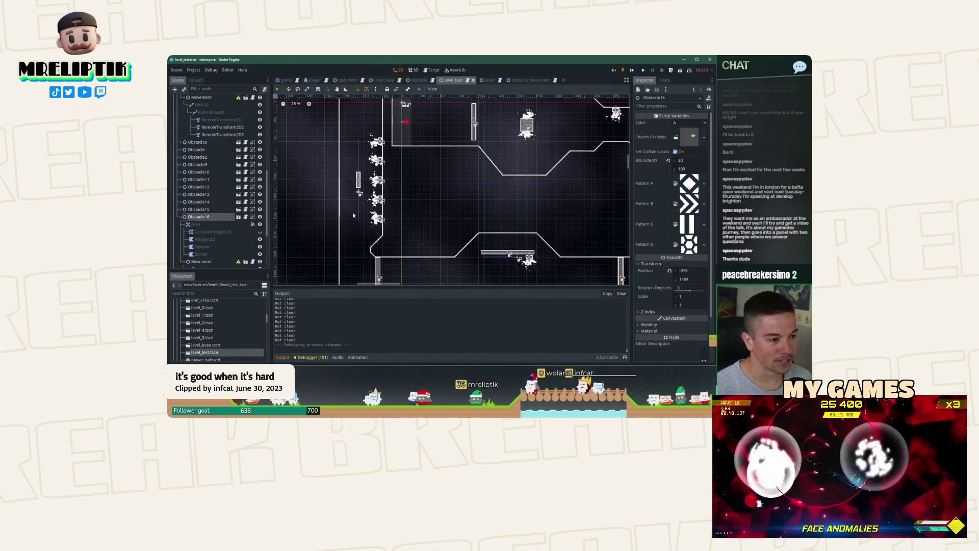
scroll(374, 211, "down", 1)
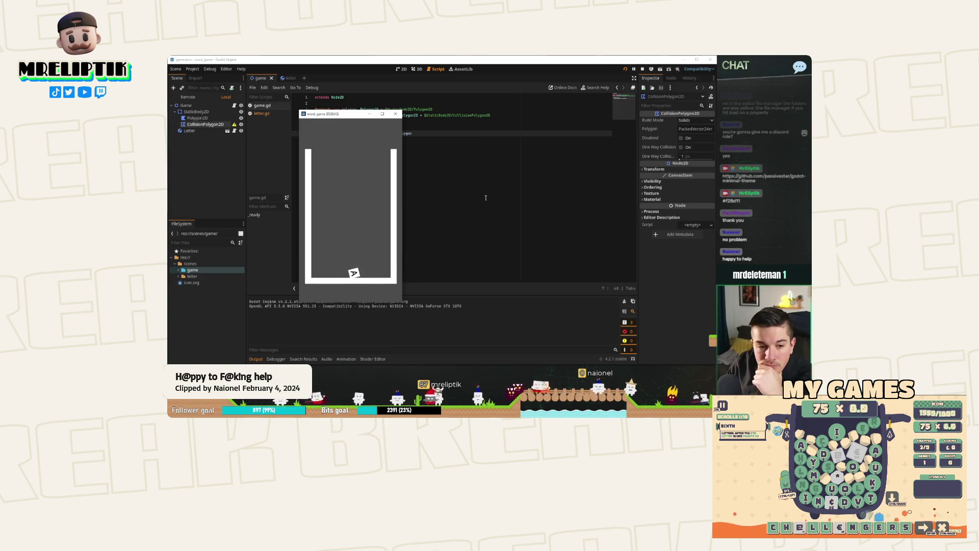
- Stop the game and show the letter scene in 2D with its Polygon2D node selected
left_click(395, 113)
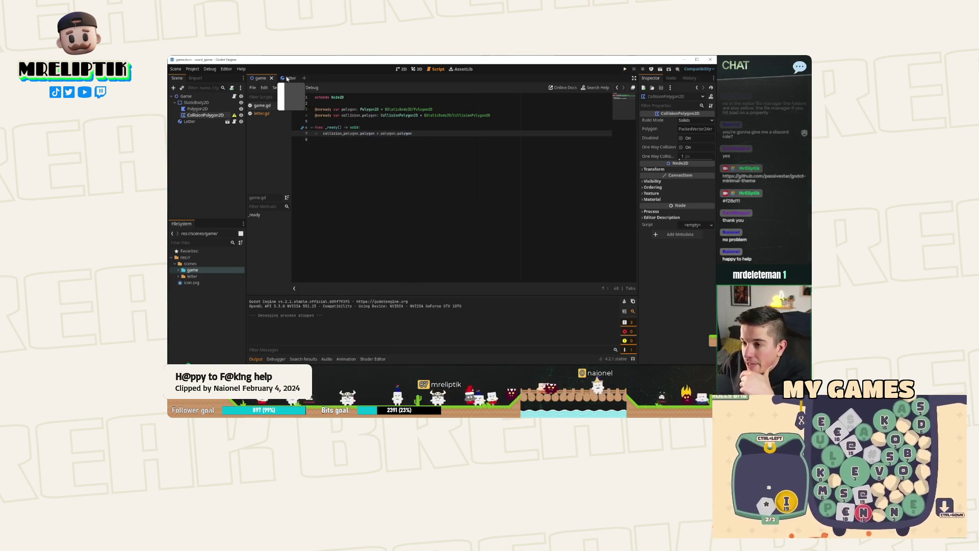
left_click(289, 78)
left_click(198, 98)
key("ctrl+F1")
left_click(199, 108)
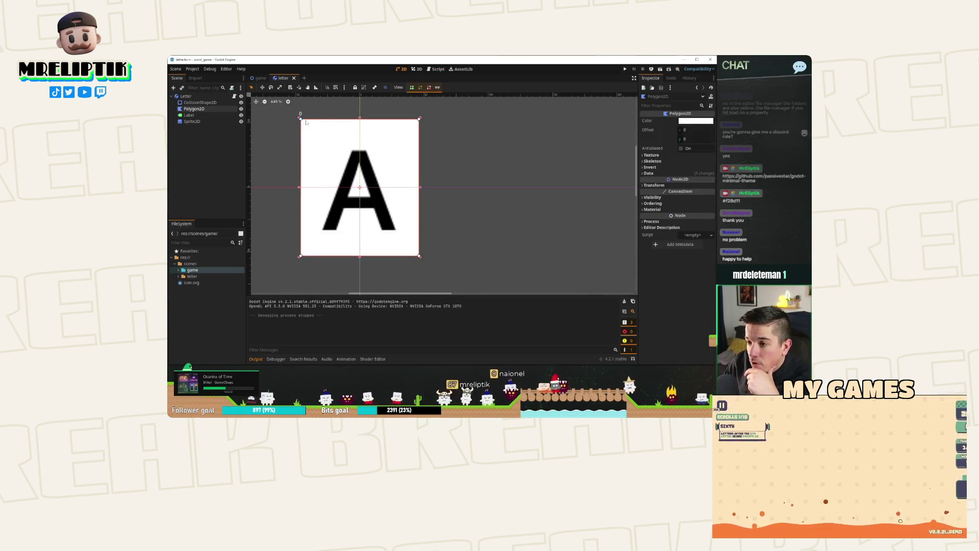
scroll(363, 145, "up", 2)
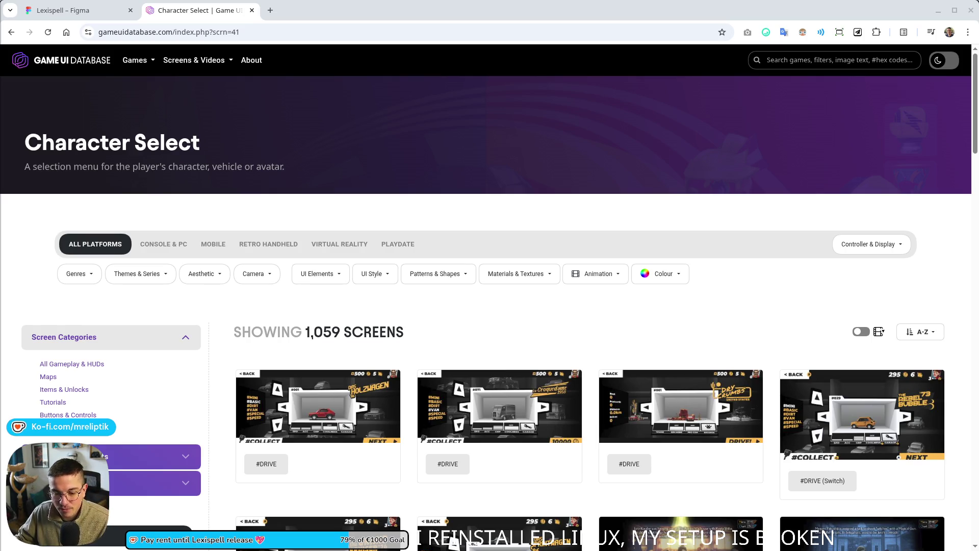
- Open a blank Chrome tab beside the Character Select page
key("XF86AudioLowerVolume")
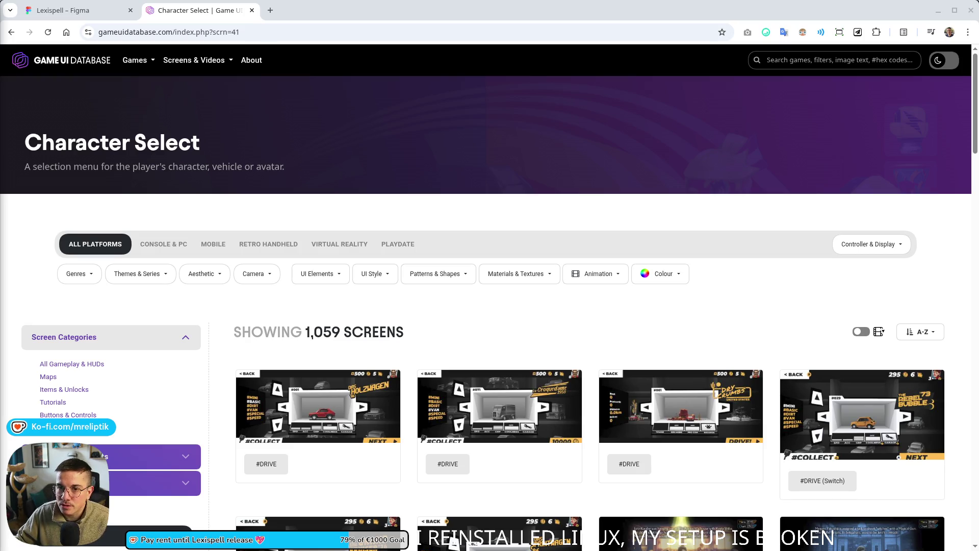
mouse_move(0, 192)
left_mouse_down()
mouse_move(181, 204)
mouse_move(449, 130)
mouse_move(536, 82)
mouse_move(186, 230)
mouse_move(197, 237)
left_mouse_up()
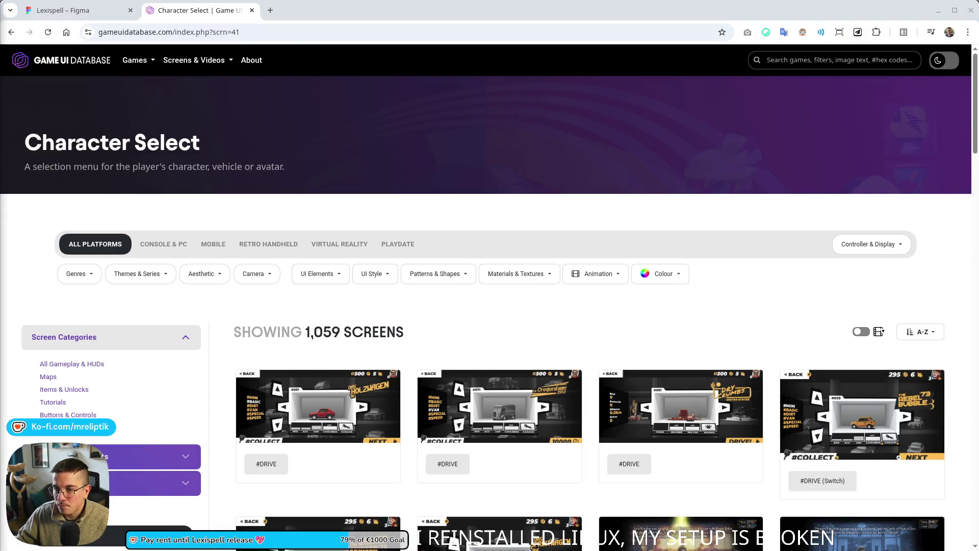
left_click(271, 11)
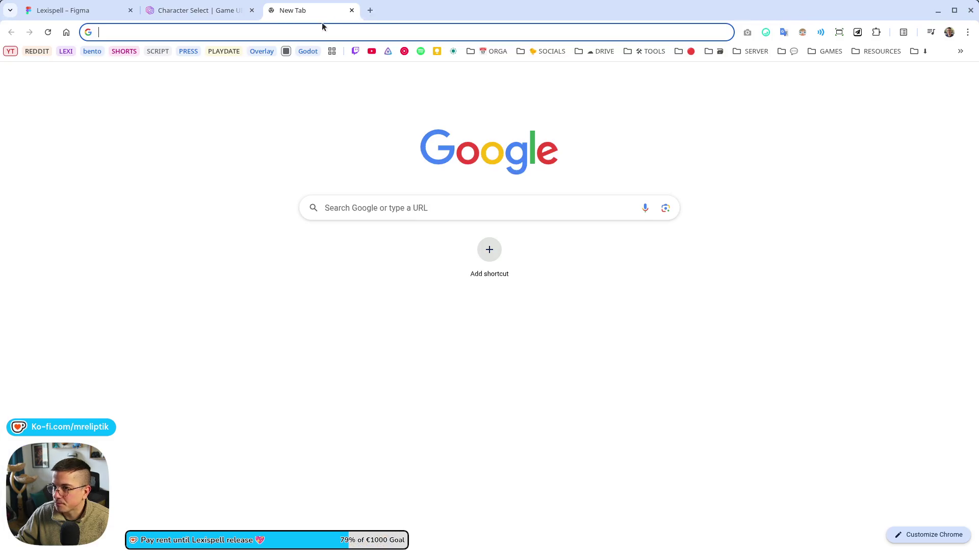
mouse_move(306, 11)
left_mouse_down()
mouse_move(84, 163)
mouse_move(203, 4)
mouse_move(209, 69)
mouse_move(307, 49)
mouse_move(204, 89)
mouse_move(204, 5)
mouse_move(86, 31)
mouse_move(74, 107)
mouse_move(197, 97)
mouse_move(118, 45)
mouse_move(211, 0)
mouse_move(153, 77)
mouse_move(56, 145)
mouse_move(305, 10)
mouse_move(337, 44)
left_mouse_up()
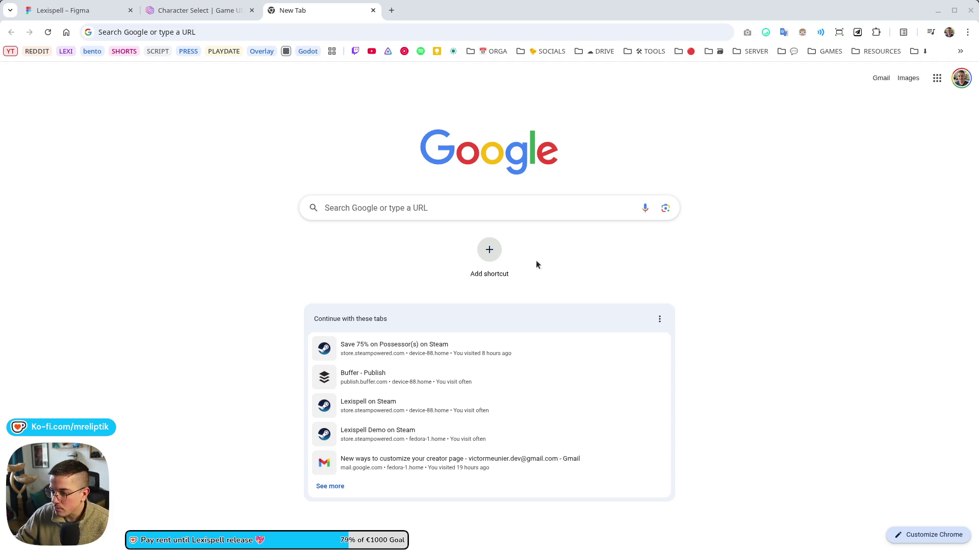
left_click(180, 5)
- Close the blank tab and open the Absolum screenshot in a background tab
middle_click(295, 10)
scroll(303, 312, "down", 10)
scroll(302, 312, "down", 2)
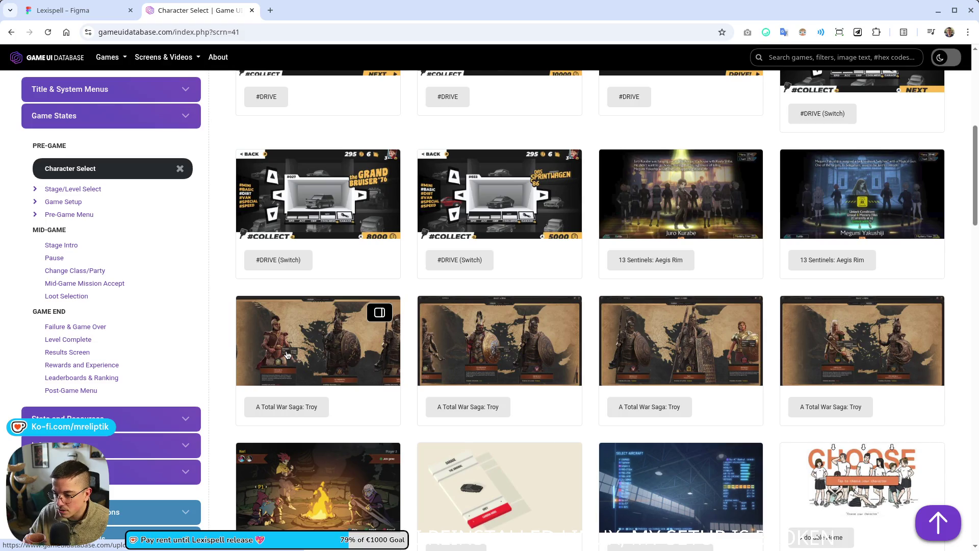
scroll(294, 367, "down", 4)
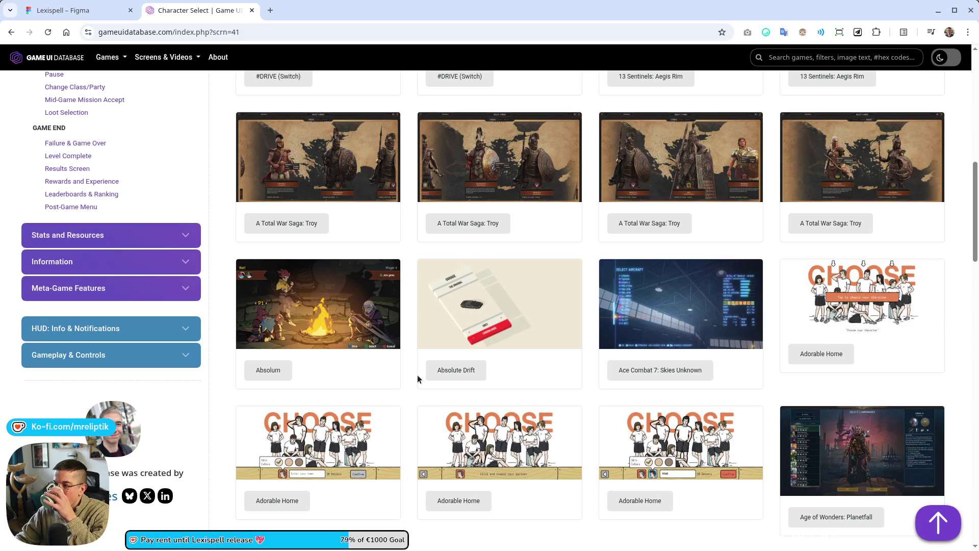
scroll(417, 379, "down", 8)
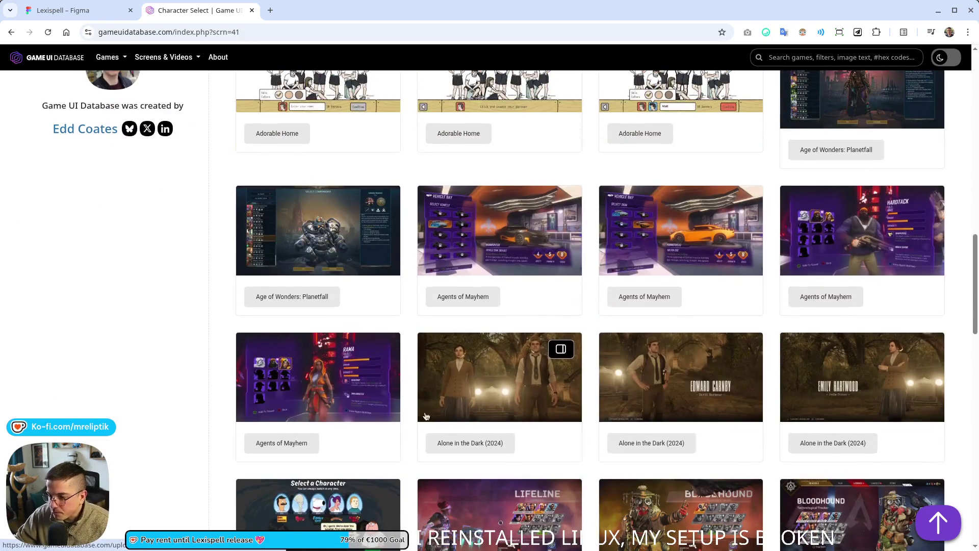
scroll(431, 424, "down", 7)
scroll(158, 377, "down", 5)
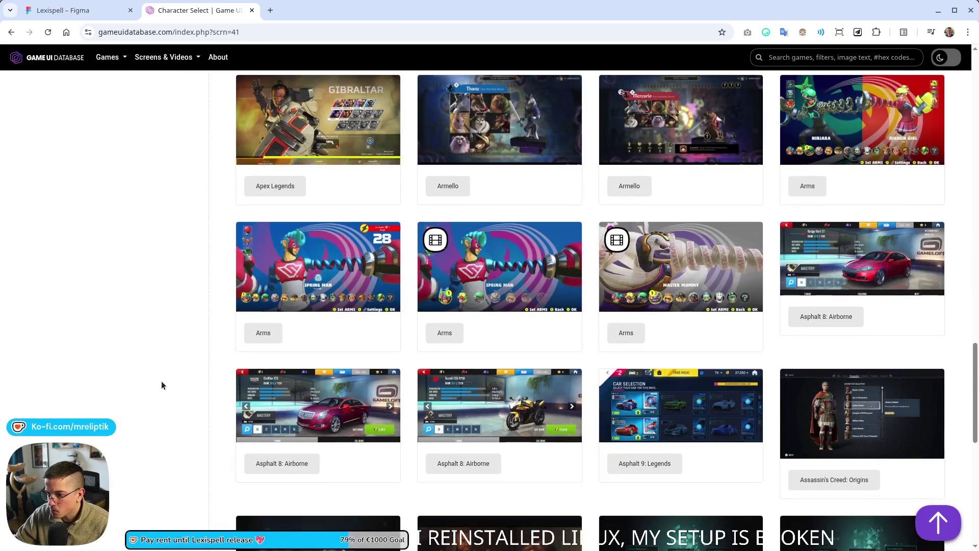
scroll(161, 380, "down", 10)
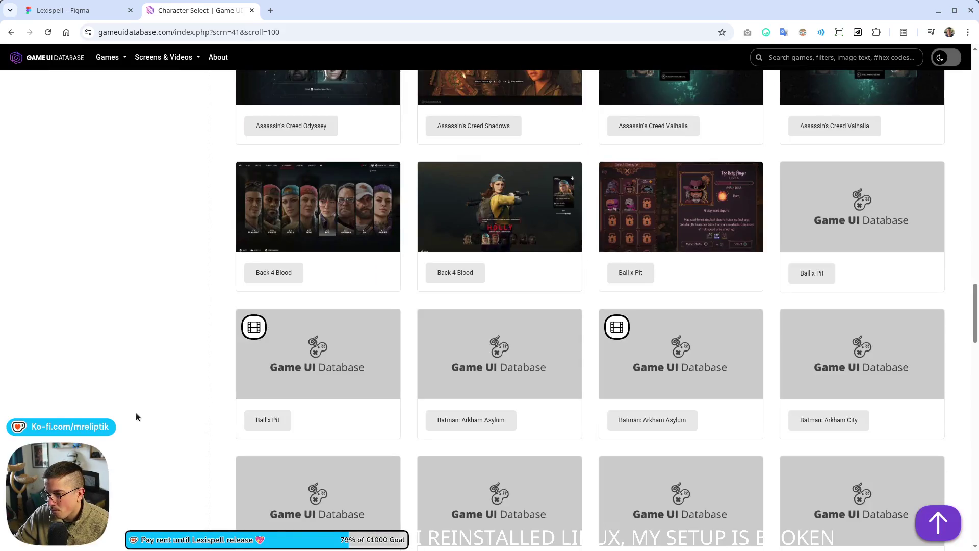
scroll(215, 397, "up", 2)
scroll(216, 398, "up", 20)
scroll(218, 405, "up", 6)
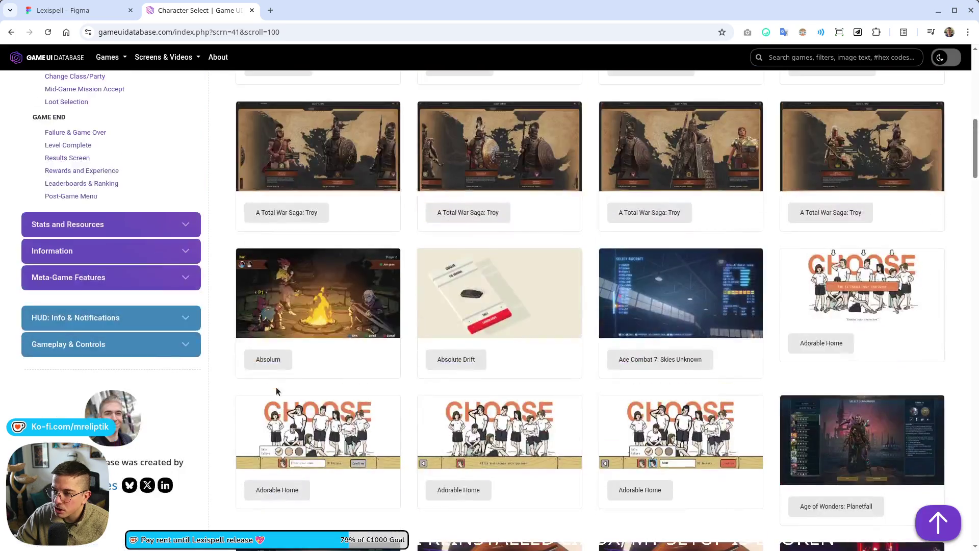
middle_click(301, 326)
- Open the Ball x Pit screenshot in a background tab and keep browsing the gallery
scroll(254, 387, "down", 15)
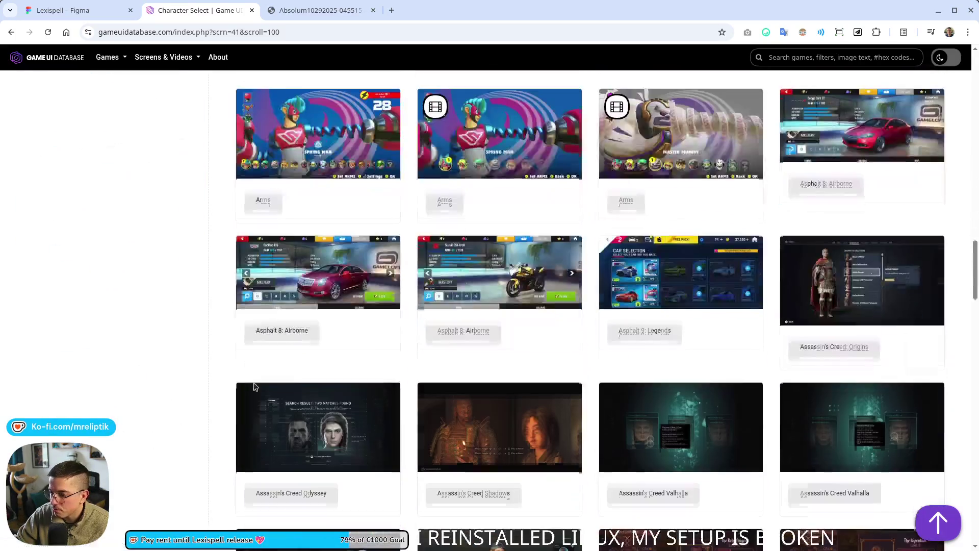
scroll(180, 372, "down", 9)
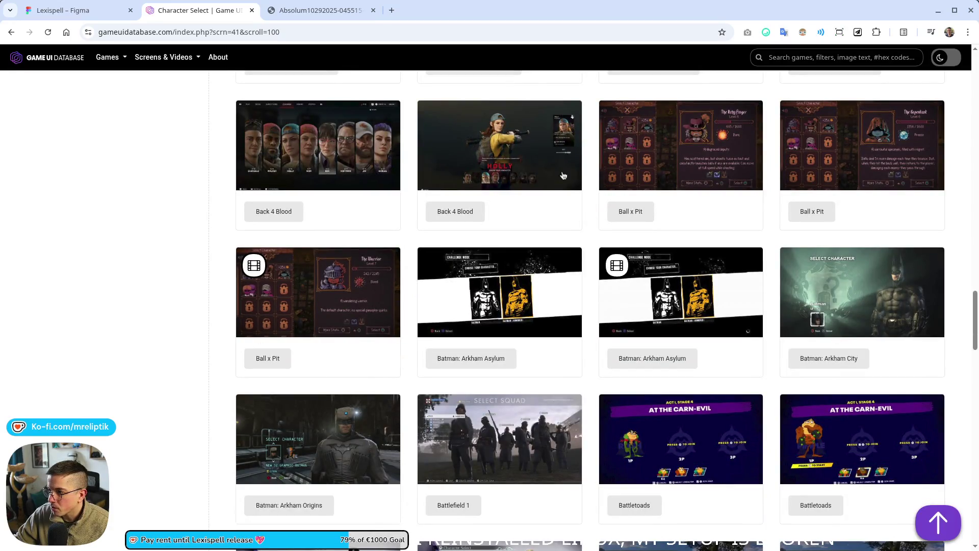
middle_click(673, 157)
scroll(182, 309, "down", 6)
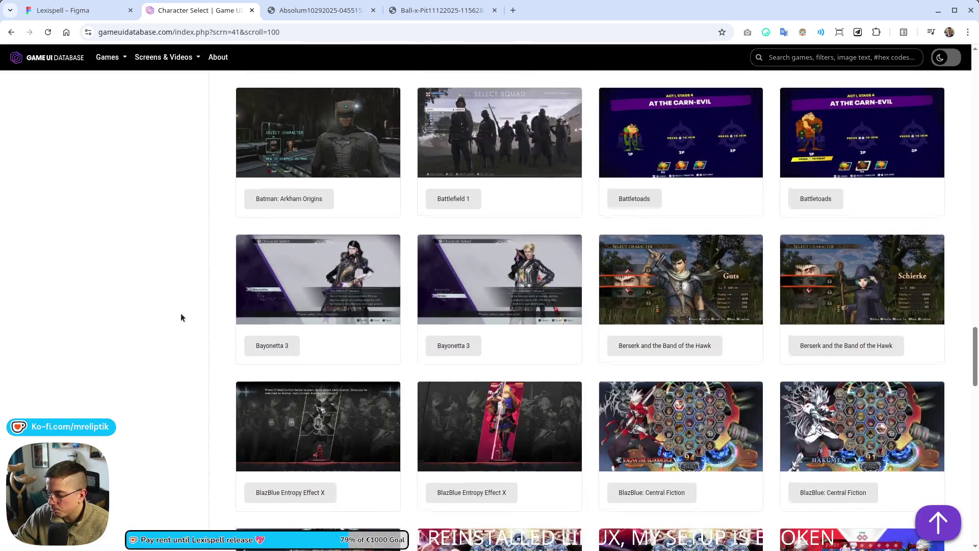
scroll(181, 317, "down", 6)
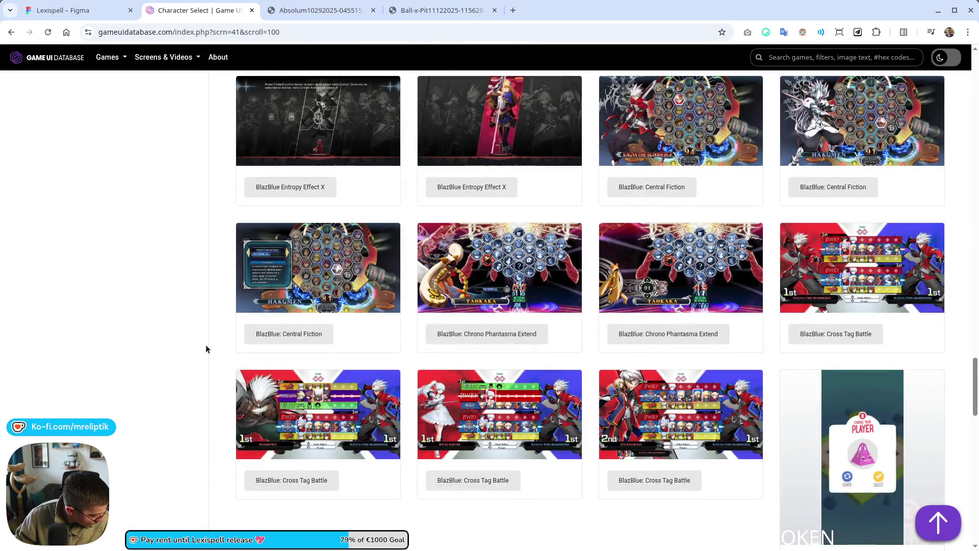
scroll(206, 344, "down", 10)
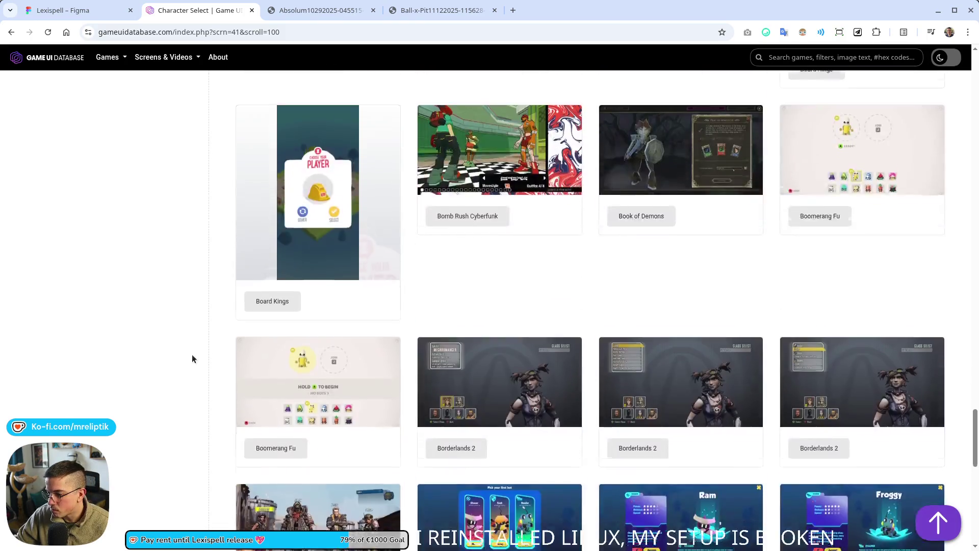
scroll(192, 355, "down", 5)
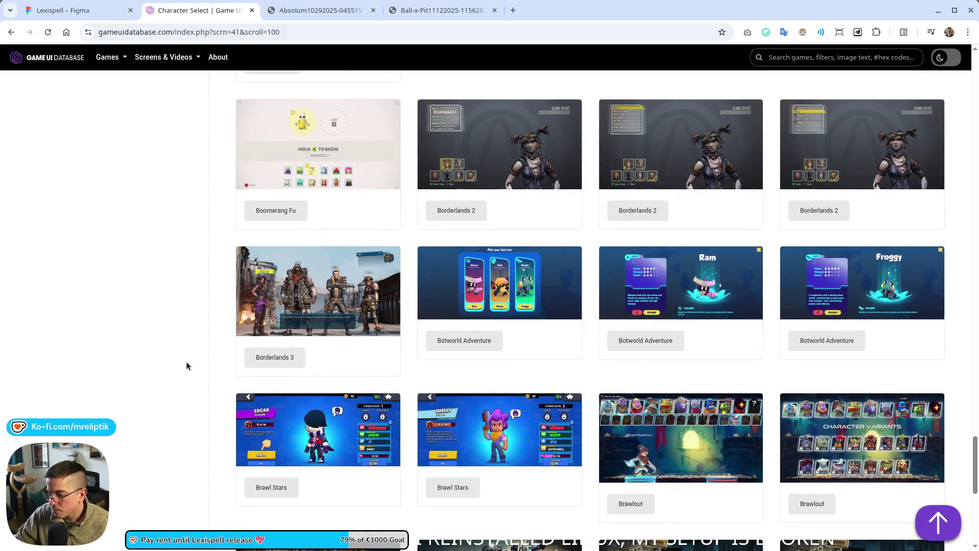
scroll(186, 365, "down", 6)
scroll(188, 372, "up", 6)
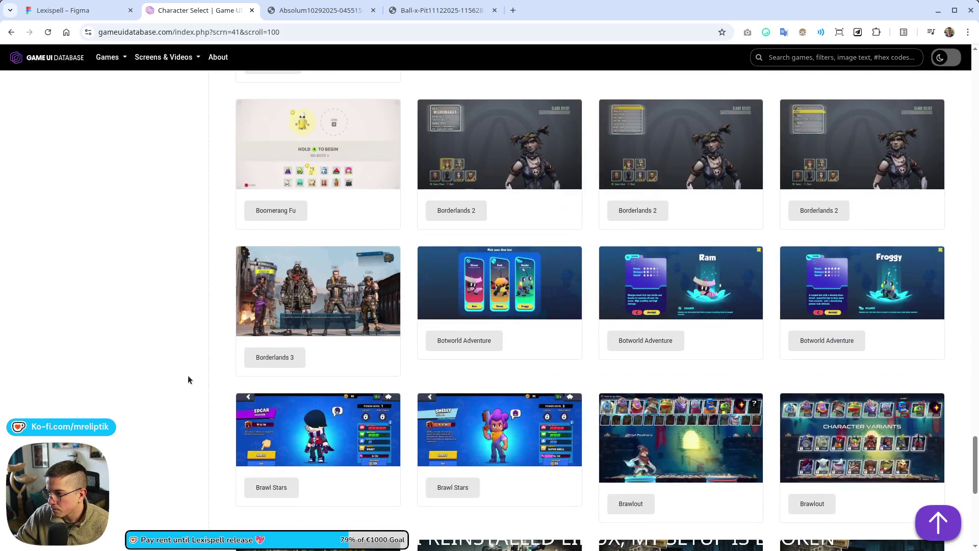
scroll(188, 379, "down", 15)
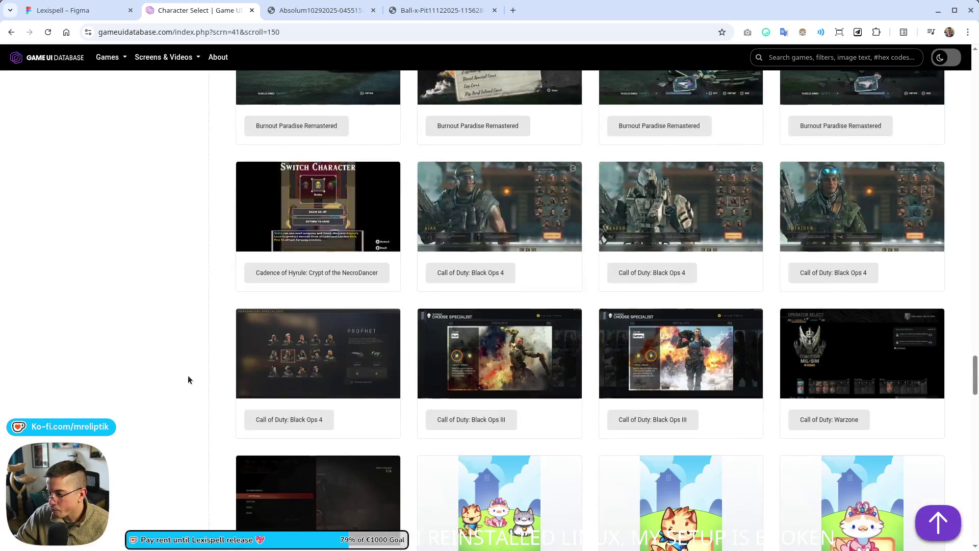
scroll(187, 379, "down", 7)
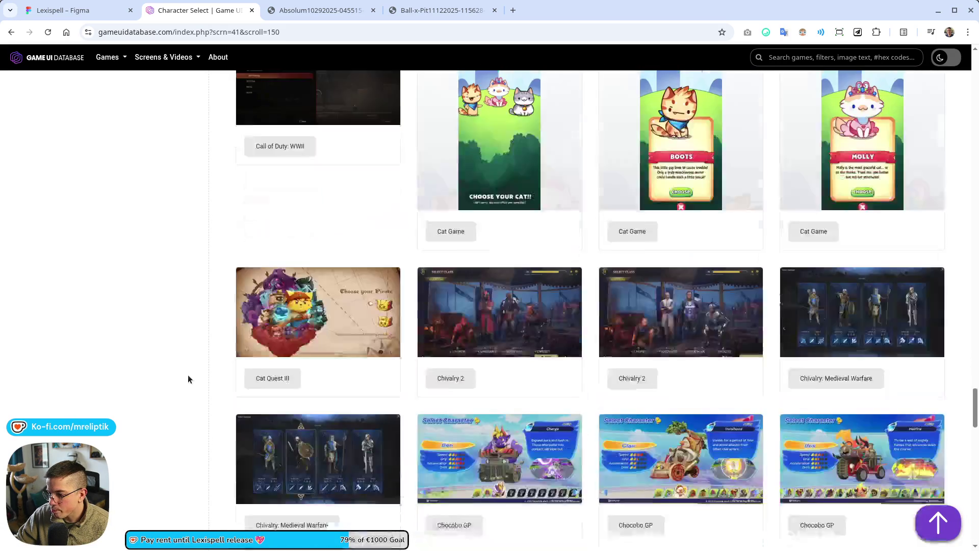
scroll(177, 379, "down", 10)
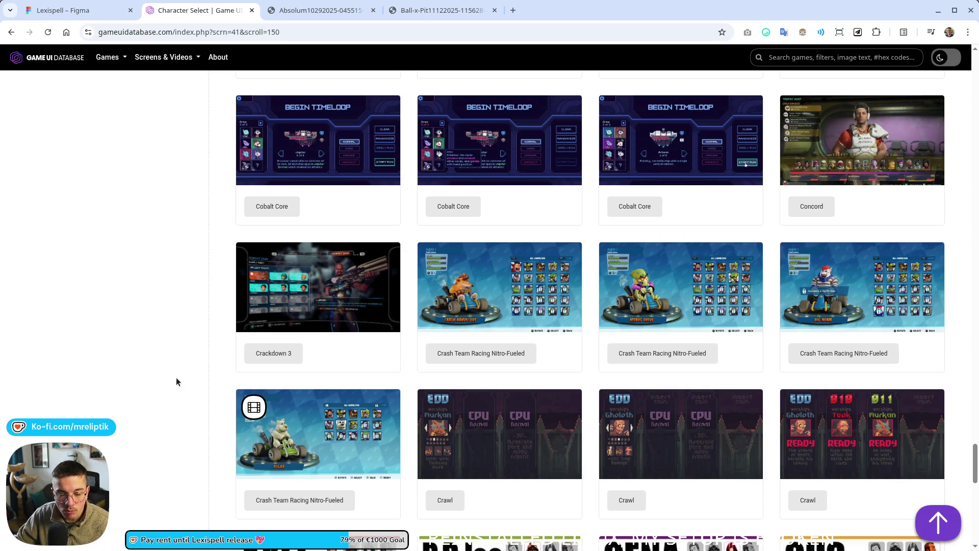
scroll(176, 382, "down", 6)
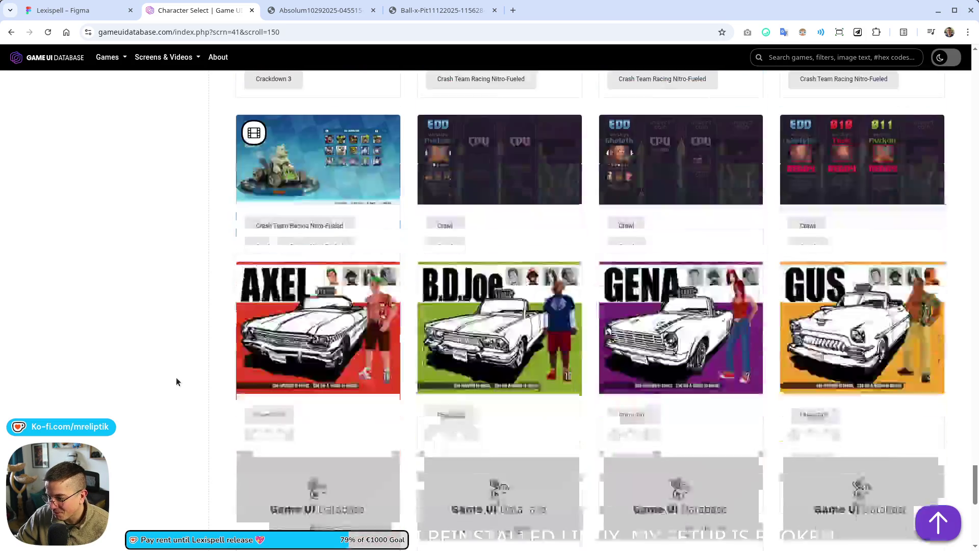
scroll(176, 381, "down", 10)
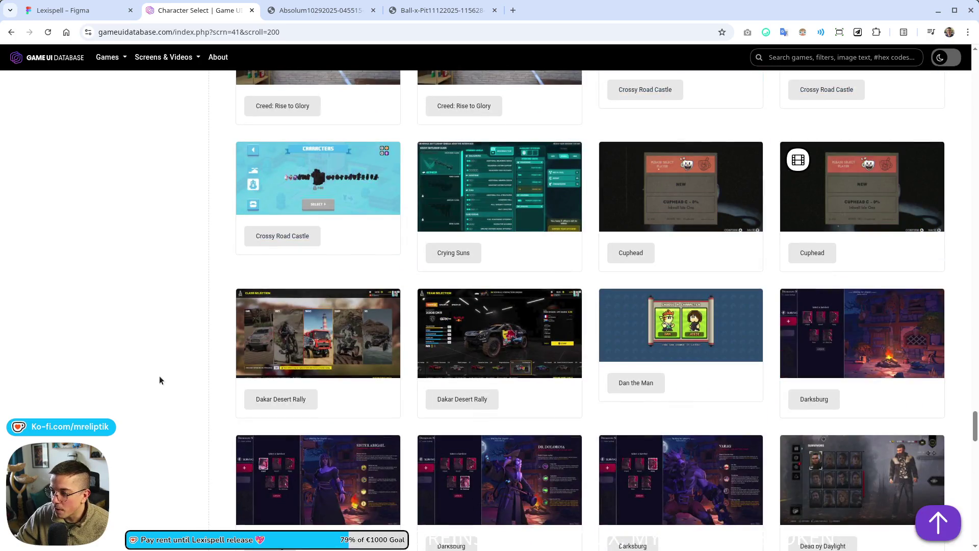
scroll(160, 380, "down", 2)
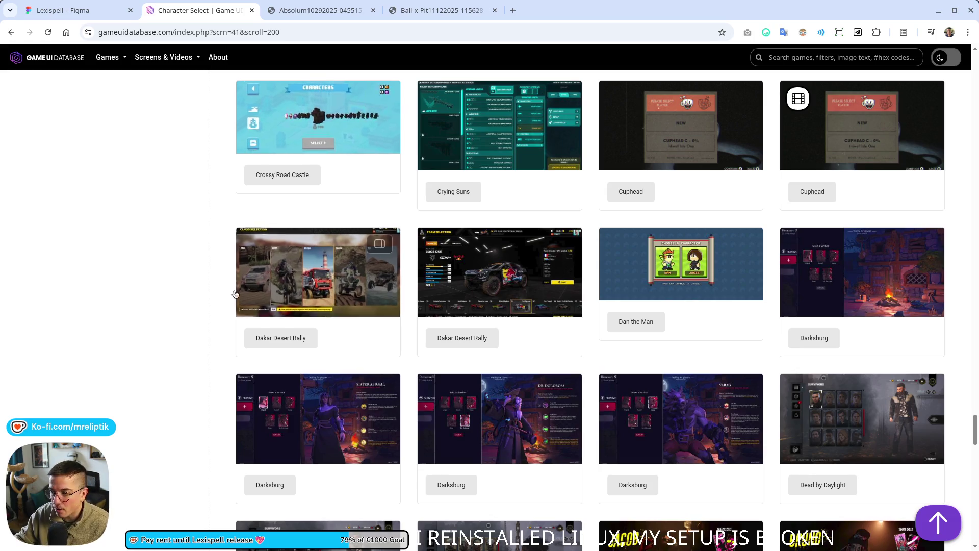
- Browse further down the gallery, then view the Ball x Pit character-select screenshot
scroll(199, 346, "down", 6)
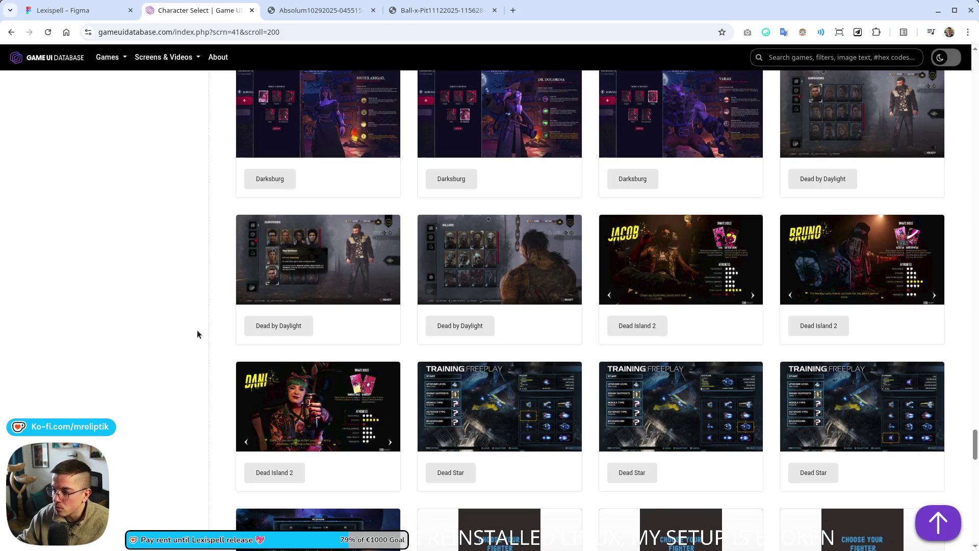
scroll(198, 344, "down", 4)
scroll(153, 288, "down", 5)
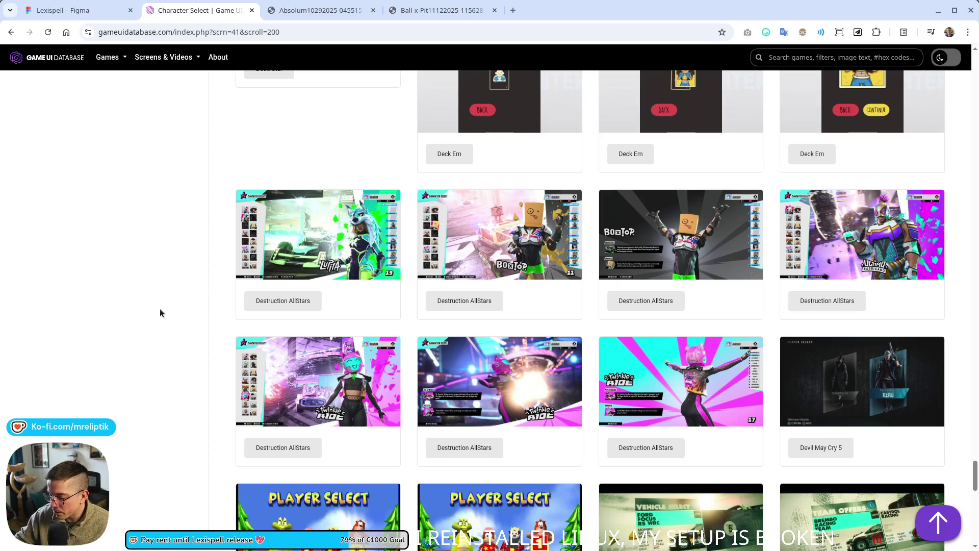
scroll(171, 275, "down", 7)
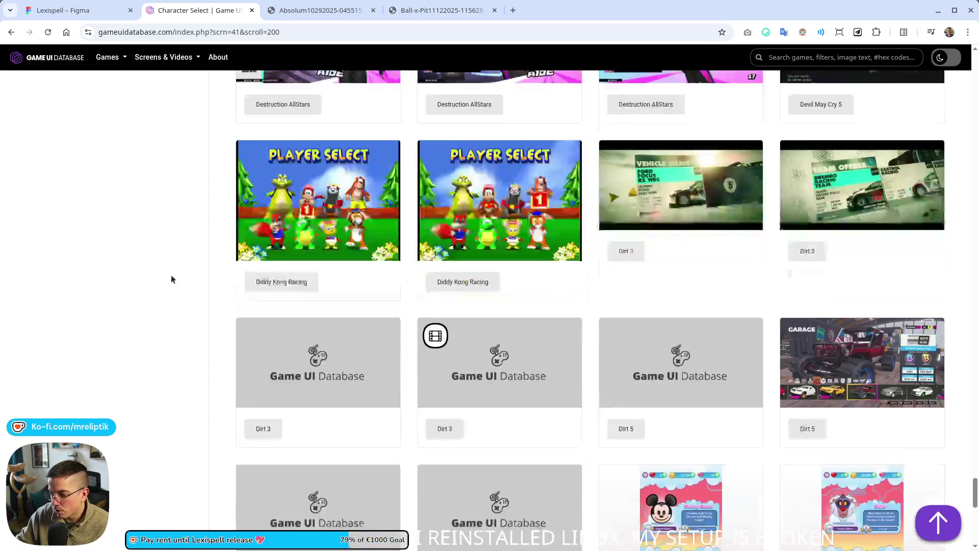
scroll(184, 328, "down", 6)
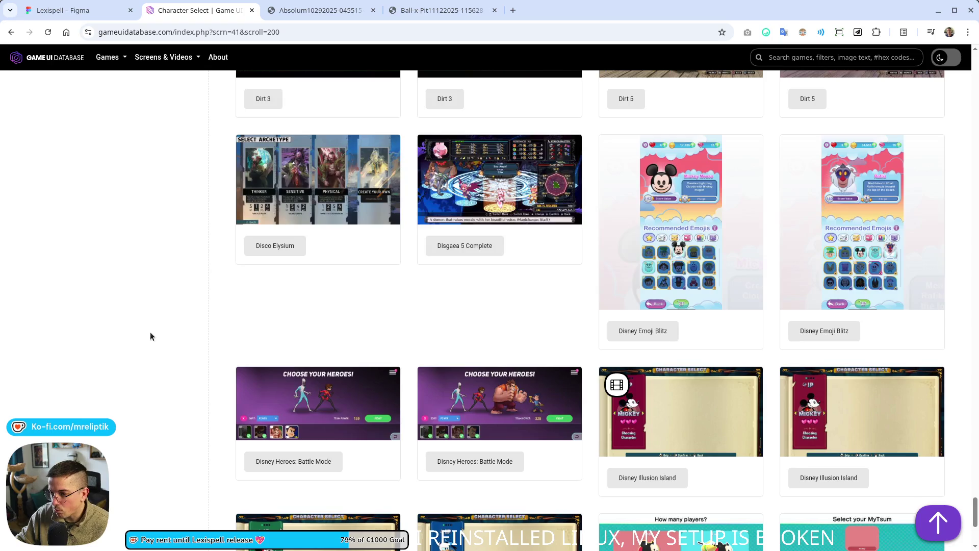
scroll(149, 322, "down", 5)
scroll(149, 322, "down", 4)
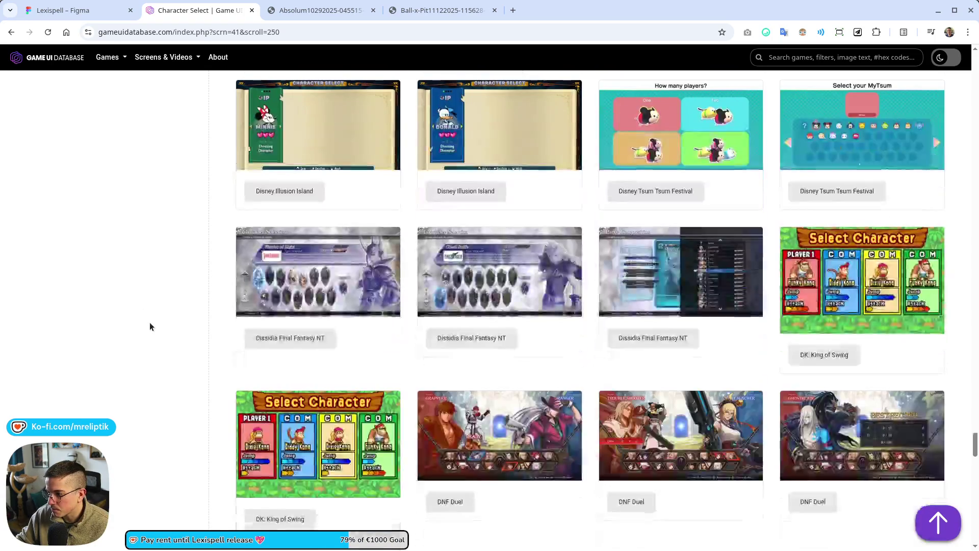
scroll(149, 323, "down", 14)
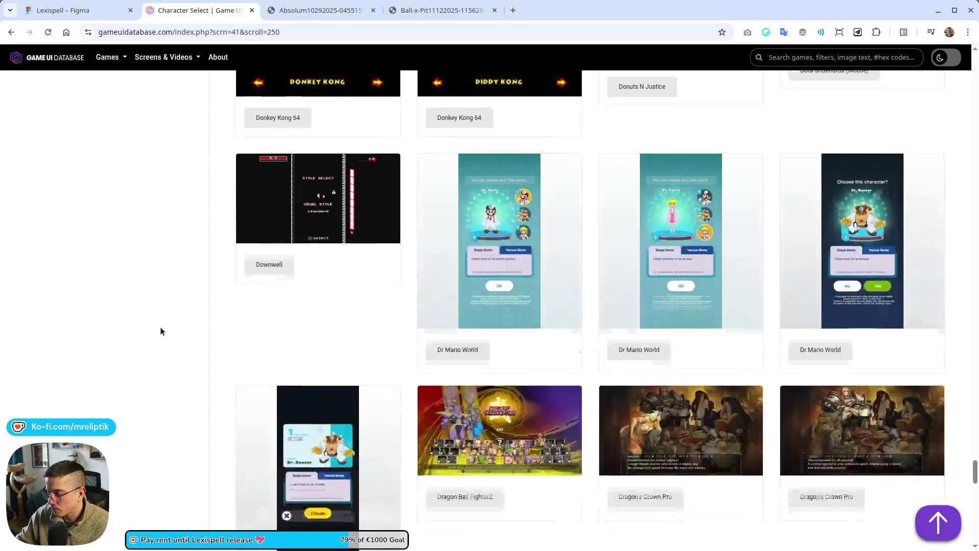
left_click(274, 5)
left_click(451, 14)
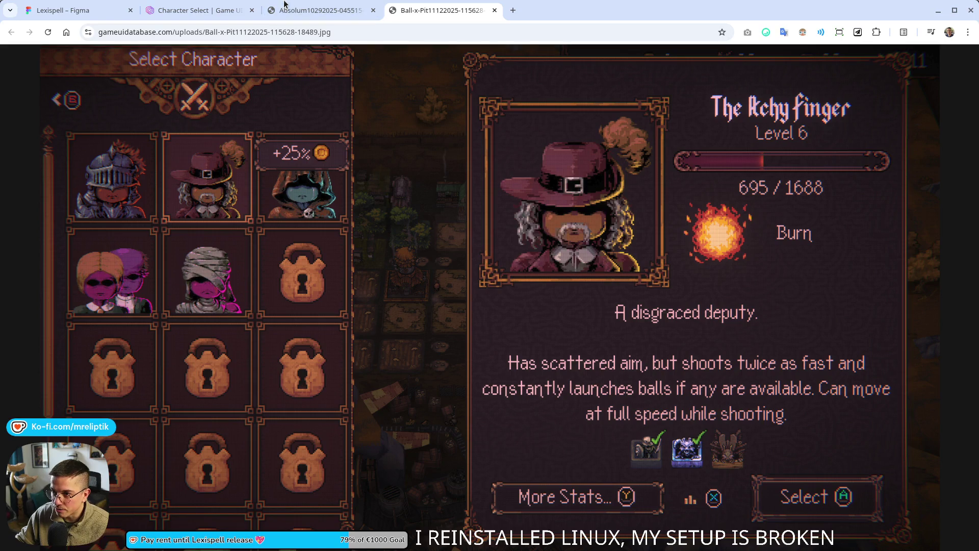
- Flip between the Absolum and Ball x Pit tabs and right-click the Absolum campfire image
left_click(292, 18)
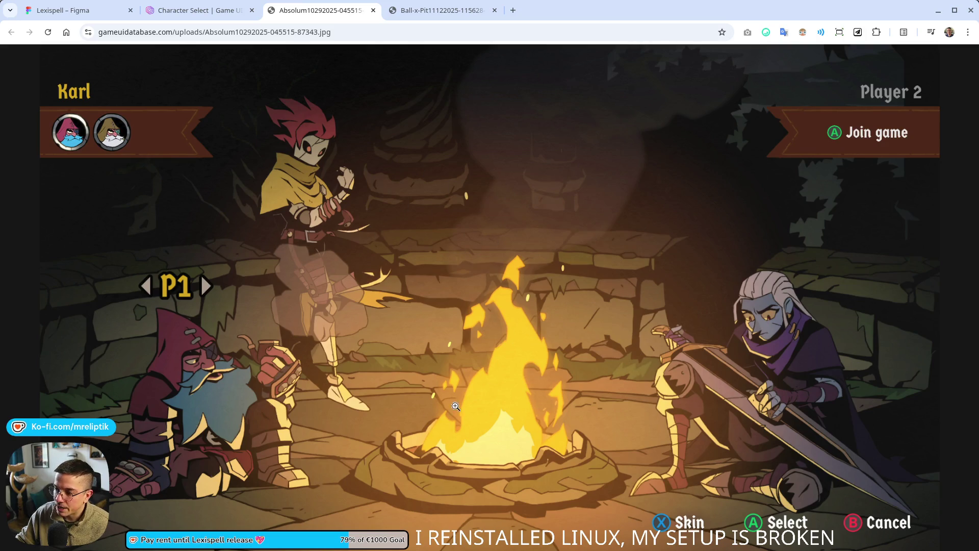
key("ctrl+Tab")
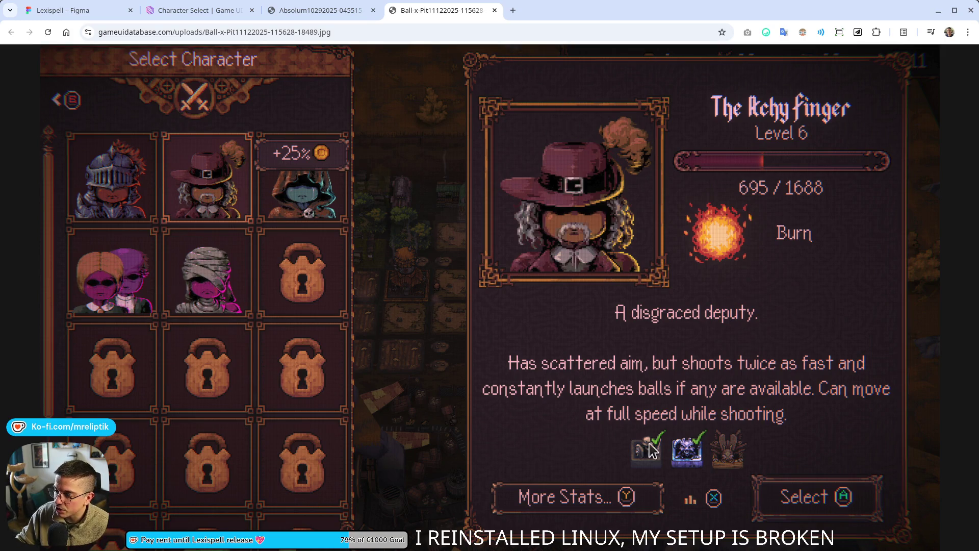
key("ctrl+Page_Up")
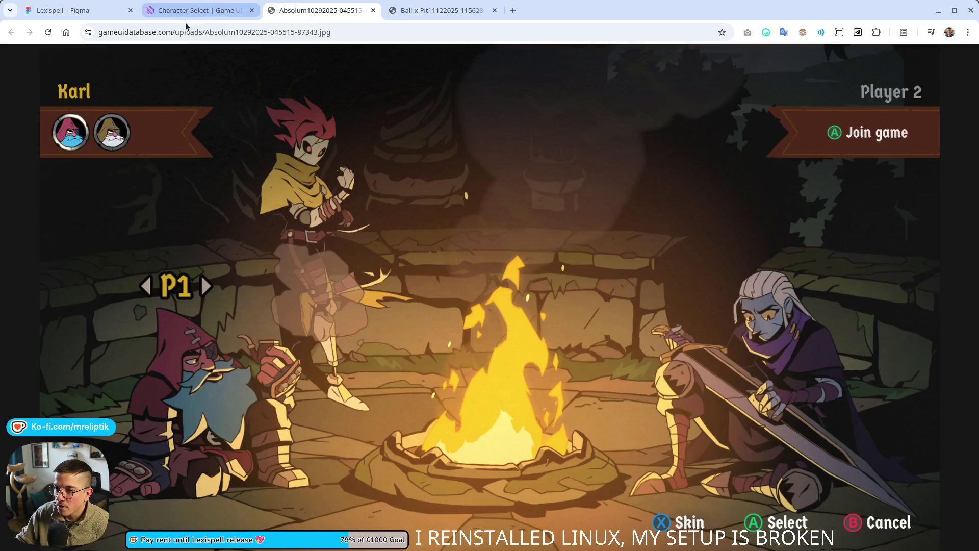
right_click(250, 166)
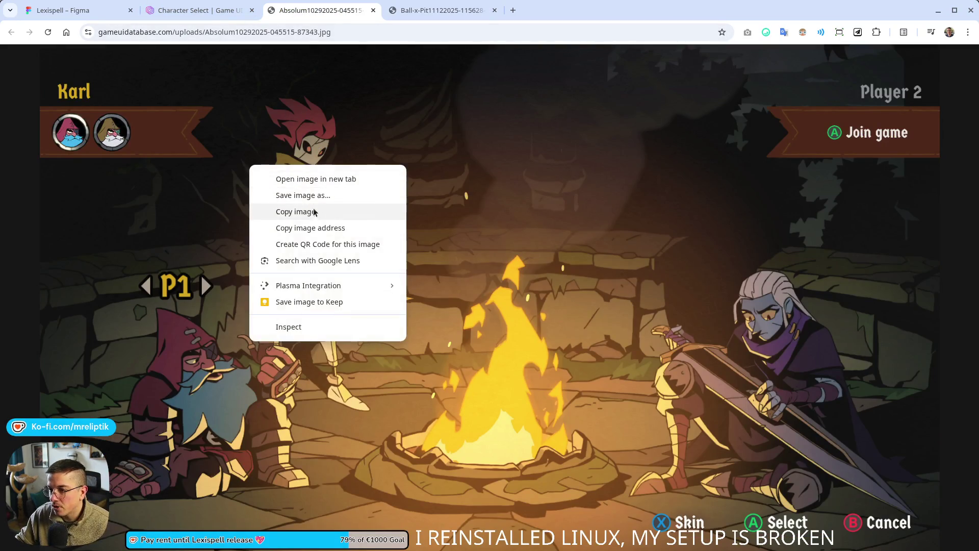
- Copy the Absolum campfire screenshot and paste it onto the Lexispell Figma canvas
left_click(309, 215)
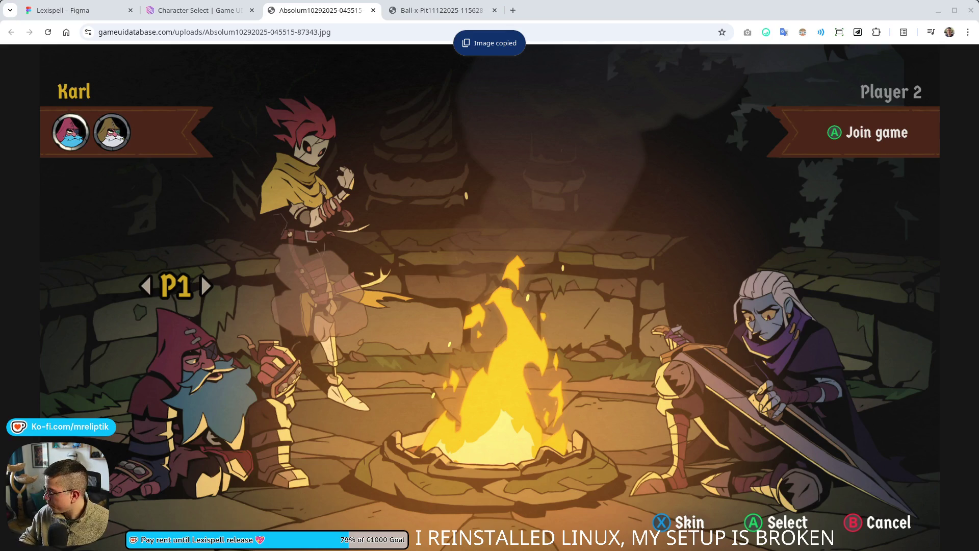
left_click(437, 15)
right_click(397, 230)
left_click(454, 280)
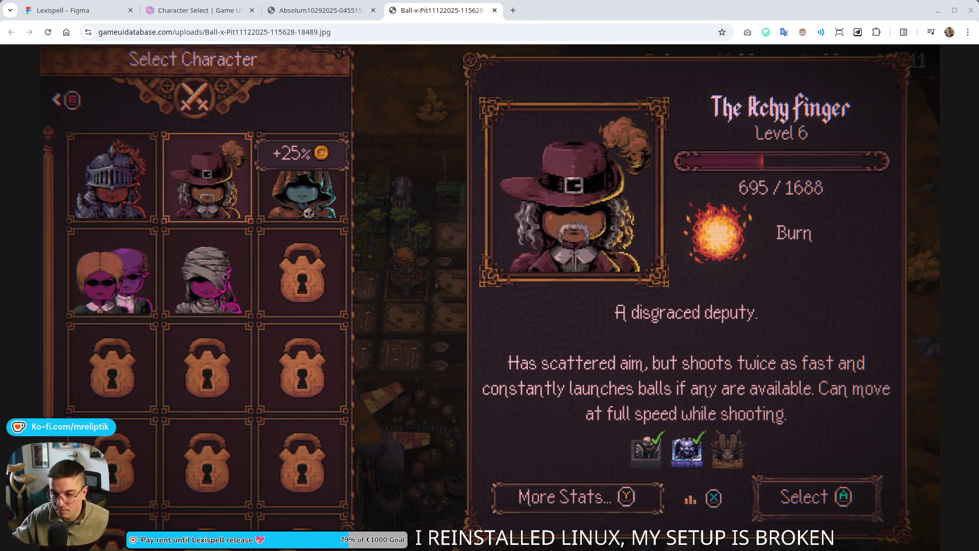
left_click(285, 10)
right_click(385, 280)
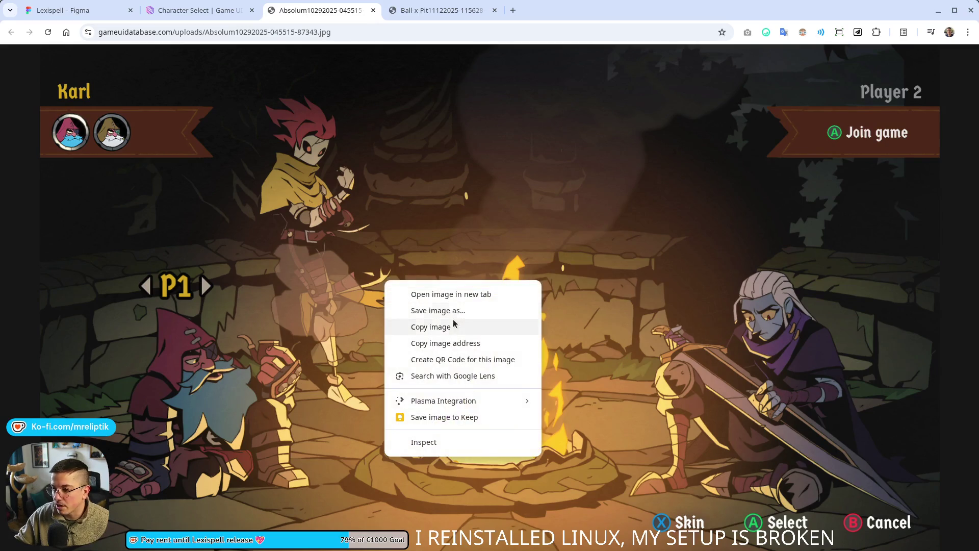
left_click(440, 321)
key("ctrl+1")
scroll(488, 323, "down", 5)
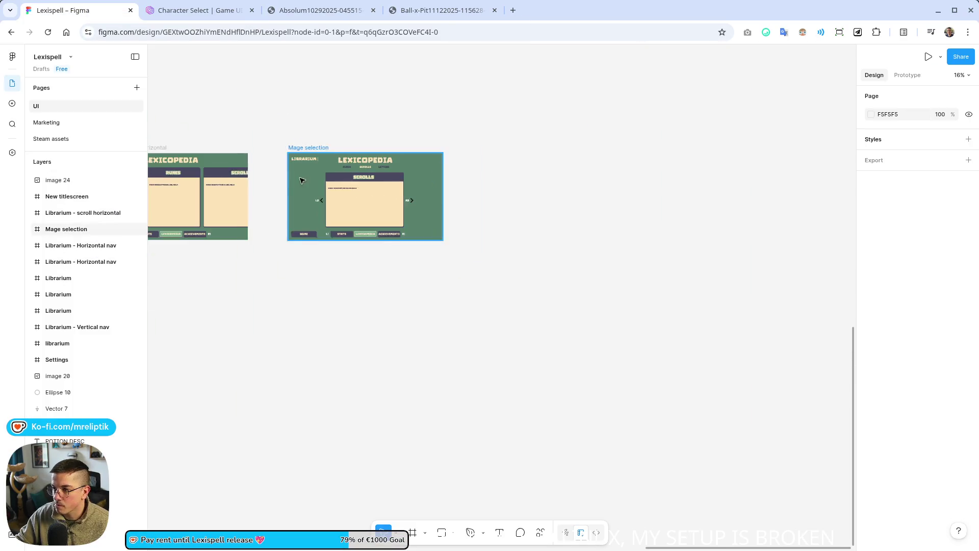
key("ctrl+v")
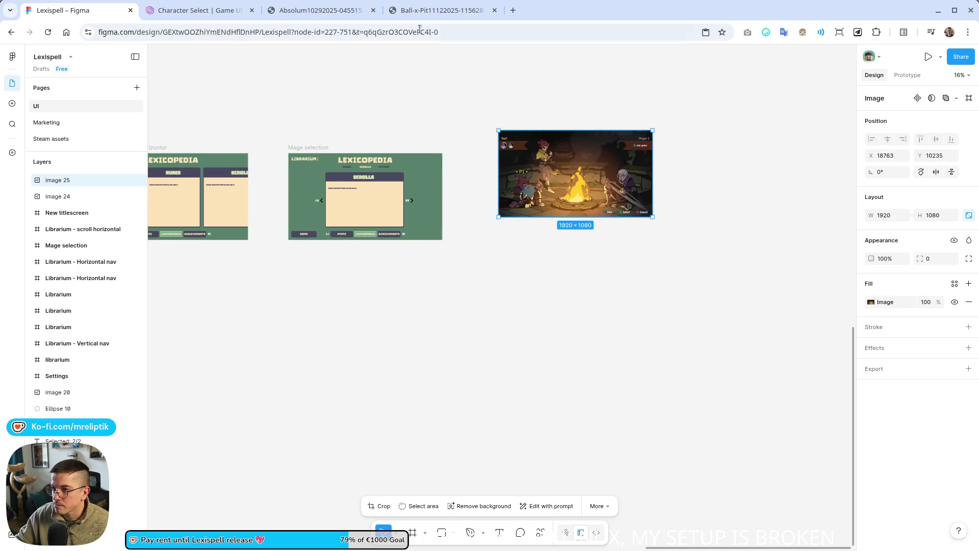
- Copy the Ball x Pit screenshot and paste it just below the campfire image
left_click(423, 10)
right_click(415, 213)
left_click(449, 260)
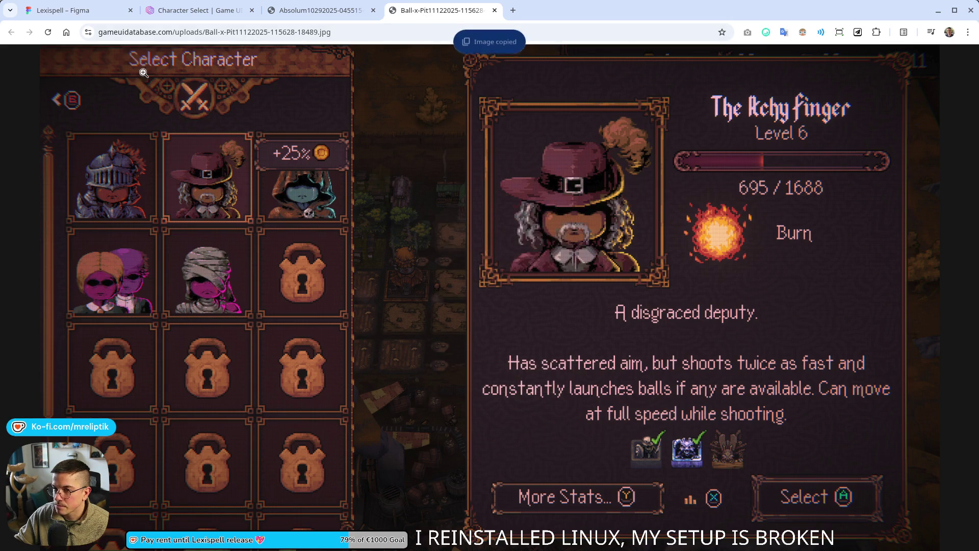
left_click(101, 19)
left_click(557, 313)
key("ctrl+v")
left_click_drag(512, 287, 584, 253)
- Close the Absolum and Ball x Pit image tabs
left_click(373, 10)
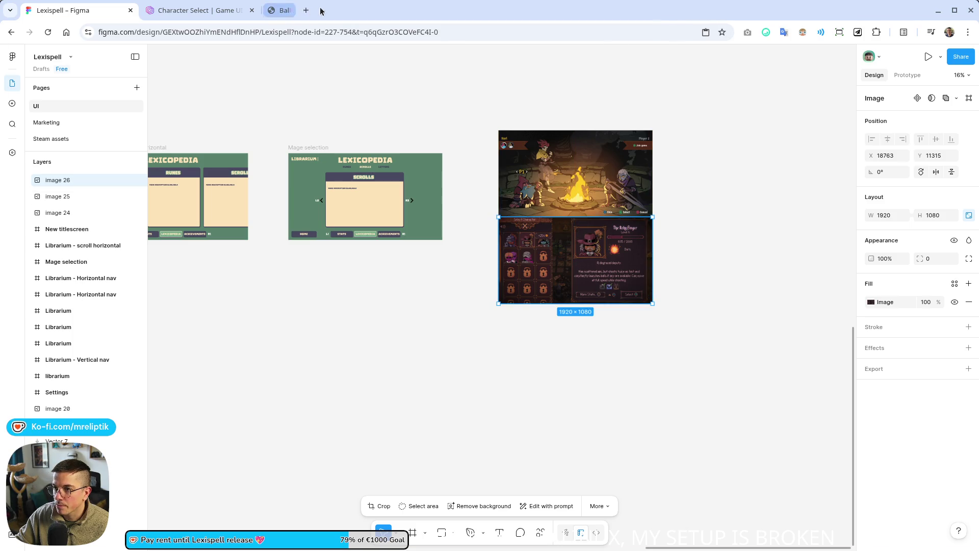
left_click(373, 10)
scroll(276, 216, "up", 5)
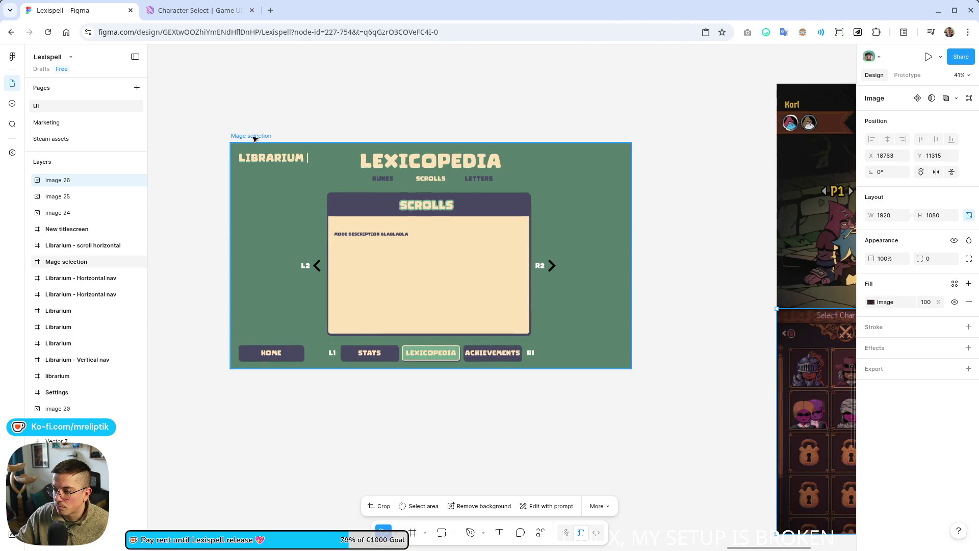
- Replace the missing Comic Lemon font on the LEXICOPEDIA title with Titan One
double_click(431, 161)
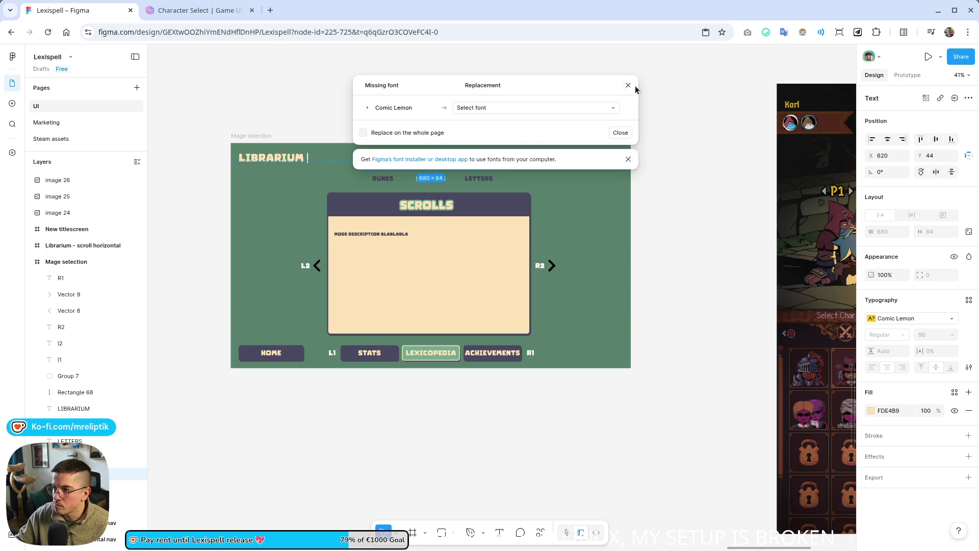
left_click(502, 107)
type("titn")
key("BackSpace")
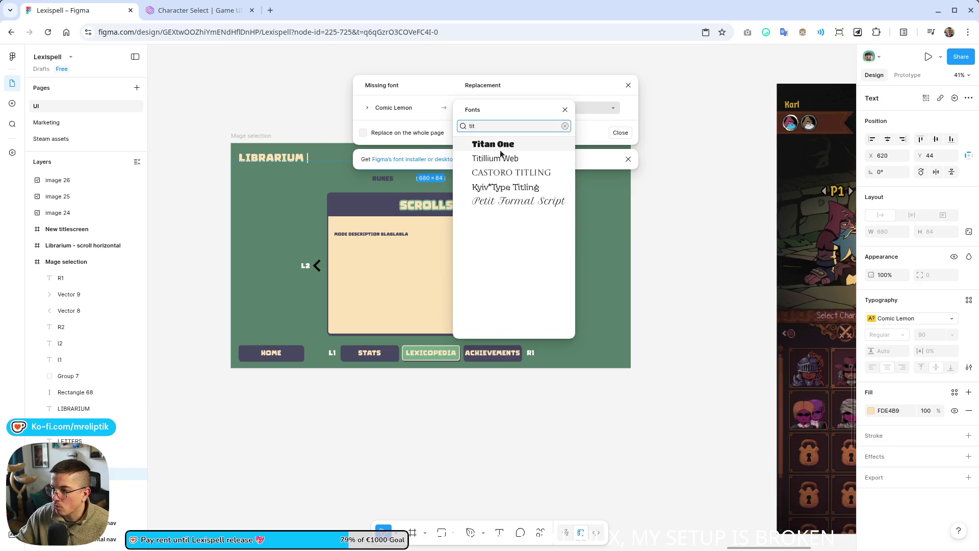
left_click(503, 144)
left_click(603, 133)
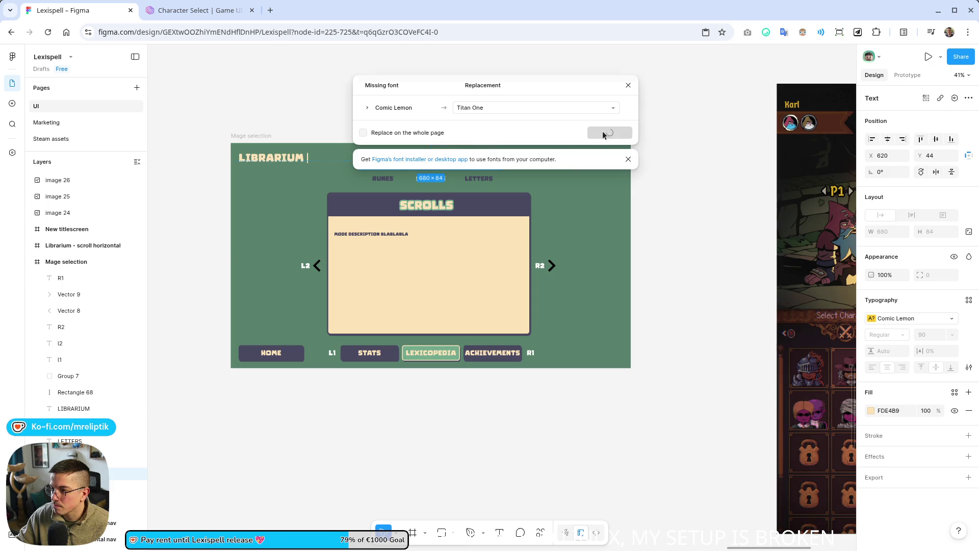
left_click(445, 123)
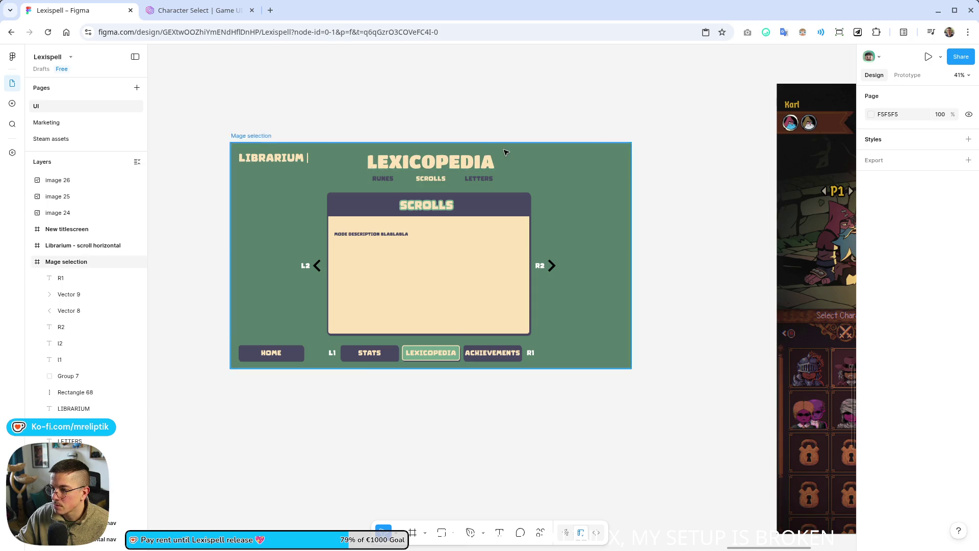
scroll(504, 152, "down", 5)
scroll(306, 178, "up", 5)
left_click(299, 179)
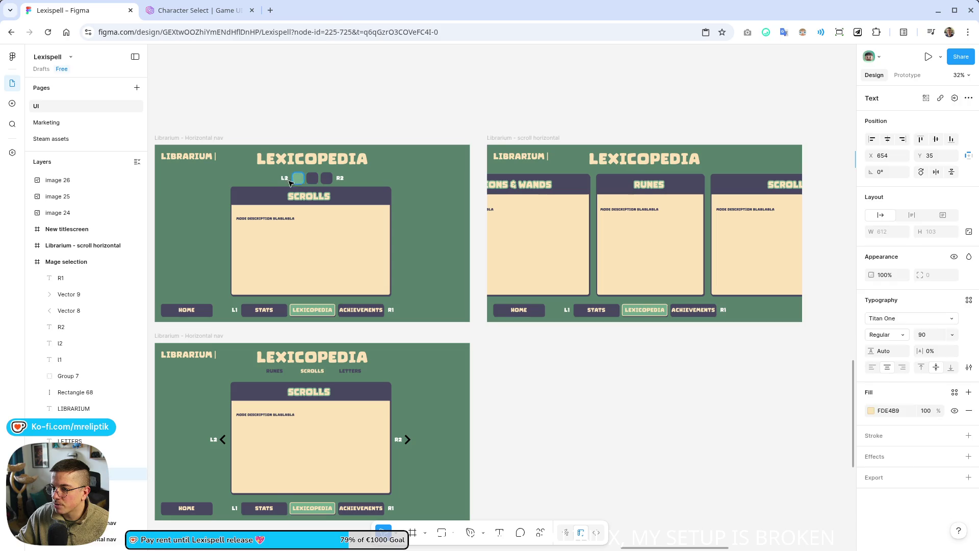
scroll(421, 173, "down", 5)
scroll(278, 153, "up", 10)
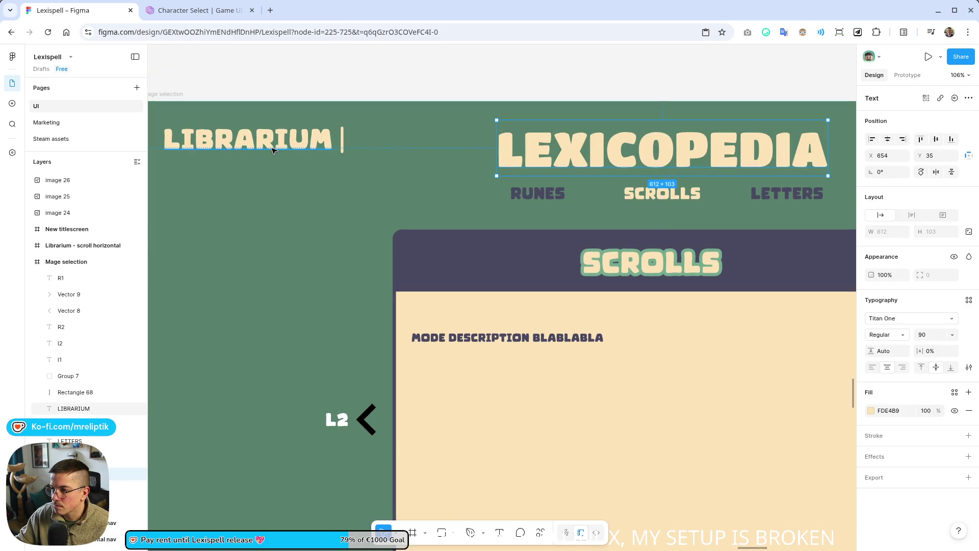
scroll(274, 149, "down", 3)
- Delete the LIBRARIUM heading text and its leftover empty layer
left_click(278, 151)
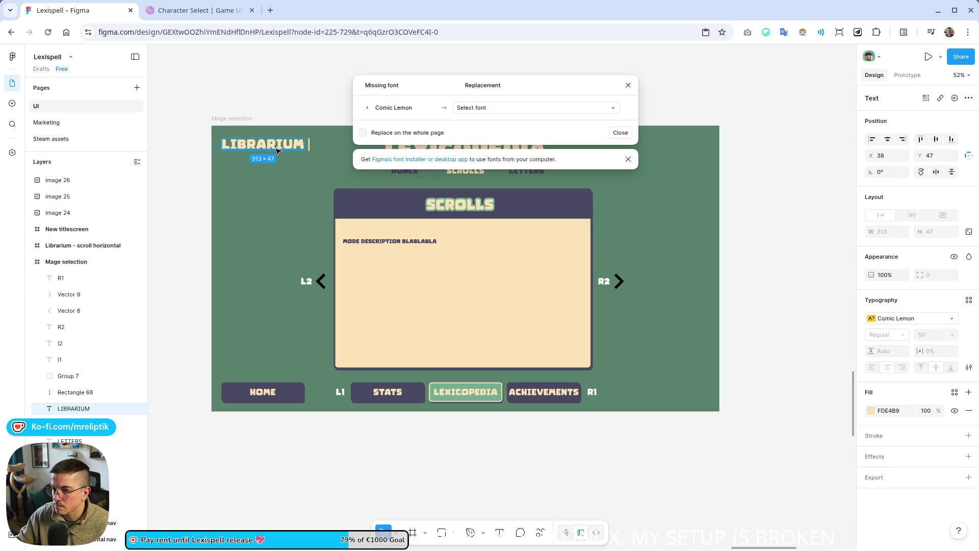
left_click(487, 108)
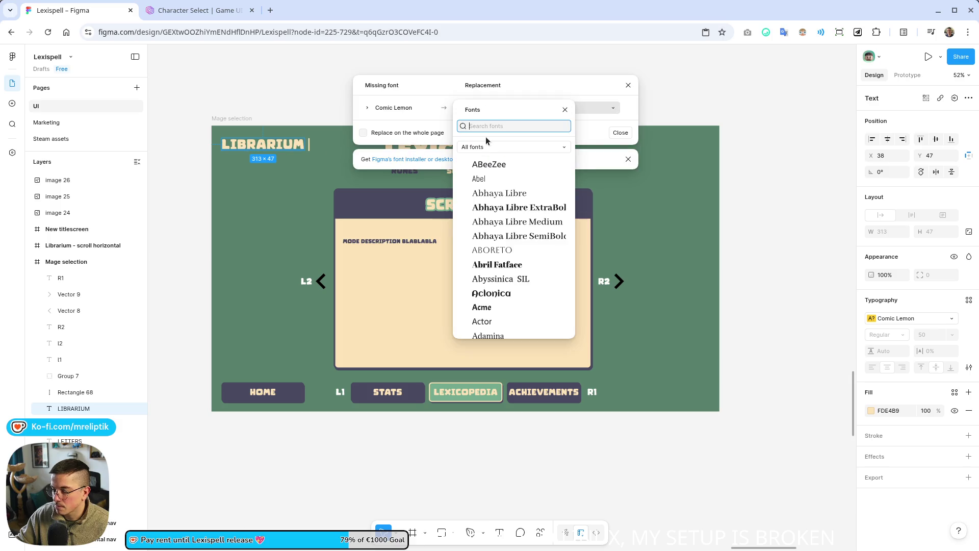
key("Escape")
key("Escape")
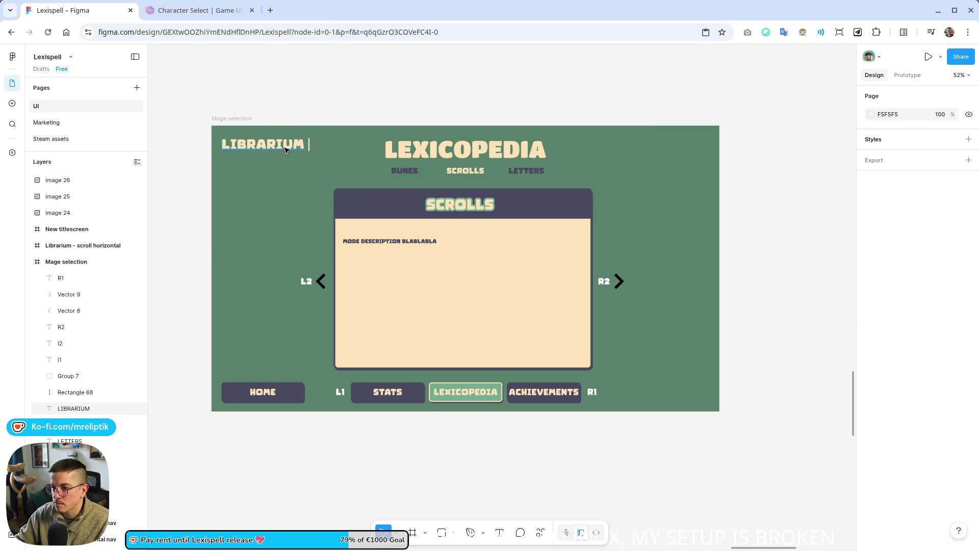
key("ctrl+a")
key("BackSpace")
left_click(312, 150)
key("Escape")
- Delete the STATS, LEXICOPEDIA and ACHIEVEMENTS bottom nav buttons
left_click(388, 391)
key("Delete")
key("Delete")
left_click(459, 397)
key("Delete")
left_click(340, 392)
- Delete the L1, R1, L2, R2 labels and both arrows, leaving only HOME
key("Delete")
left_click(591, 392)
key("Delete")
left_click(618, 281)
key("Delete")
left_click(604, 280)
key("Delete")
left_click(306, 281)
key("Delete")
left_click(321, 281)
key("Delete")
left_click(281, 402)
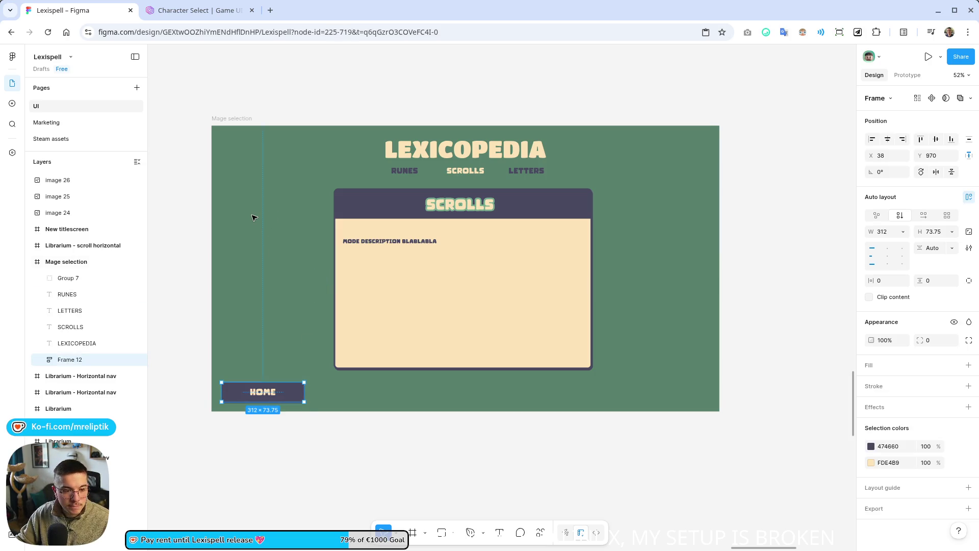
- Delete the RUNES, SCROLLS and LETTERS labels
scroll(253, 217, "down", 3)
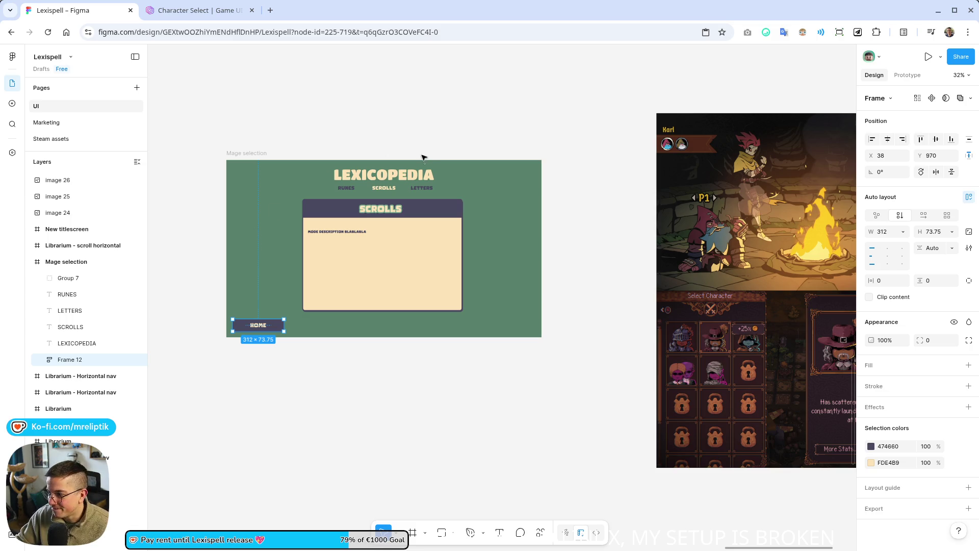
scroll(358, 207, "up", 5)
mouse_move(357, 210)
left_mouse_down()
mouse_move(375, 200)
mouse_move(558, 203)
left_mouse_up()
key("Delete")
- Change the LEXICOPEDIA title text to 'SELECT A MAGE'
scroll(377, 201, "down", 5)
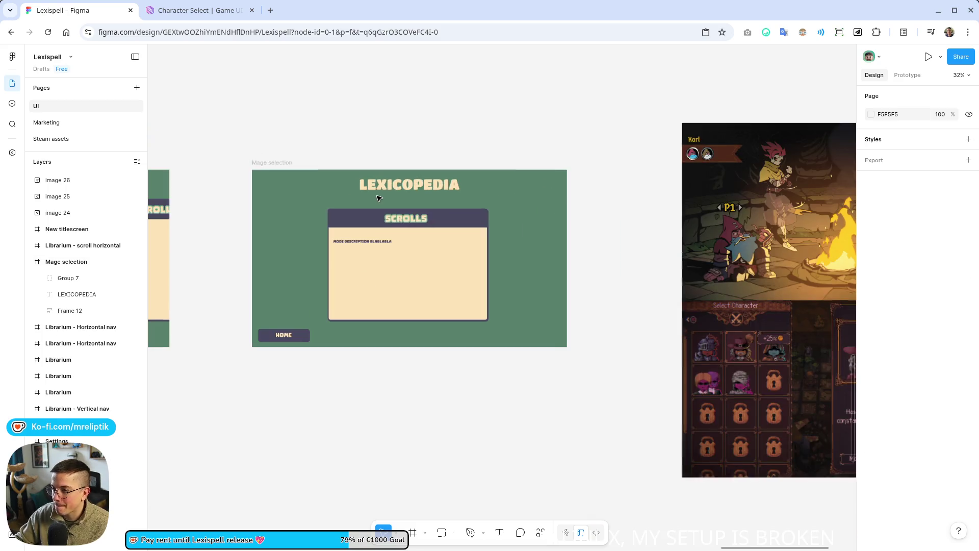
left_click(427, 186)
type("MA")
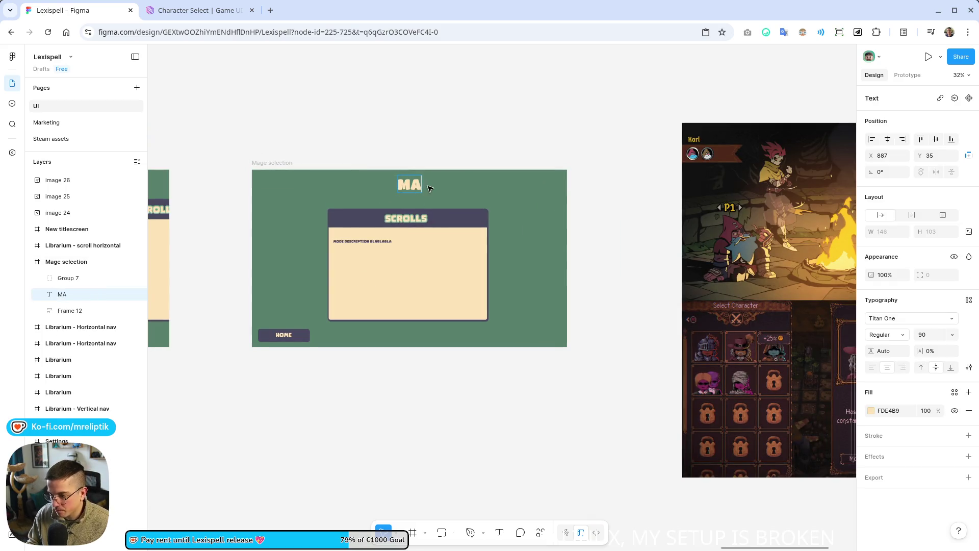
key("BackSpace")
key("BackSpace")
type("SELE")
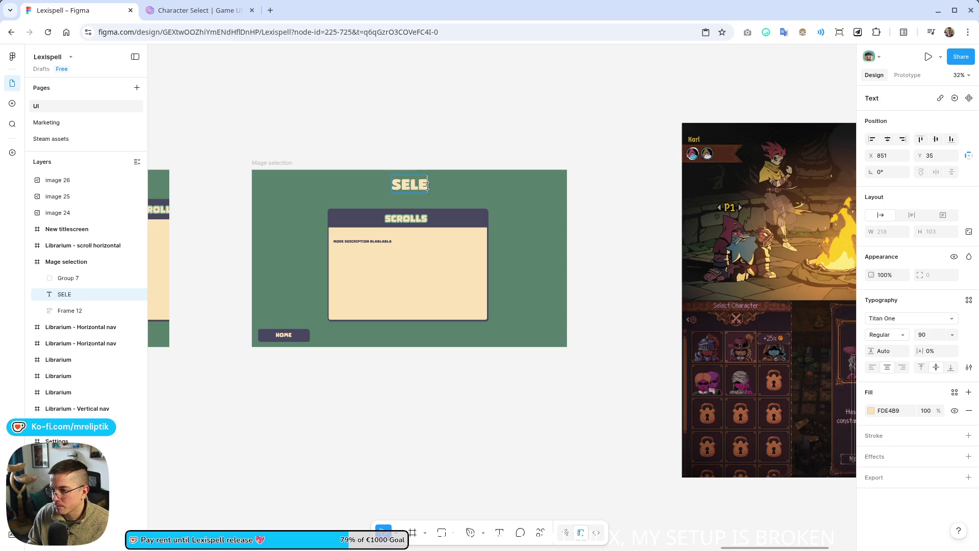
type("CT")
key("BackSpace")
type("T A MAGE")
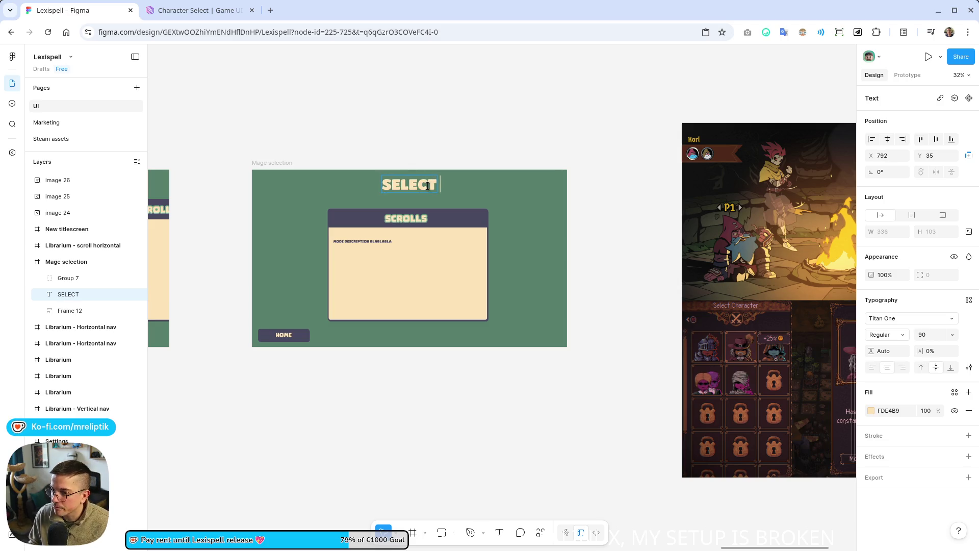
key("Escape")
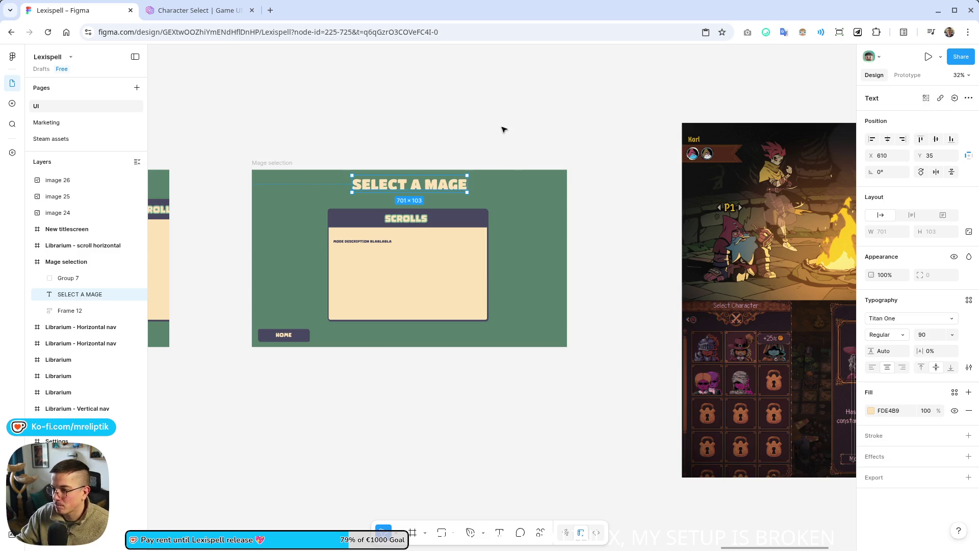
key("minus")
left_click(340, 231)
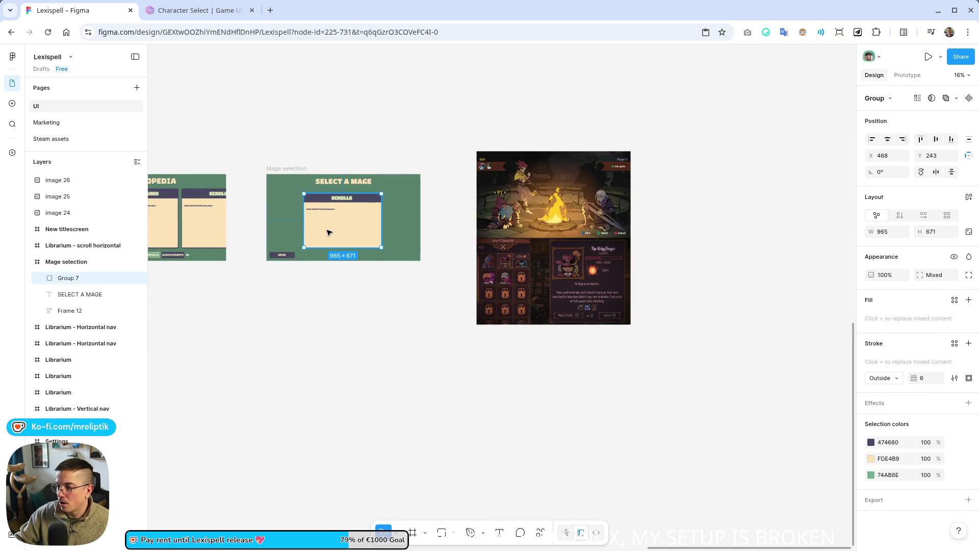
- Narrow the scroll panel and replace the heading's missing Comic Lemon font with Titan One
scroll(327, 233, "up", 5)
left_click_drag(471, 203, 435, 204)
double_click(348, 152)
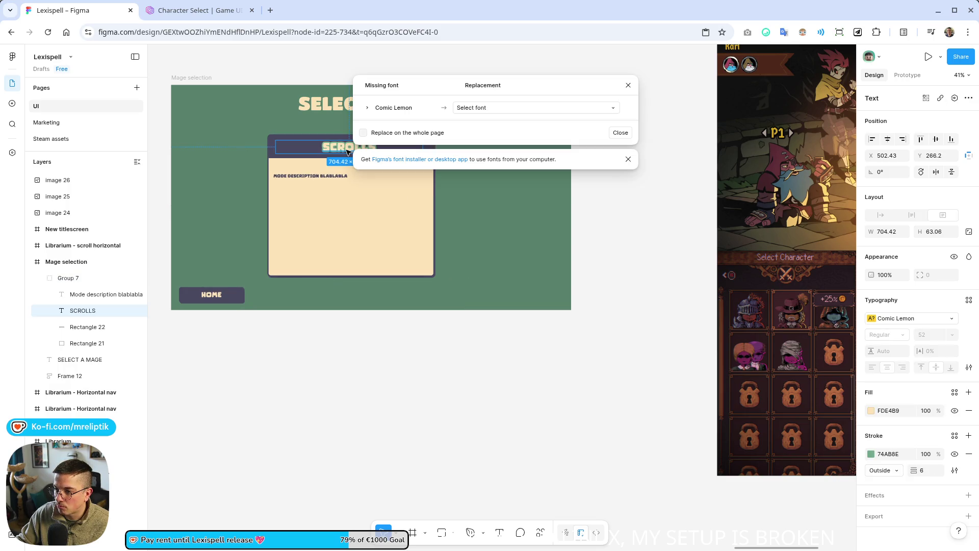
left_click(506, 111)
type("tu")
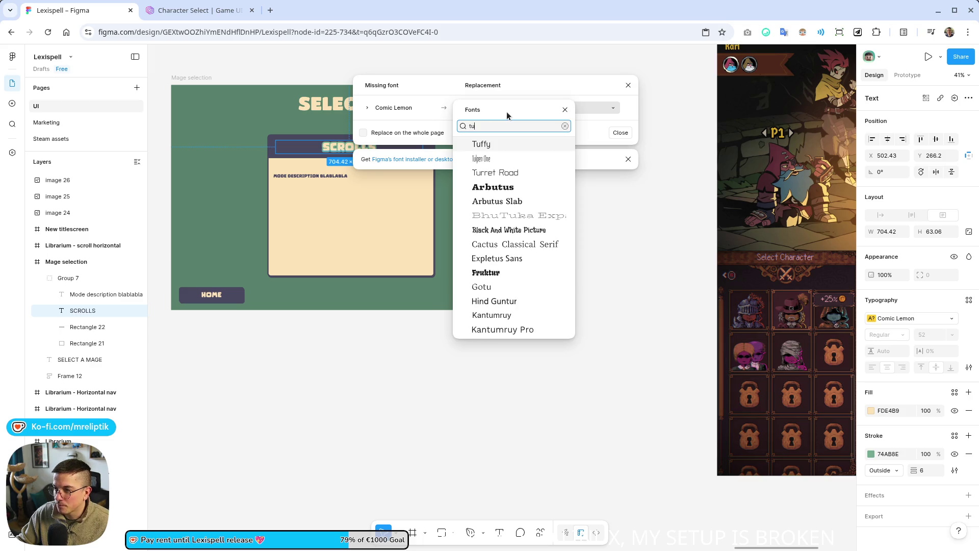
key("BackSpace")
type("ita")
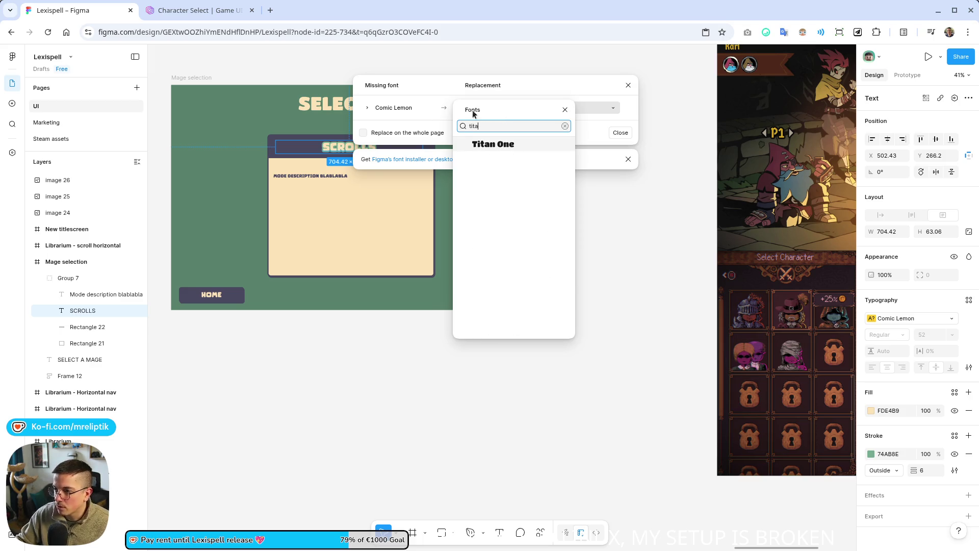
left_click(486, 144)
left_click(596, 134)
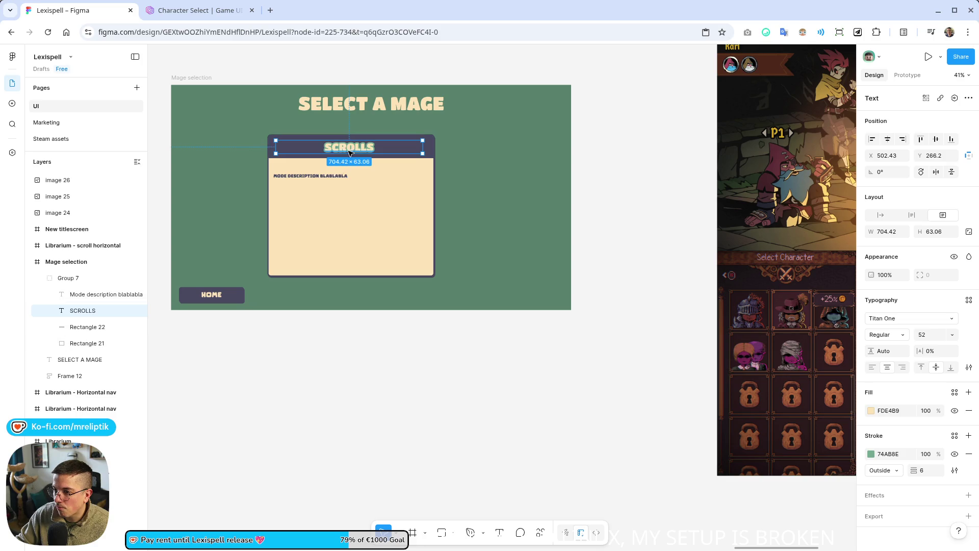
- Rename the SCROLLS heading to MAGE NAME
double_click(349, 149)
type("MAGE")
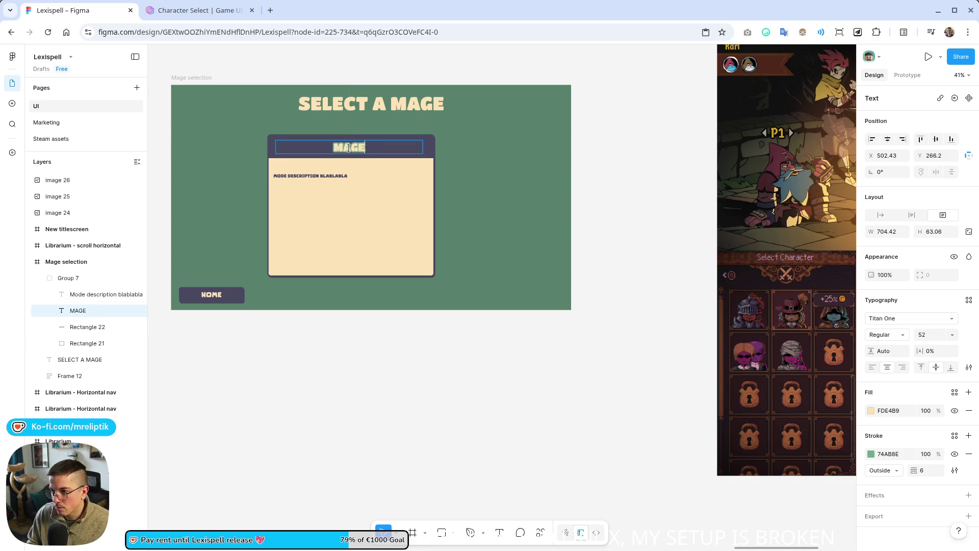
type(" DESC")
key("BackSpace")
key("BackSpace")
key("BackSpace")
type("NAME")
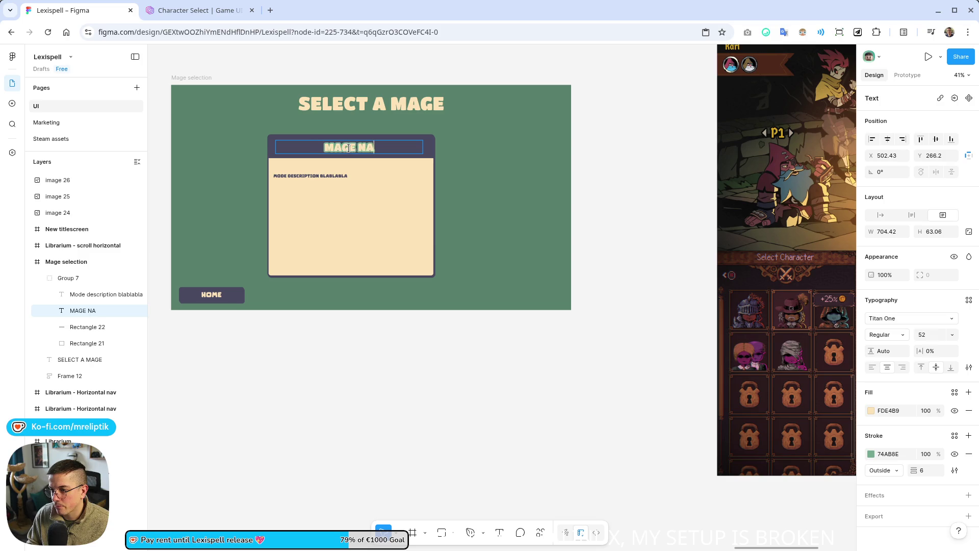
- Replace the description text's missing font with Titan One
left_click(341, 183)
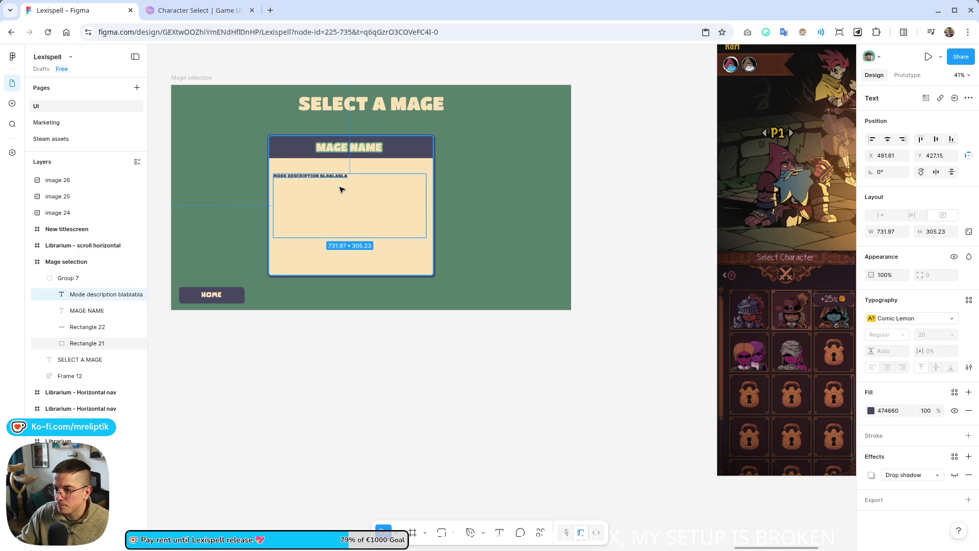
left_click(342, 190)
double_click(336, 177)
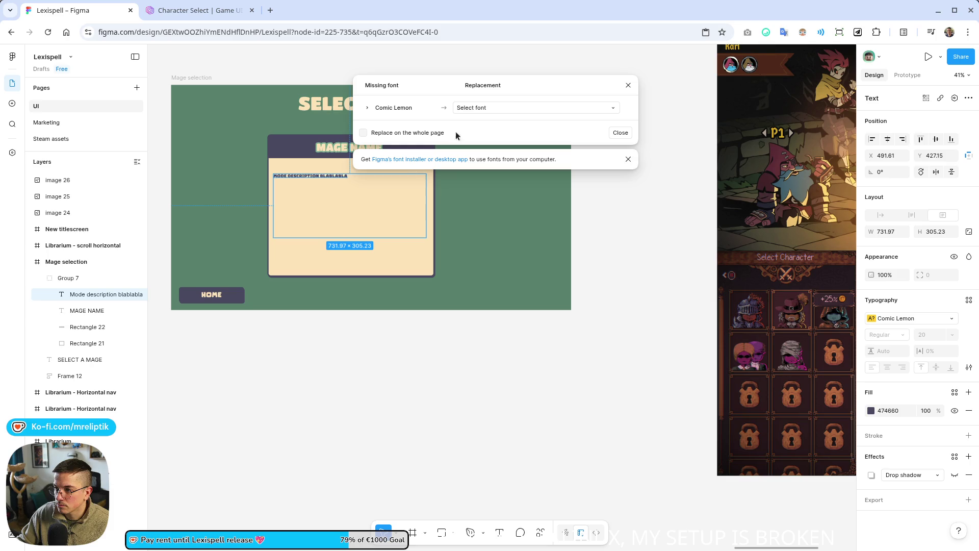
left_click(501, 107)
type("tit")
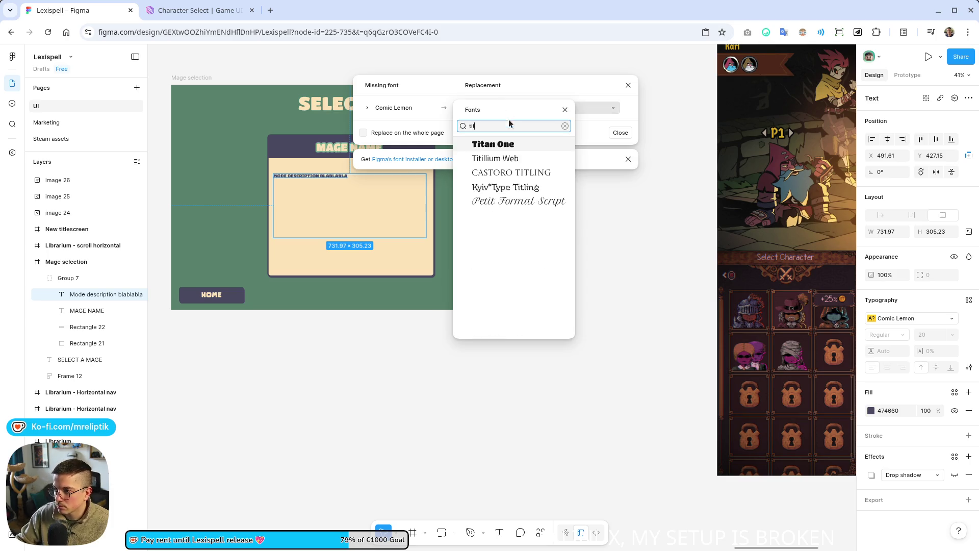
left_click(506, 145)
left_click(609, 132)
- Select all the description text and begin typing 'Mage description' over it
left_click(385, 194)
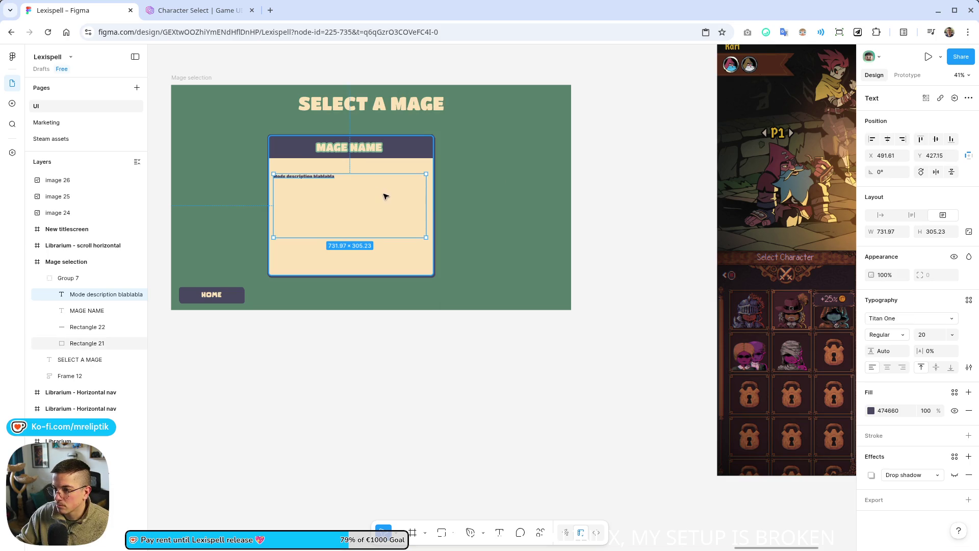
double_click(359, 193)
key("Escape")
double_click(310, 178)
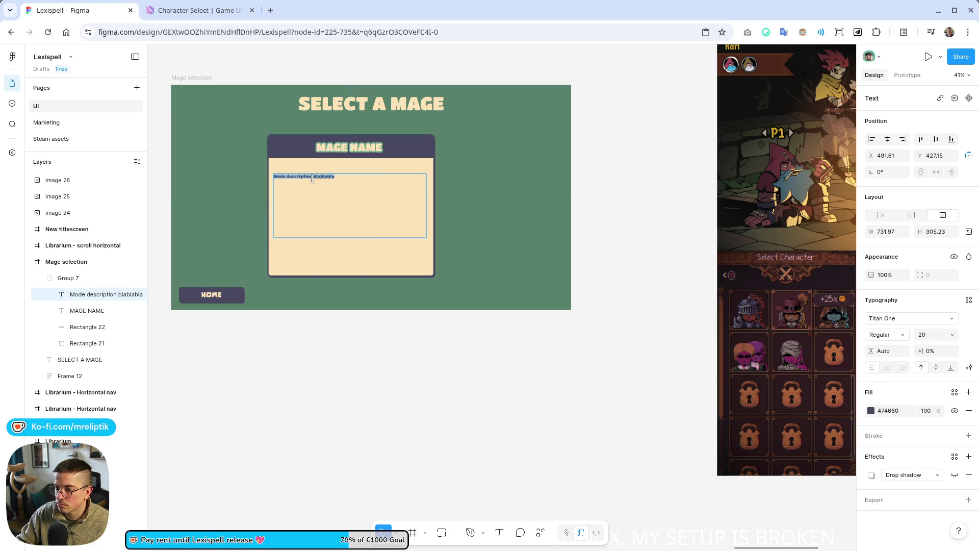
type("Mag")
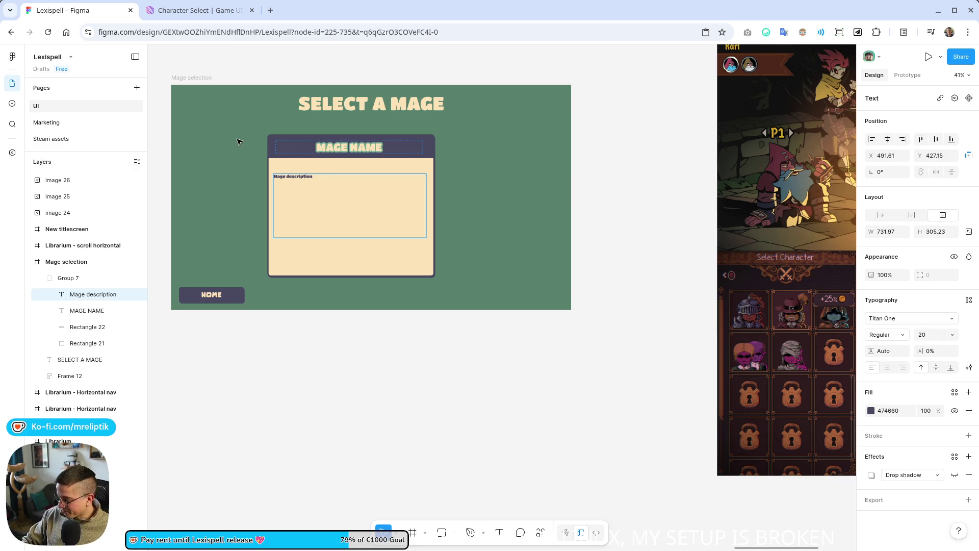
- Compare against the Game UI Database character select reference, then reinspect the MAGE NAME card
left_click(197, 5)
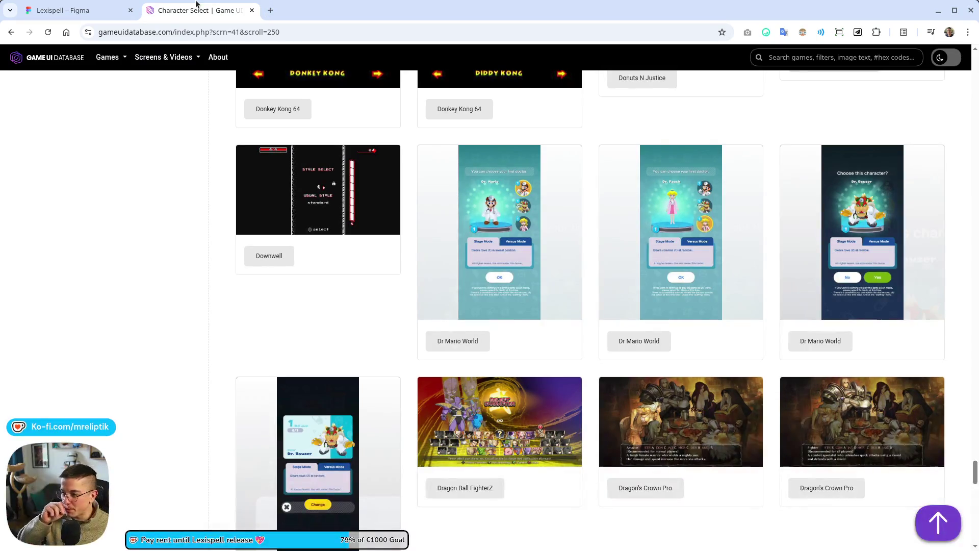
left_click(69, 11)
scroll(378, 297, "up", 2)
scroll(382, 403, "down", 5)
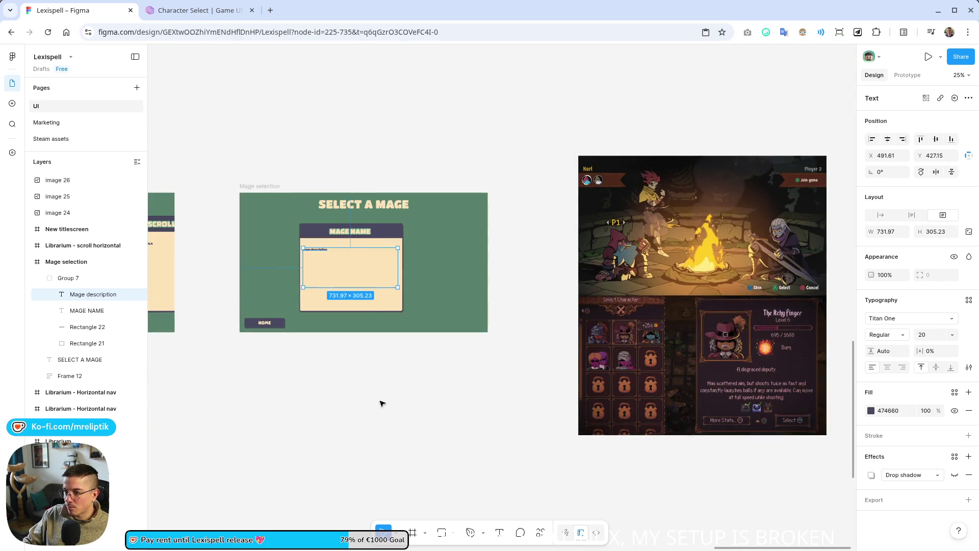
scroll(369, 241, "up", 2)
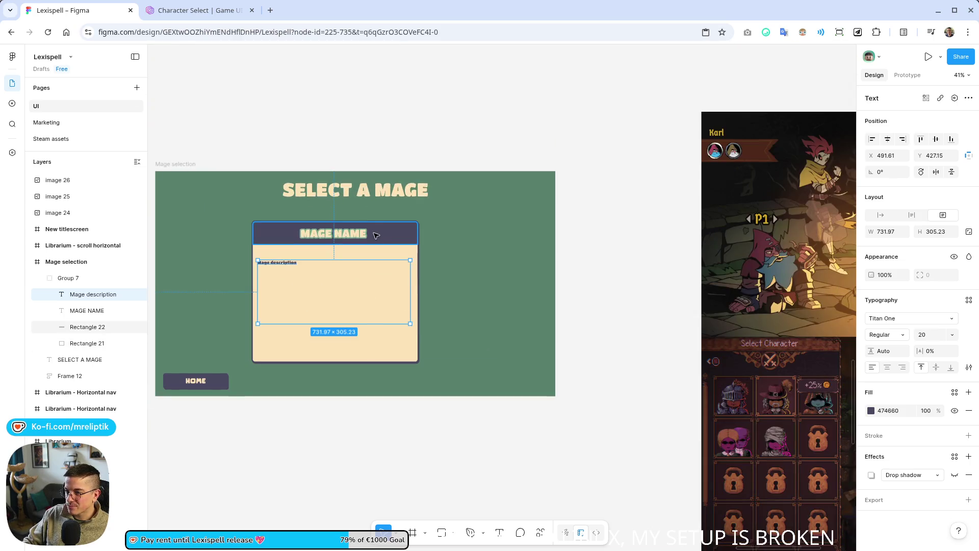
left_click(362, 232)
left_click(362, 256)
scroll(284, 273, "down", 3)
scroll(284, 273, "down", 3)
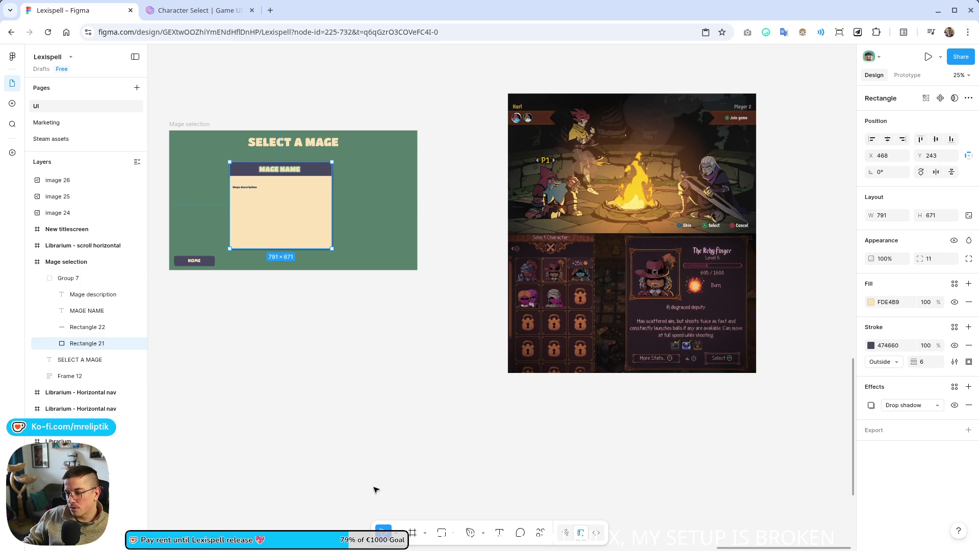
- Draw a 149×149 grey placeholder square beside the mage card in Mage selection
left_click(442, 533)
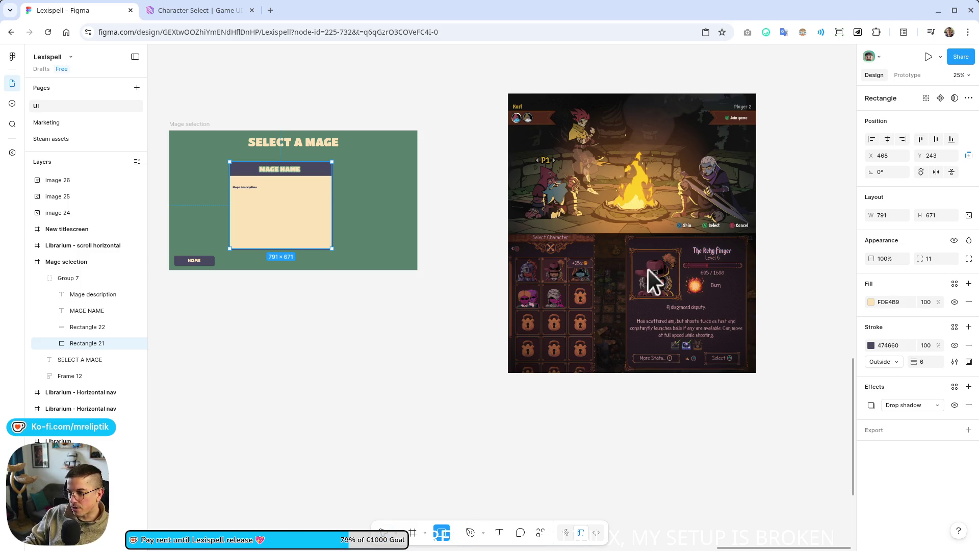
scroll(347, 214, "up", 5)
scroll(336, 342, "down", 5)
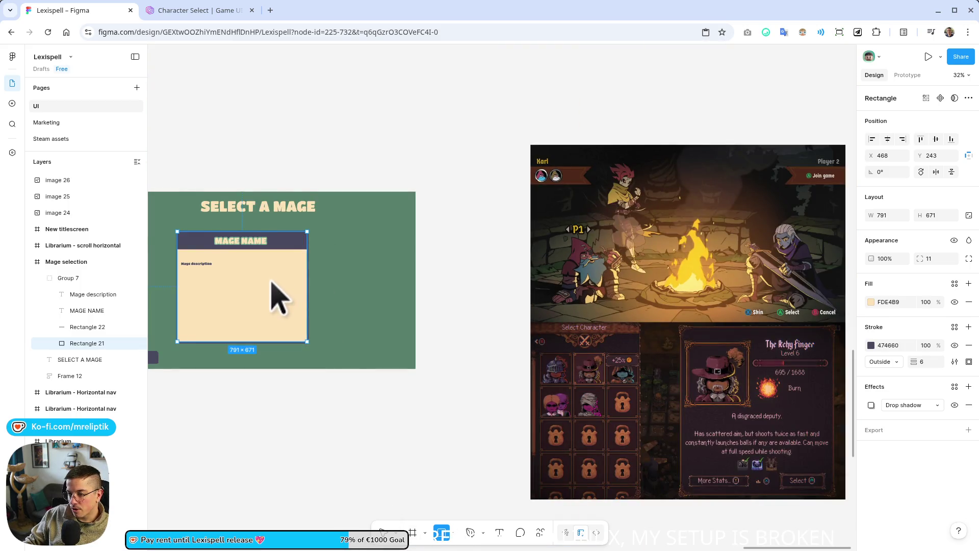
scroll(270, 265, "up", 5)
mouse_move(404, 253)
left_mouse_down()
mouse_move(462, 316)
mouse_move(454, 302)
left_mouse_up()
- Move the mage card up out of the frame and reposition the grey square inside it
scroll(387, 280, "down", 3)
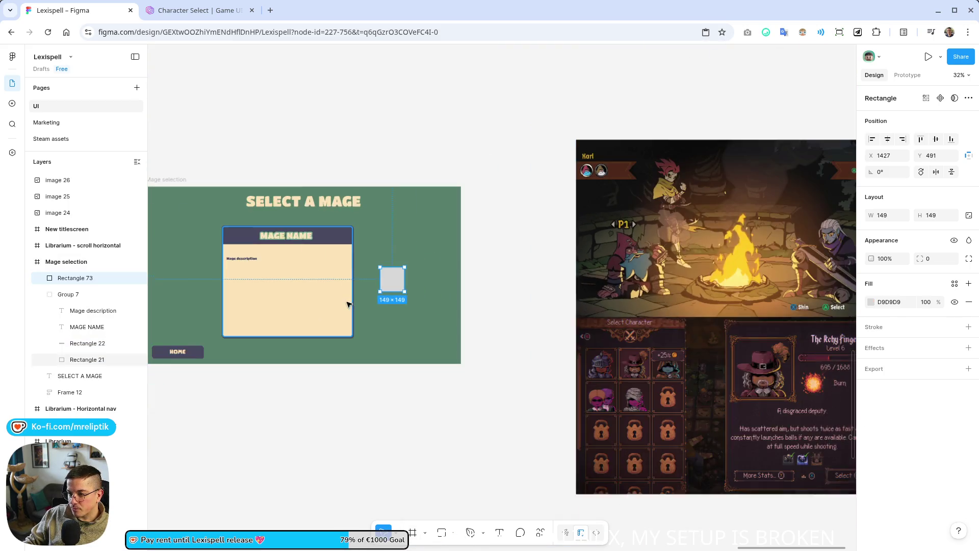
scroll(308, 282, "down", 3)
left_click_drag(308, 282, 303, 186)
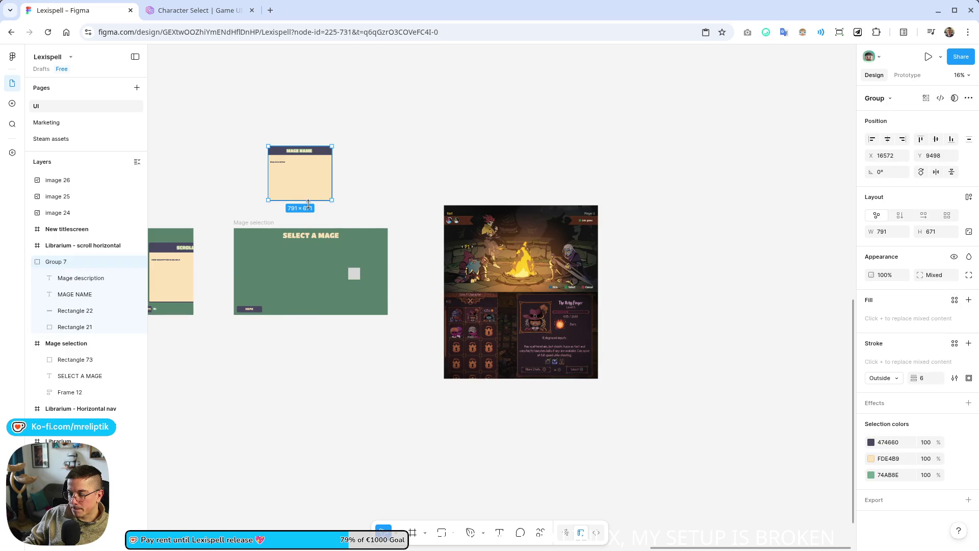
left_click(75, 359)
scroll(306, 278, "up", 3)
mouse_move(435, 271)
left_mouse_down()
mouse_move(305, 289)
mouse_move(421, 283)
mouse_move(414, 292)
mouse_move(300, 288)
mouse_move(388, 269)
left_mouse_up()
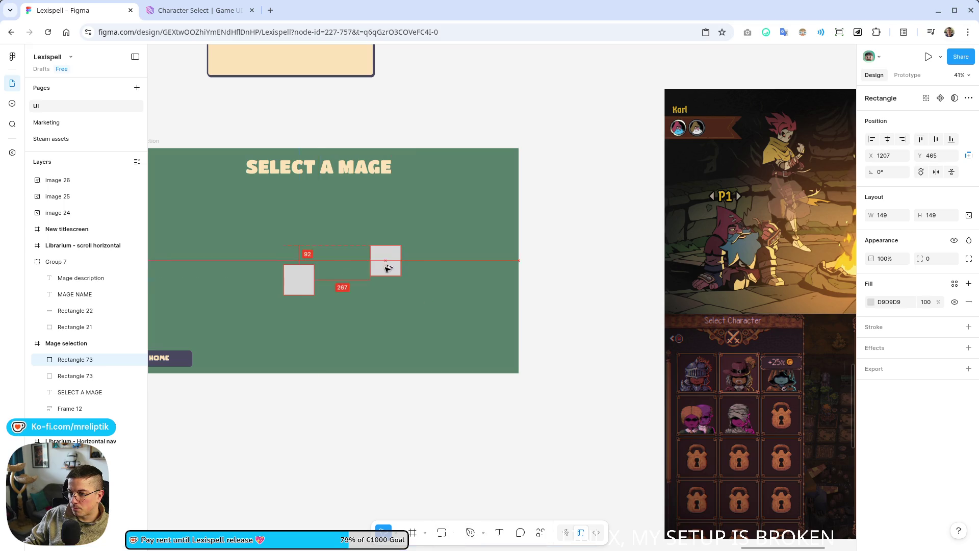
- Duplicate the grey square and enlarge the copy to 319×281 as the central square
left_click(314, 294)
left_click_drag(318, 297, 350, 323)
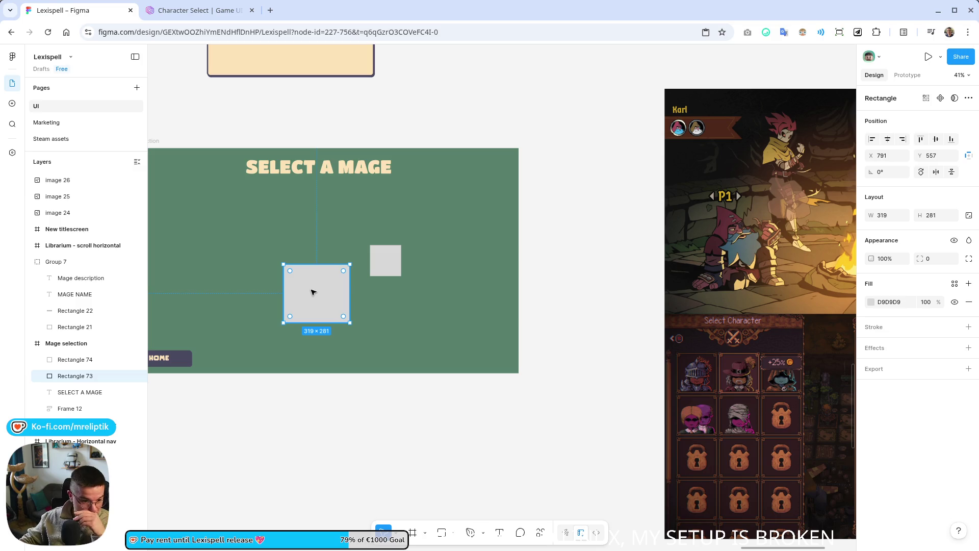
left_click_drag(311, 291, 313, 279)
double_click(320, 282)
key("Escape")
- Place a small square at the lower right of the large central square
key("Escape")
scroll(332, 328, "down", 5)
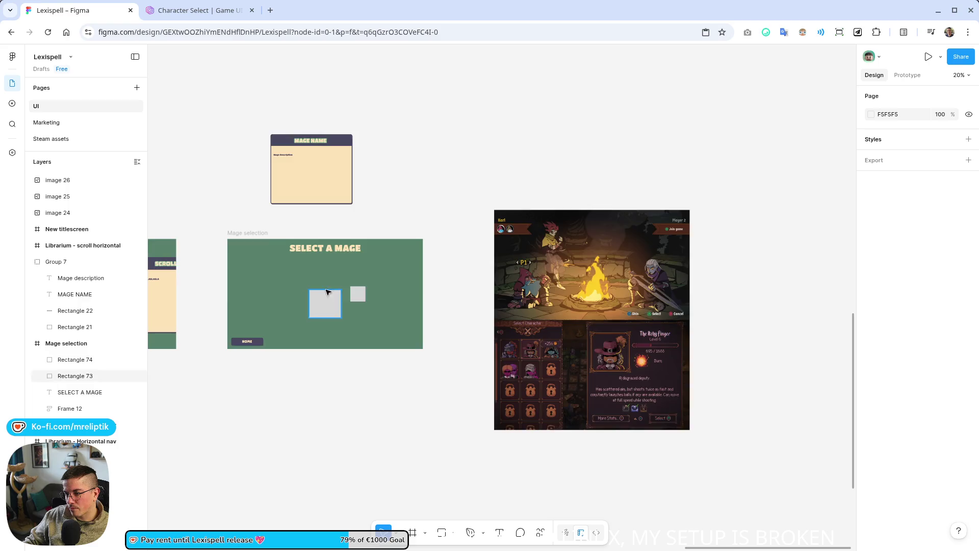
scroll(357, 306, "up", 5)
mouse_move(399, 309)
left_mouse_down()
mouse_move(420, 339)
mouse_move(407, 273)
mouse_move(391, 260)
mouse_move(278, 258)
mouse_move(244, 342)
left_mouse_up()
scroll(243, 342, "down", 5, "ctrl")
key("Escape")
scroll(301, 322, "up", 3, "ctrl")
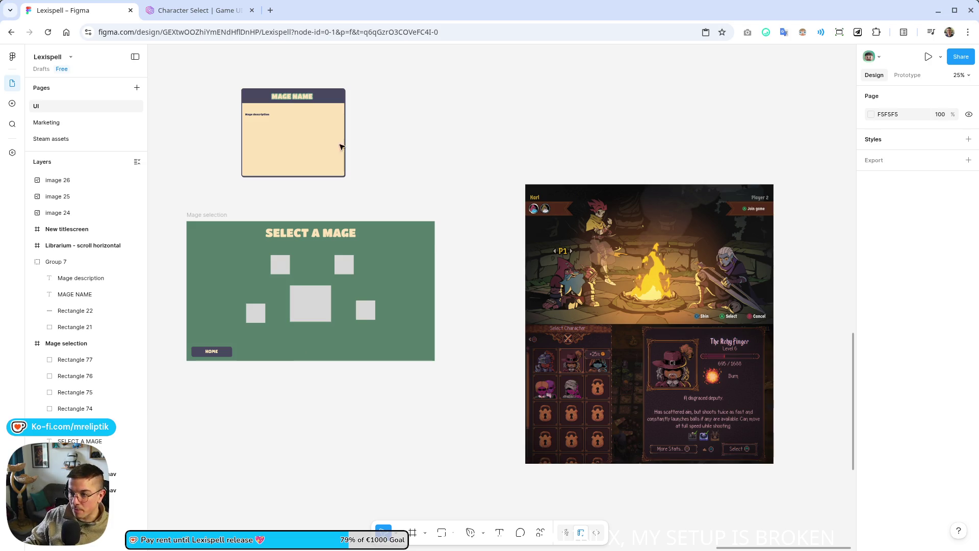
left_click(301, 115)
key("shift+2")
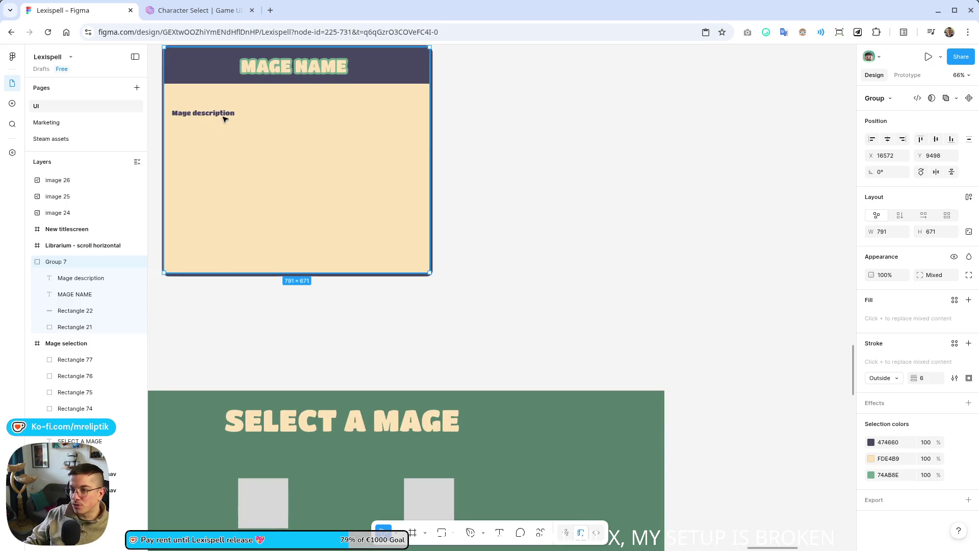
scroll(262, 225, "down", 3)
left_click_drag(297, 158, 289, 311)
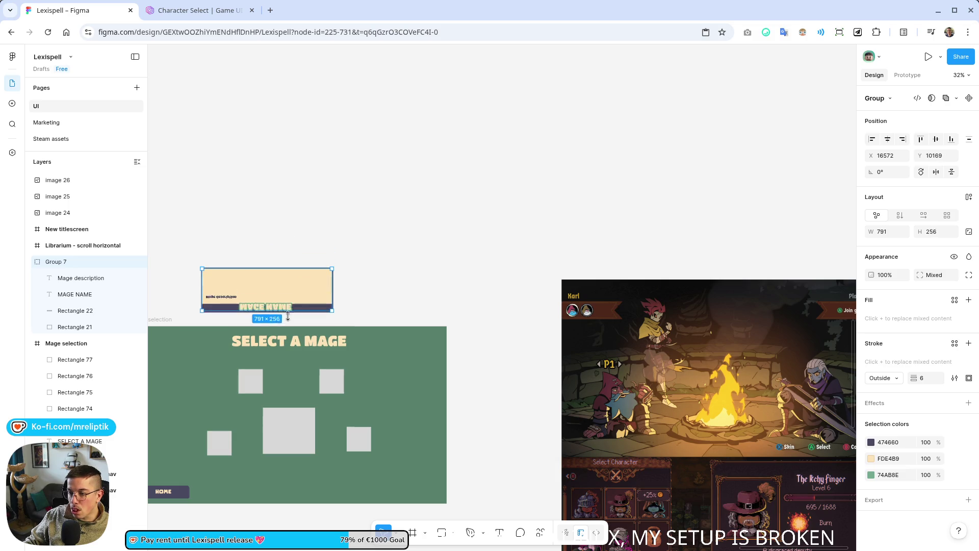
key("ctrl+z")
scroll(253, 168, "up", 3)
scroll(371, 277, "down", 3)
left_click(328, 315)
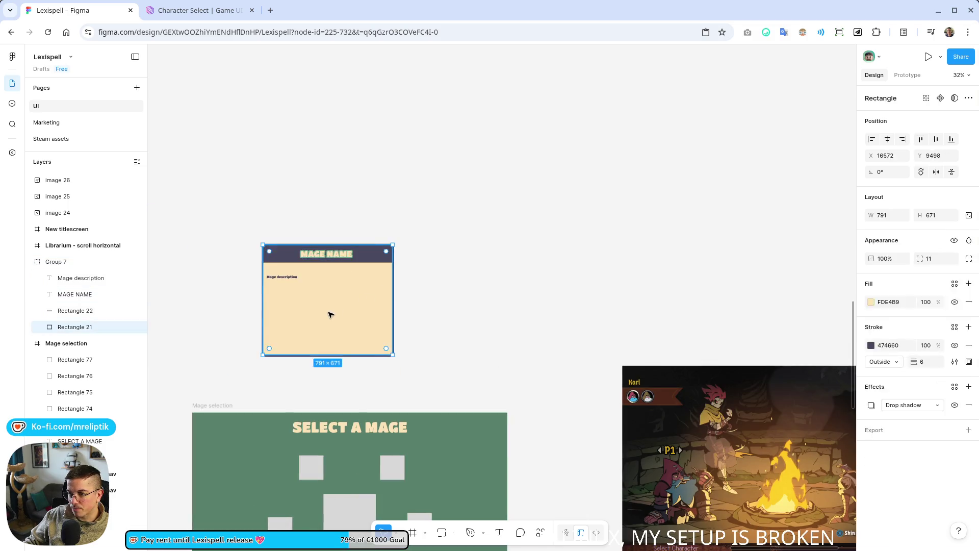
double_click(329, 315)
scroll(304, 367, "up", 3)
left_click_drag(195, 317, 468, 378)
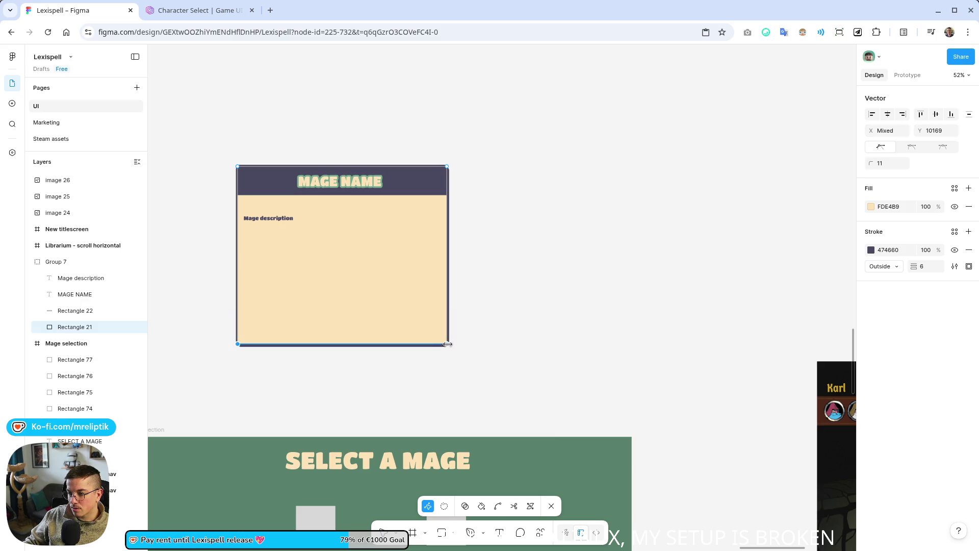
mouse_move(450, 345)
left_mouse_down()
mouse_move(452, 245)
mouse_move(447, 265)
left_mouse_up()
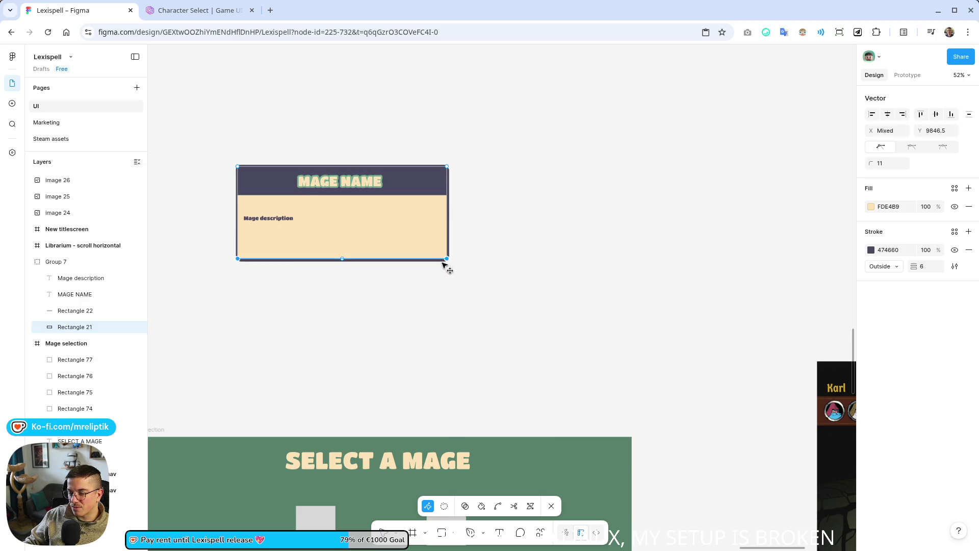
key("ctrl+z")
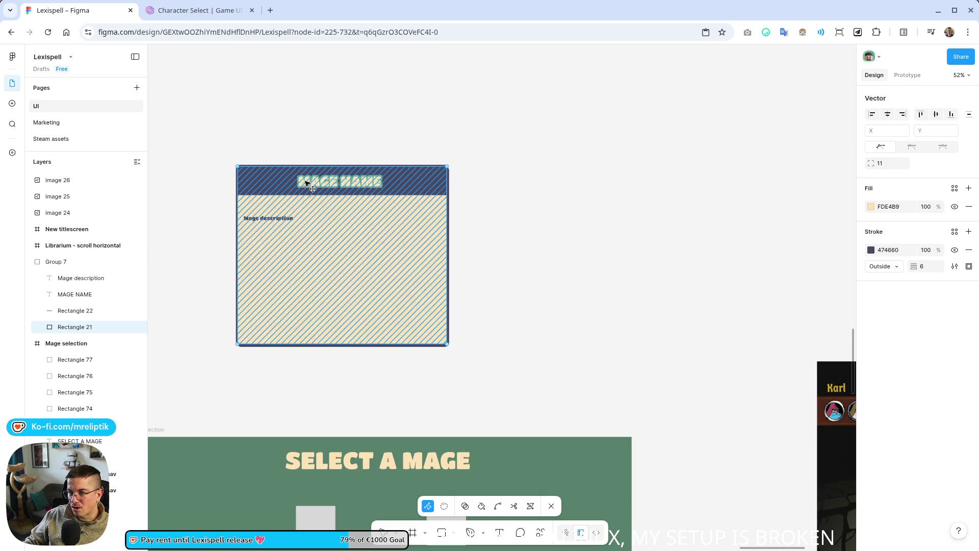
key("Escape")
key("shift+2")
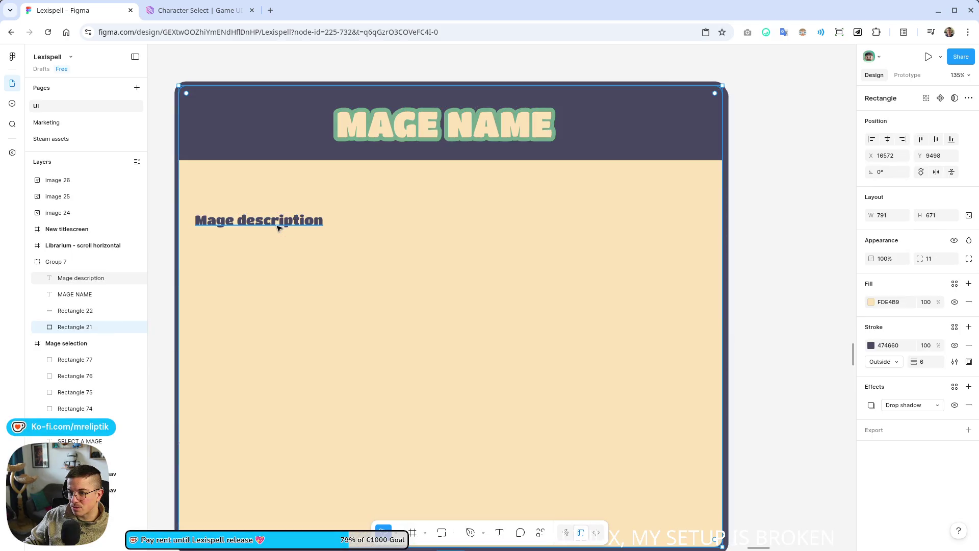
double_click(284, 227)
- Replace the description with 'Small sentence about that mage, bla bla bli, bla bla blou'
left_click(265, 220)
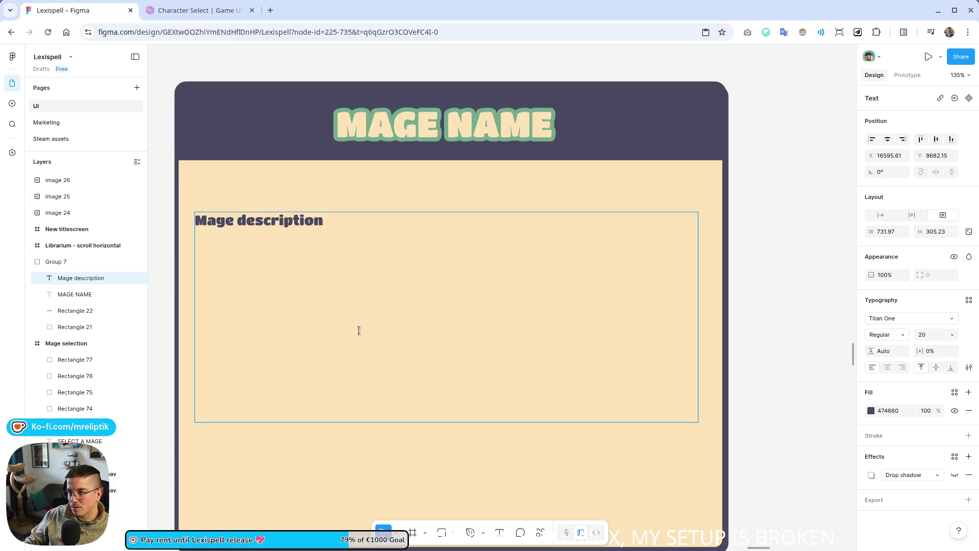
left_click(203, 223)
left_click_drag(201, 221, 336, 224)
type("Small sentece")
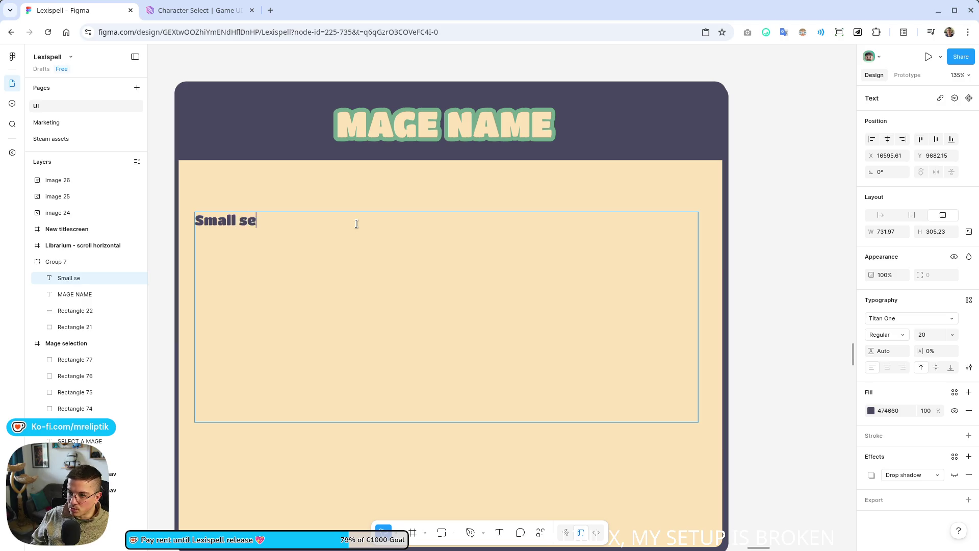
key("BackSpace")
key("BackSpace")
key("BackSpace")
type("nce aboiut")
key("BackSpace")
key("BackSpace")
key("BackSpace")
type("ut that mage, bl")
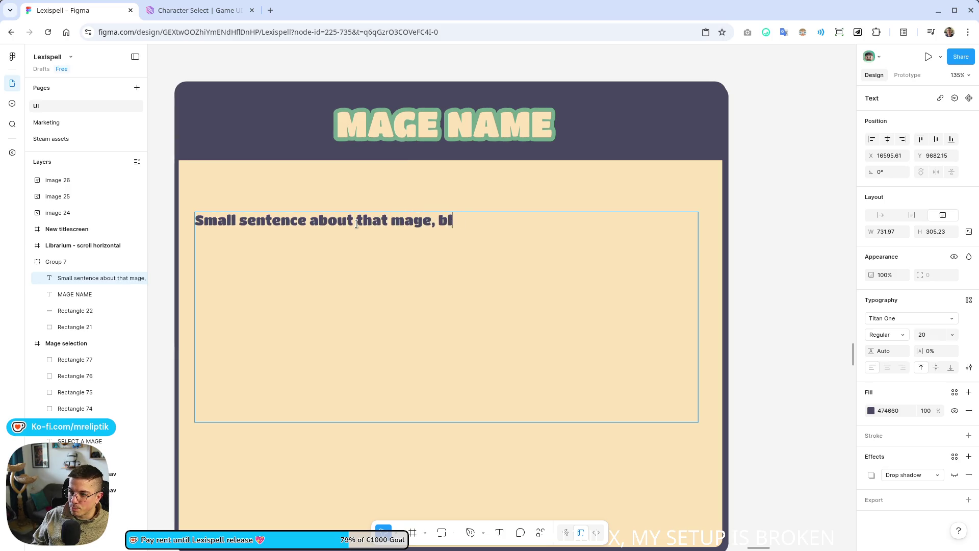
type("a bla bli, bla bla ")
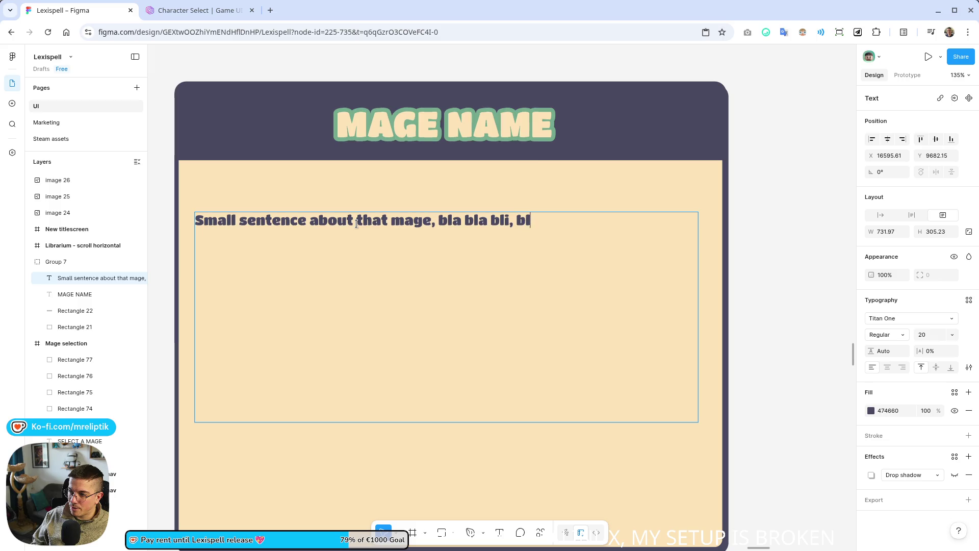
type("blou.")
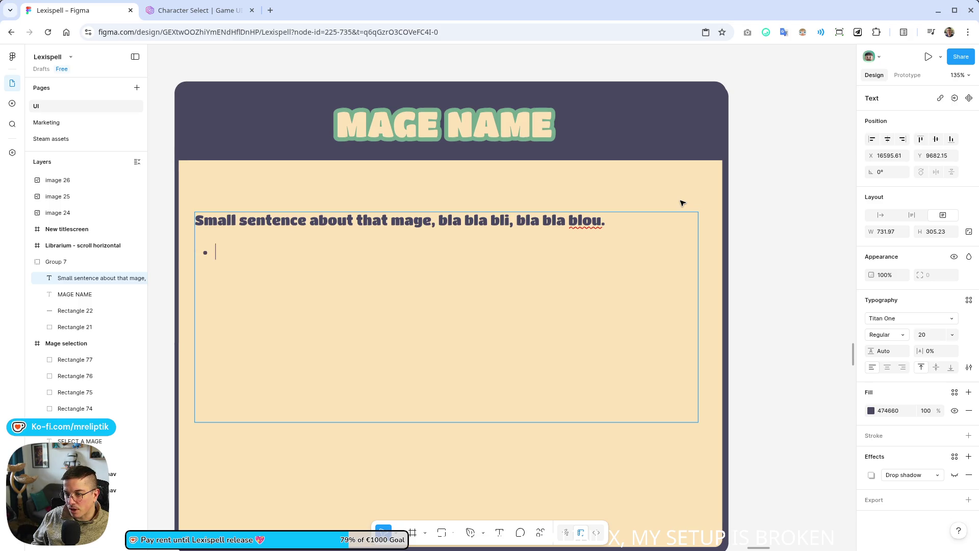
key("BackSpace")
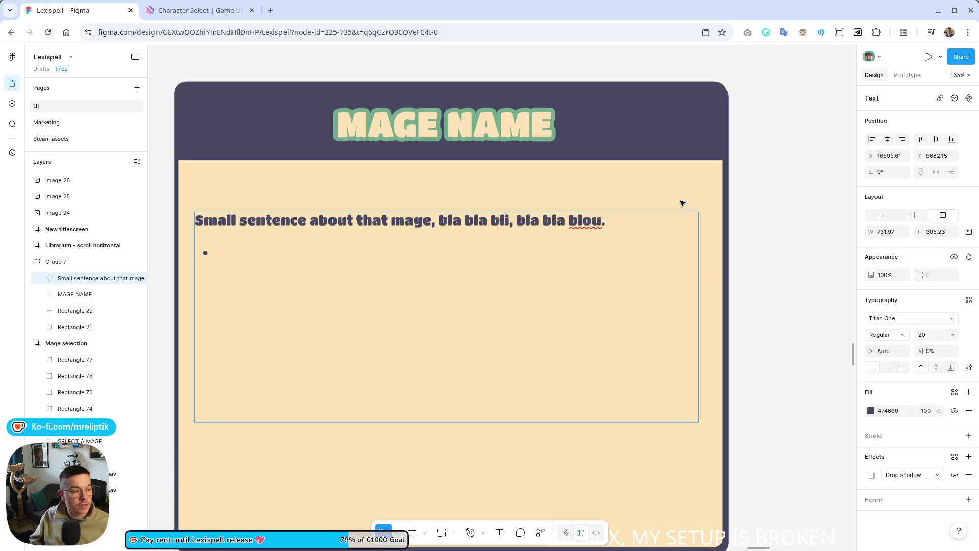
- Add bullet lines for 5 tries and Small backpack
type("Tries")
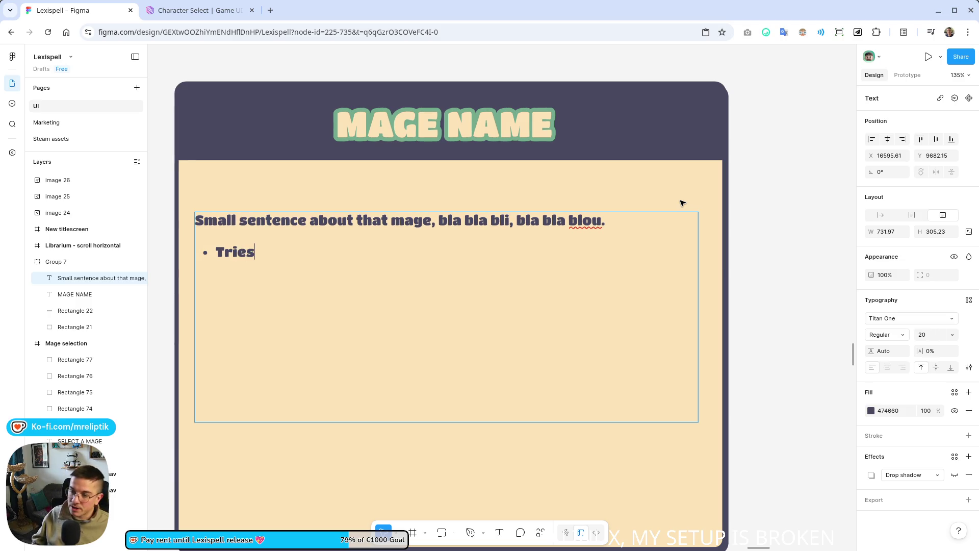
key("BackSpace")
key("BackSpace")
key("BackSpace")
key("BackSpace")
key("BackSpace")
type("5 t")
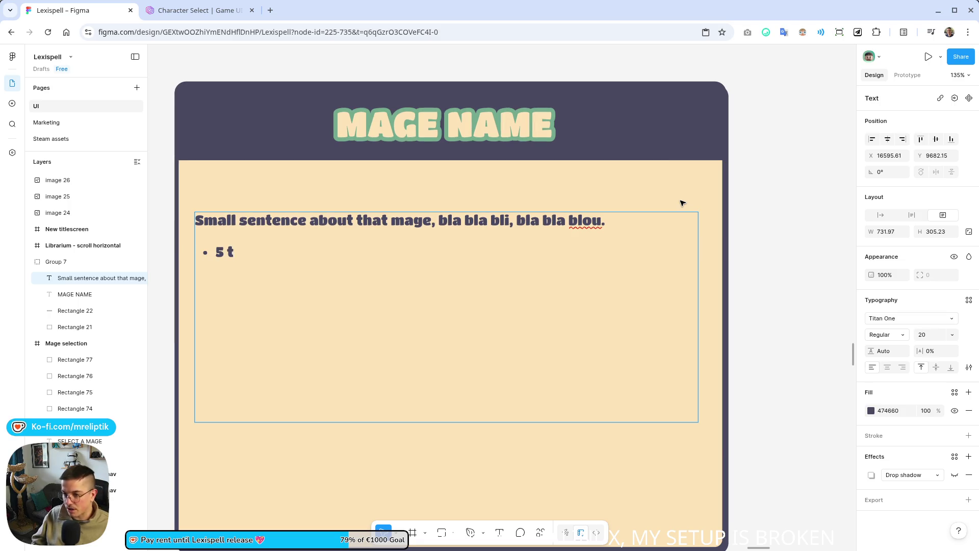
type("ries ")
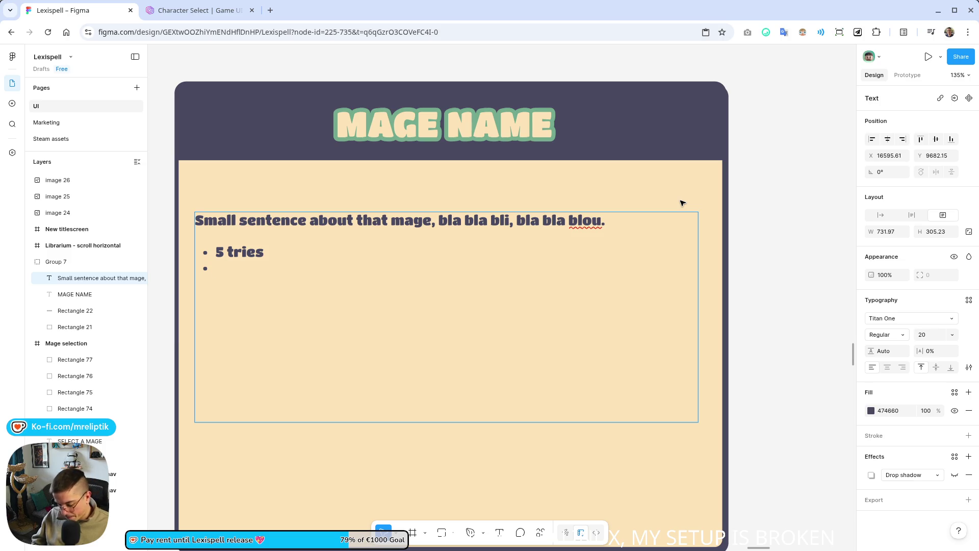
type("N")
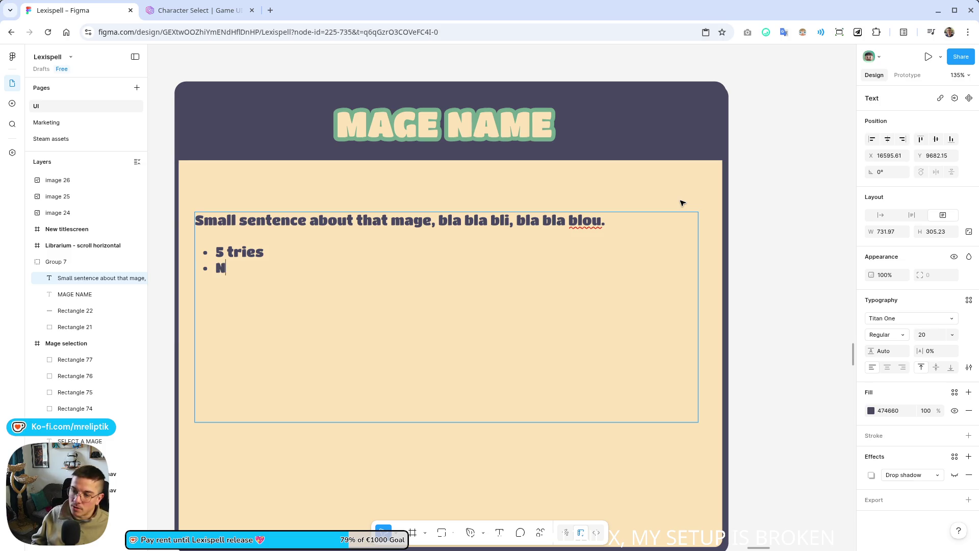
key("BackSpace")
type("Small back a")
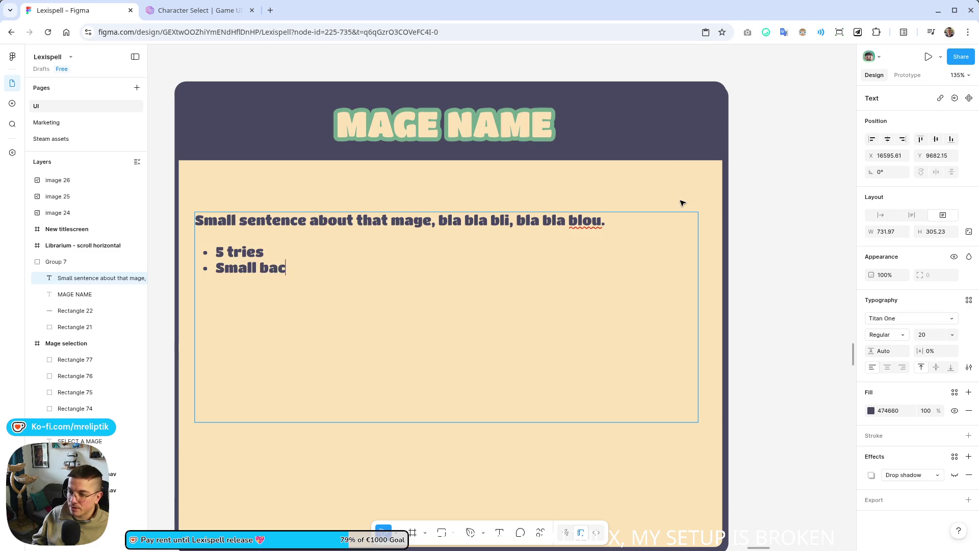
key("BackSpace")
type("pack")
key("Return")
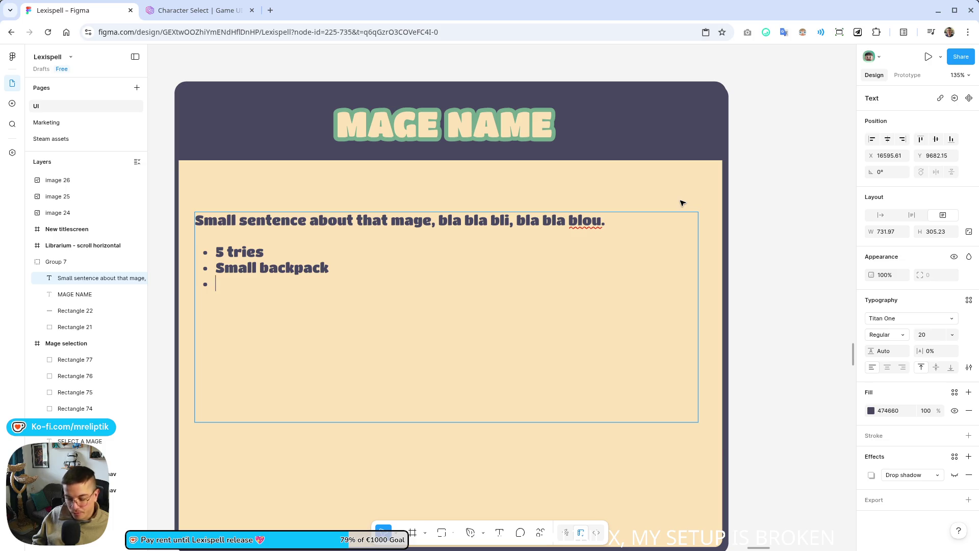
- Add bullets 'Starts with amulet' and 'BONUS: +1 lexim per level', then finish editing
type("BONUS")
key("Home")
key("Return")
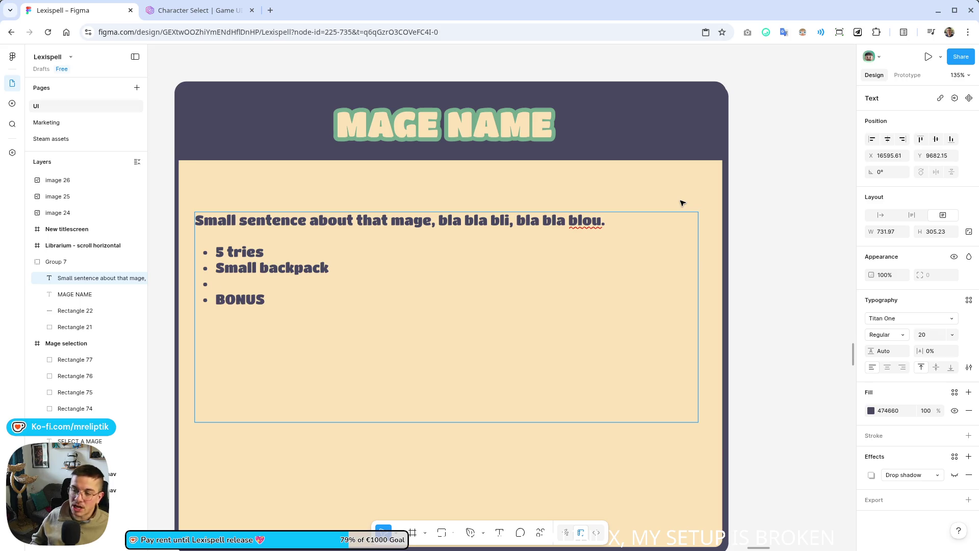
type("Starts with amulet")
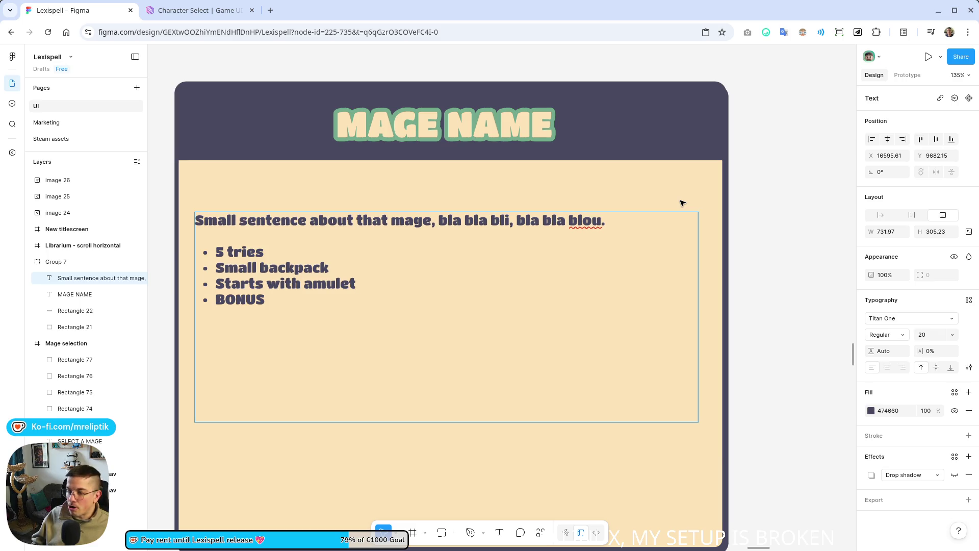
key("Return")
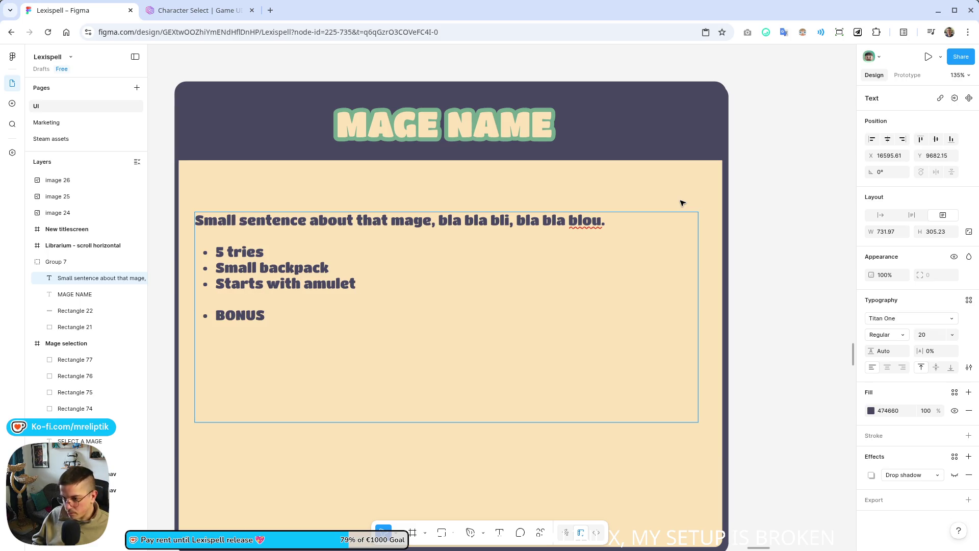
key("Delete")
key("End")
type(": +")
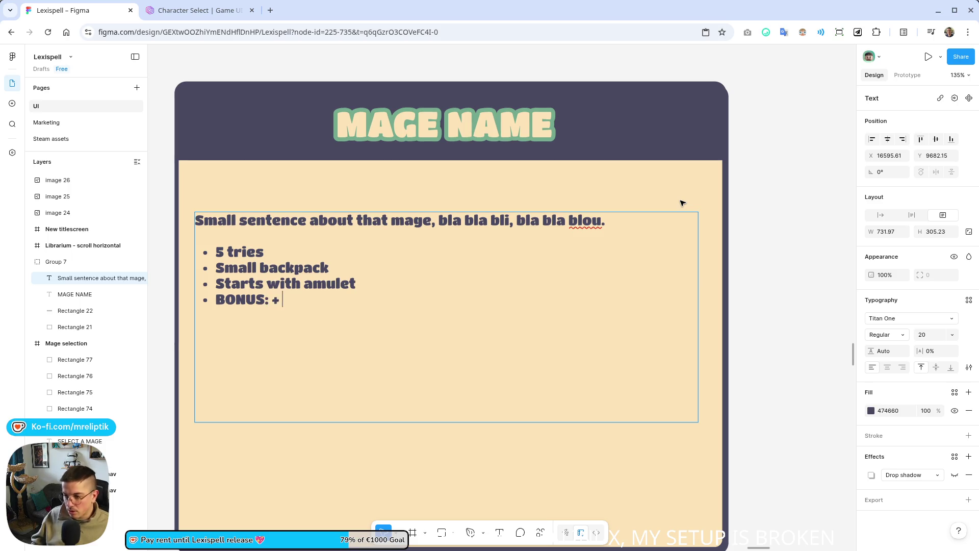
key("BackSpace")
key("BackSpace")
type("1 ")
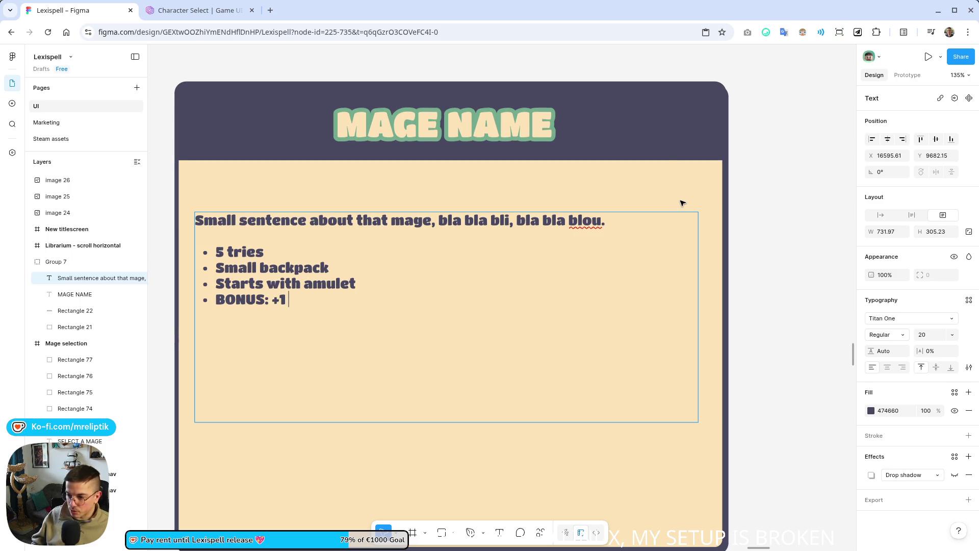
type("lexim per level")
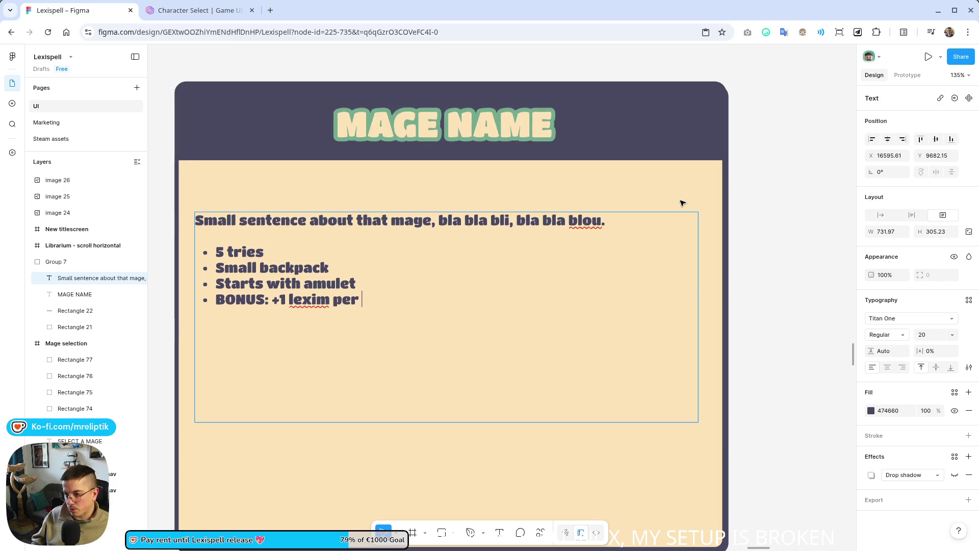
key("Escape")
scroll(451, 158, "down", 5)
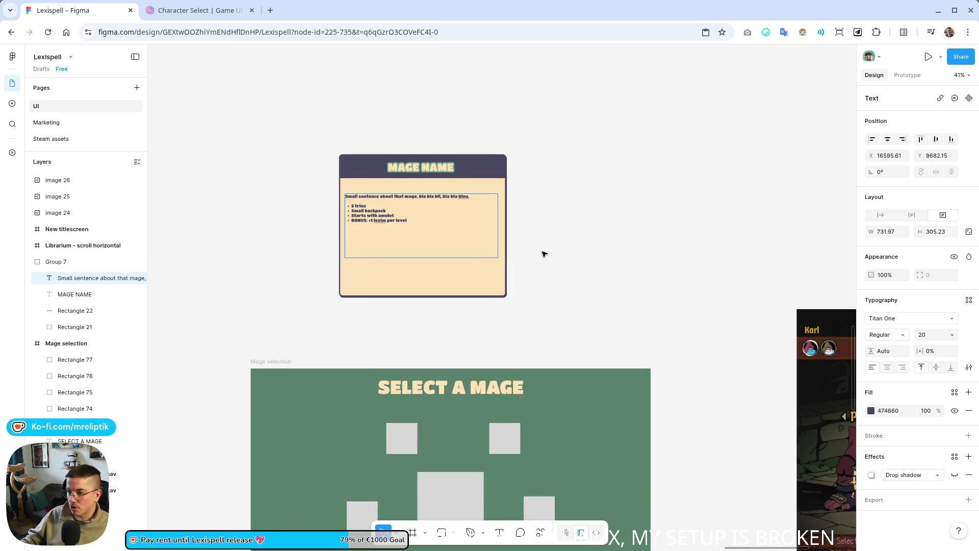
scroll(570, 240, "up", 3)
- Resize the mage card group to 600×295 and zoom in on it
left_click(491, 131)
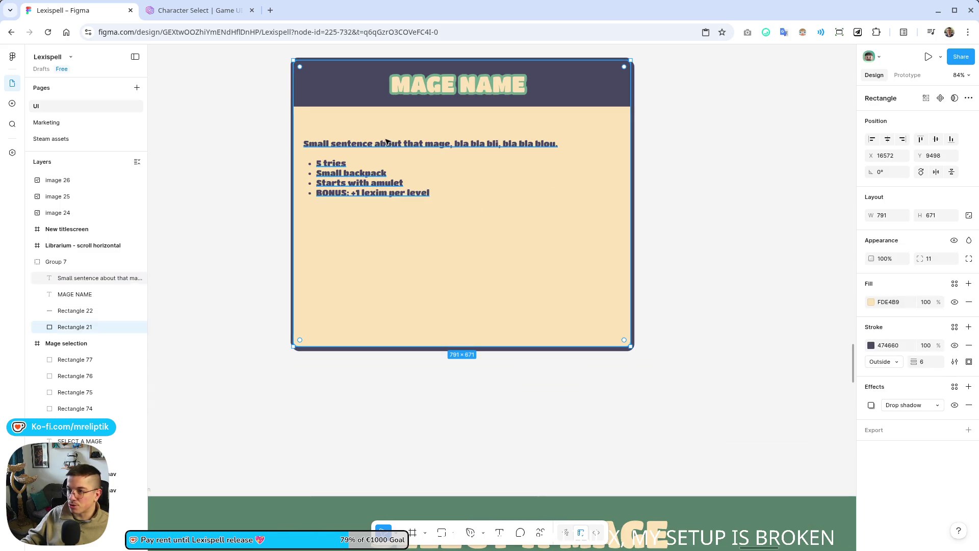
mouse_move(256, 326)
left_mouse_down()
mouse_move(660, 367)
mouse_move(262, 382)
mouse_move(323, 327)
mouse_move(346, 218)
mouse_move(374, 188)
left_mouse_up()
left_click(586, 357)
left_click(640, 96)
left_click(615, 125)
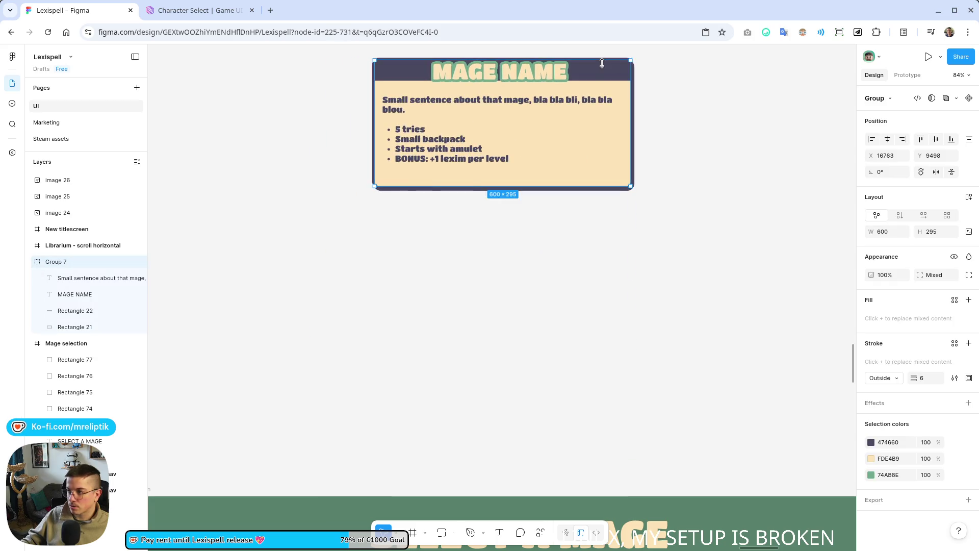
key("shift+2")
scroll(614, 125, "down", 5)
- Make the header bar slightly taller and shrink and centre the MAGE NAME title in it
left_click(626, 323)
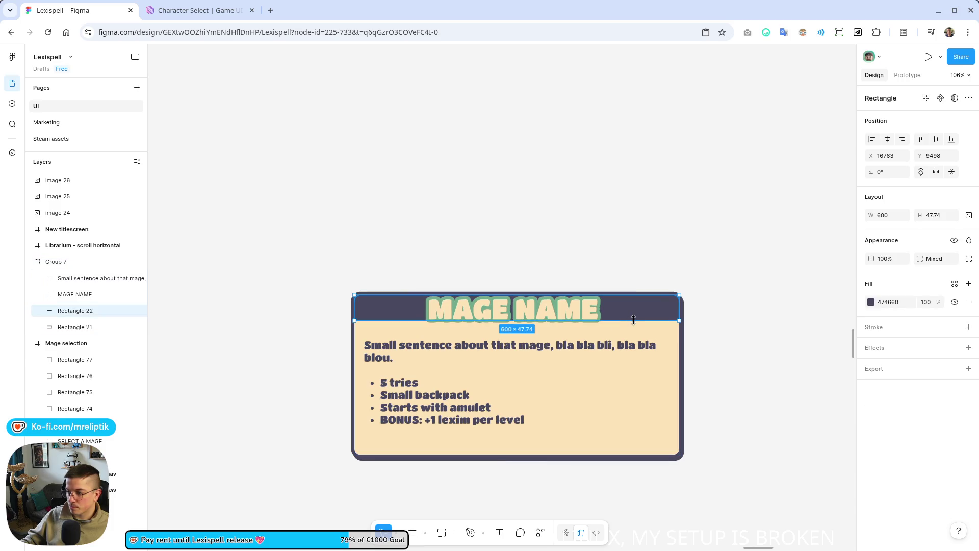
left_click_drag(633, 333, 633, 333)
left_click_drag(560, 310, 586, 321)
mouse_move(660, 320)
left_mouse_down()
mouse_move(535, 324)
mouse_move(570, 317)
left_mouse_up()
left_click_drag(510, 316, 547, 314)
- Drag the whole mage card into the Mage selection frame
scroll(276, 298, "down", 5)
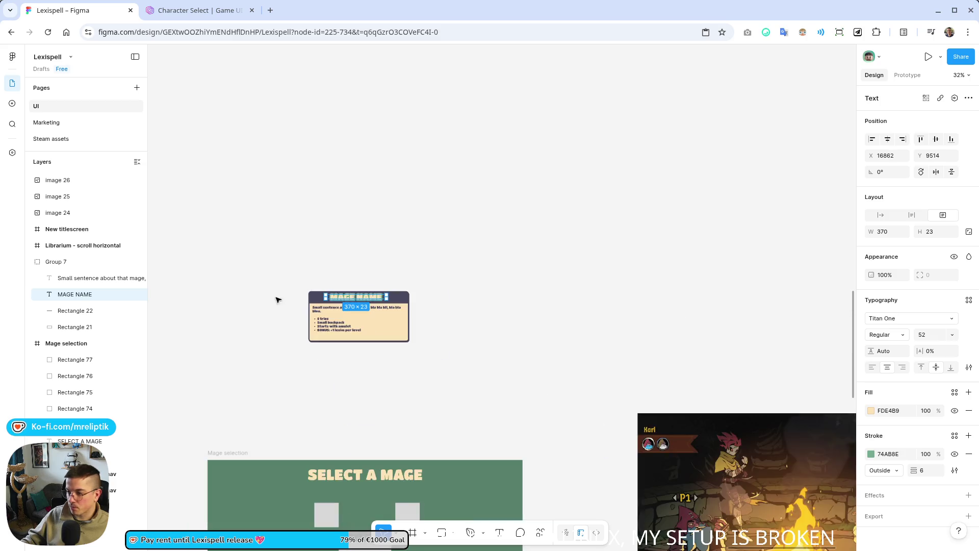
scroll(276, 297, "down", 3)
left_click(426, 313)
left_click(382, 195)
mouse_move(382, 195)
left_mouse_down()
mouse_move(308, 414)
mouse_move(318, 407)
left_mouse_up()
scroll(318, 413, "down", 3)
scroll(319, 420, "up", 4)
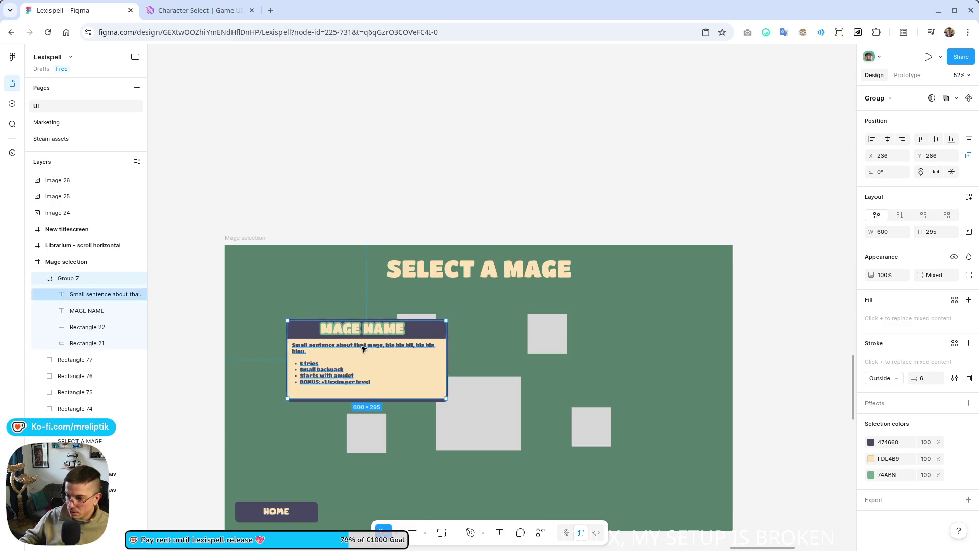
- Shrink the mage card to about 450×250 by dragging its side and top edges
scroll(363, 349, "up", 5)
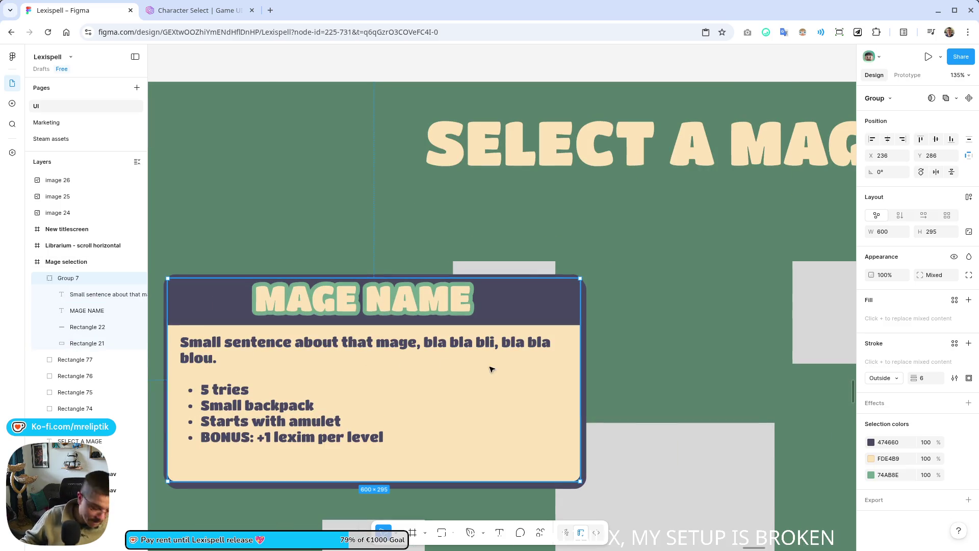
mouse_move(579, 387)
left_mouse_down()
mouse_move(510, 399)
mouse_move(528, 399)
left_mouse_up()
mouse_move(443, 278)
left_mouse_down()
mouse_move(441, 309)
mouse_move(489, 324)
left_mouse_up()
- Reduce the MAGE NAME font size from 52 to 45 and below so it fits one line
double_click(379, 341)
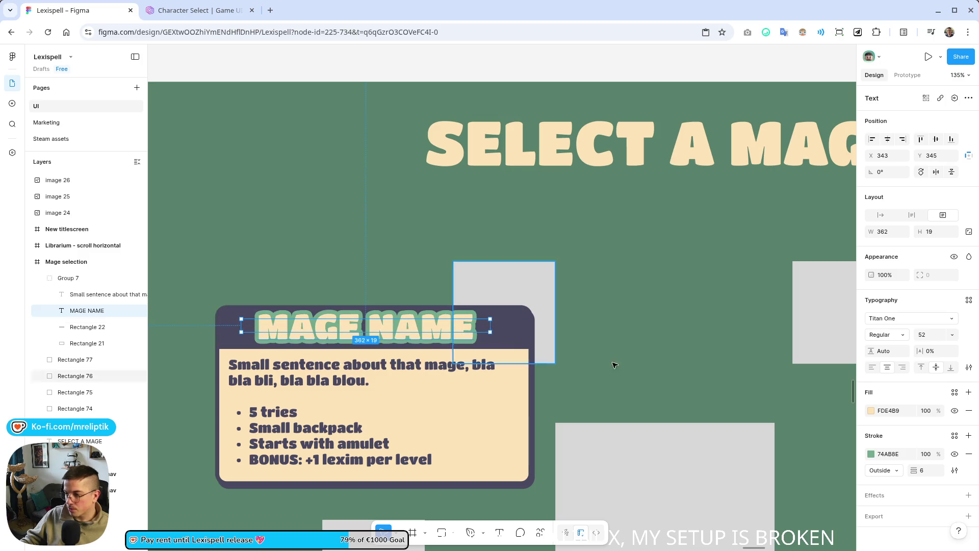
left_click_drag(927, 334, 912, 335)
left_click(509, 286)
scroll(290, 275, "down", 5)
scroll(312, 305, "down", 3)
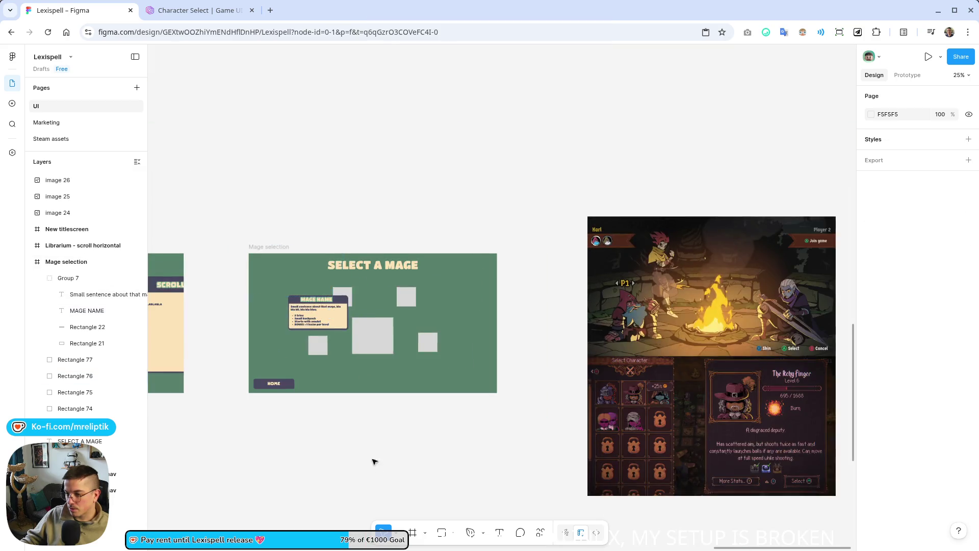
scroll(324, 329, "up", 5)
left_click(331, 306)
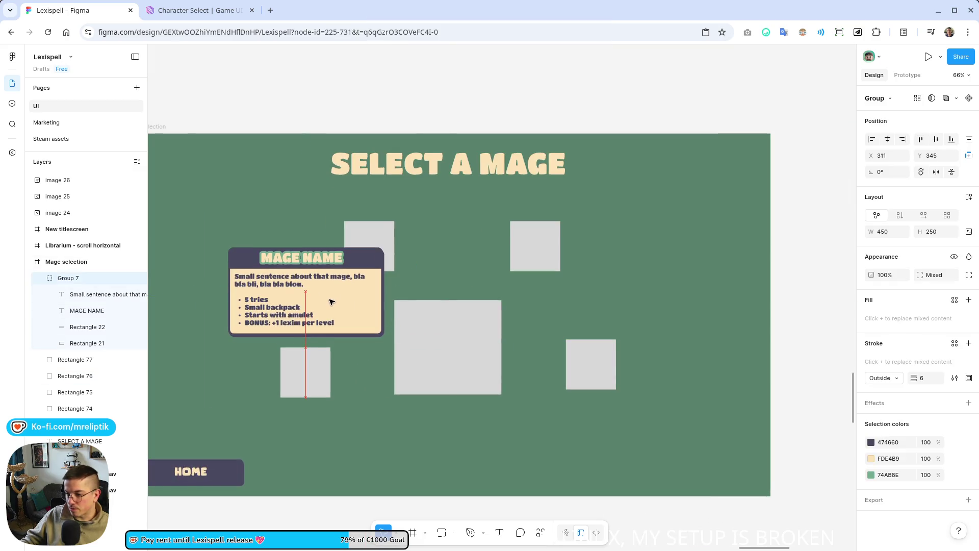
scroll(331, 306, "down", 5)
left_click(265, 316)
scroll(258, 306, "up", 3)
scroll(263, 346, "down", 3)
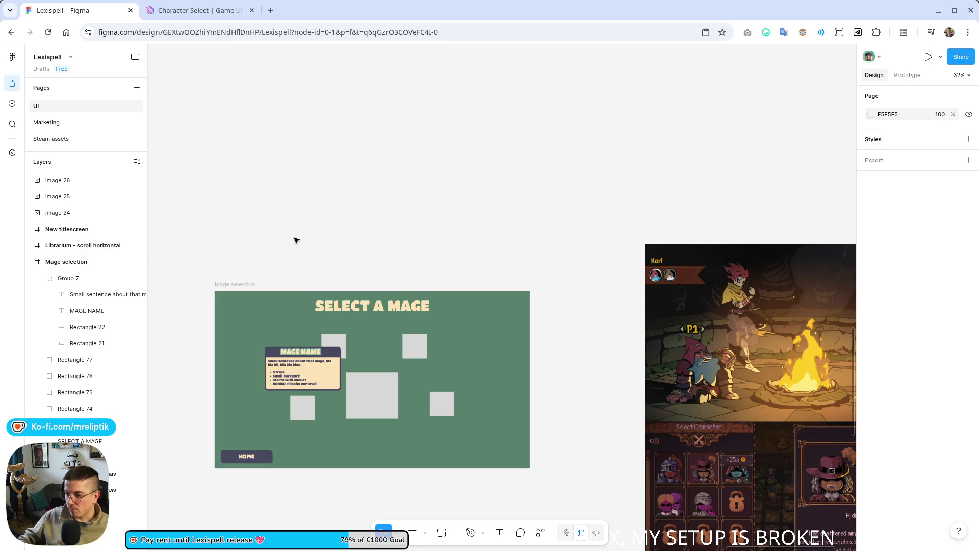
- Draw a closed flame-shaped outline with the Pen tool in the centre of the Mage selection screen
left_click(363, 400)
key("Return")
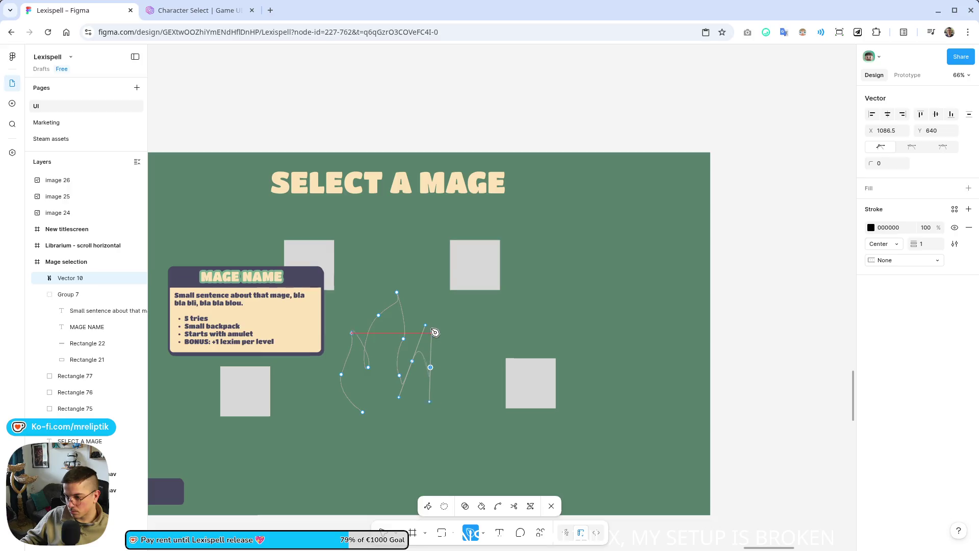
key("p")
left_click(421, 332)
left_click(423, 405)
left_click_drag(419, 412, 403, 416)
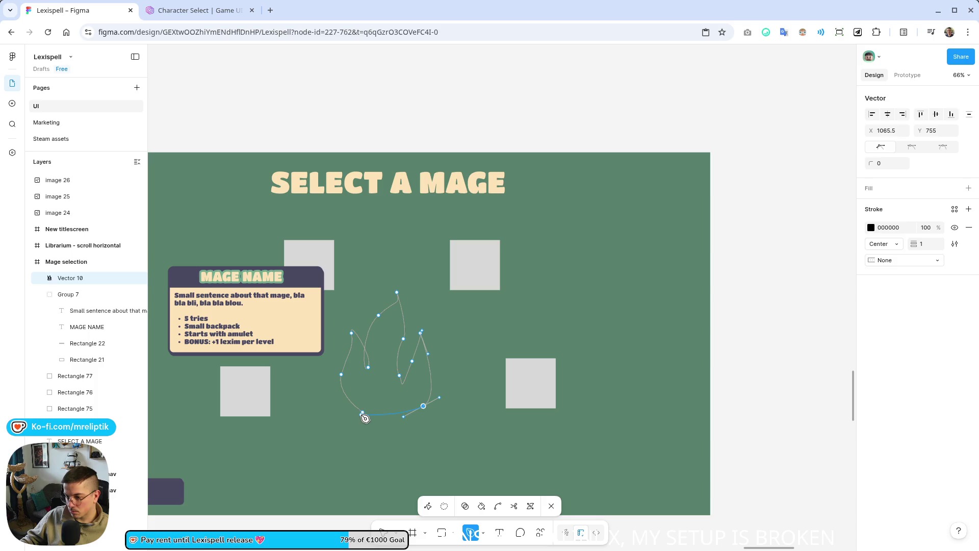
left_click(364, 414)
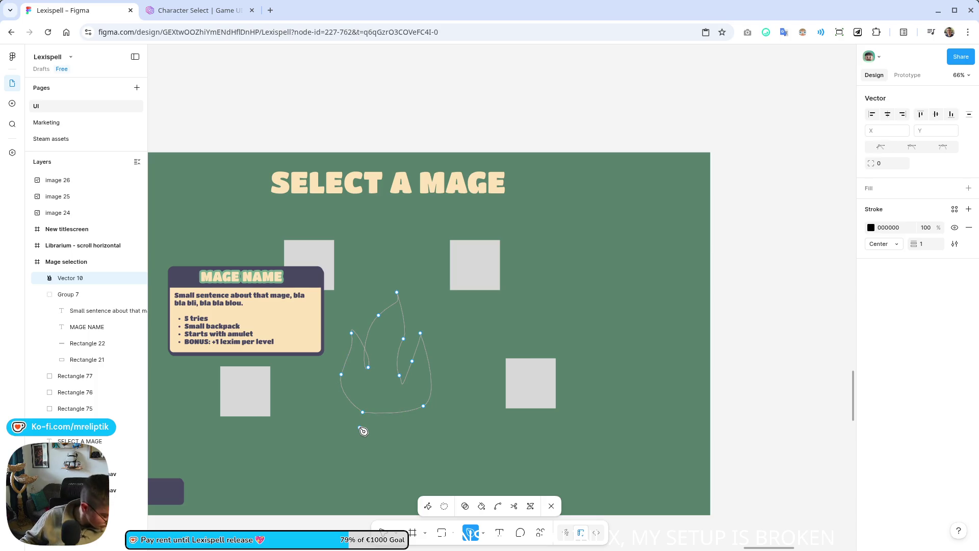
left_click(423, 405)
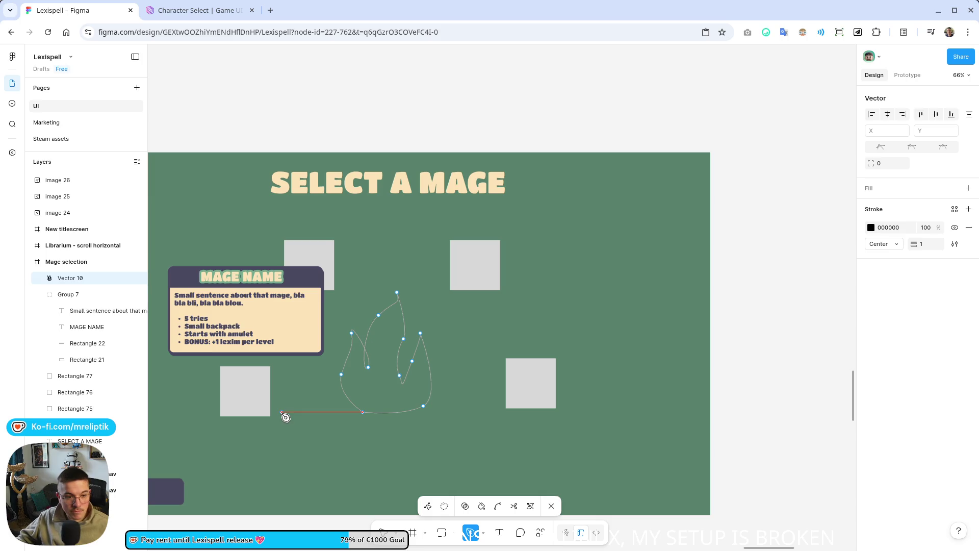
key("Escape")
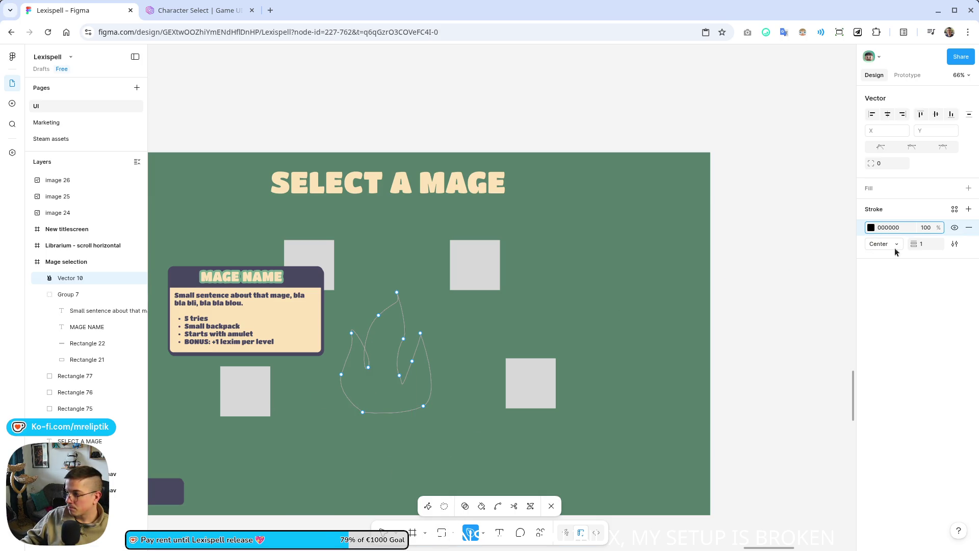
- Give the flame vector an orange FC8038 fill
left_click(968, 187)
left_click(871, 206)
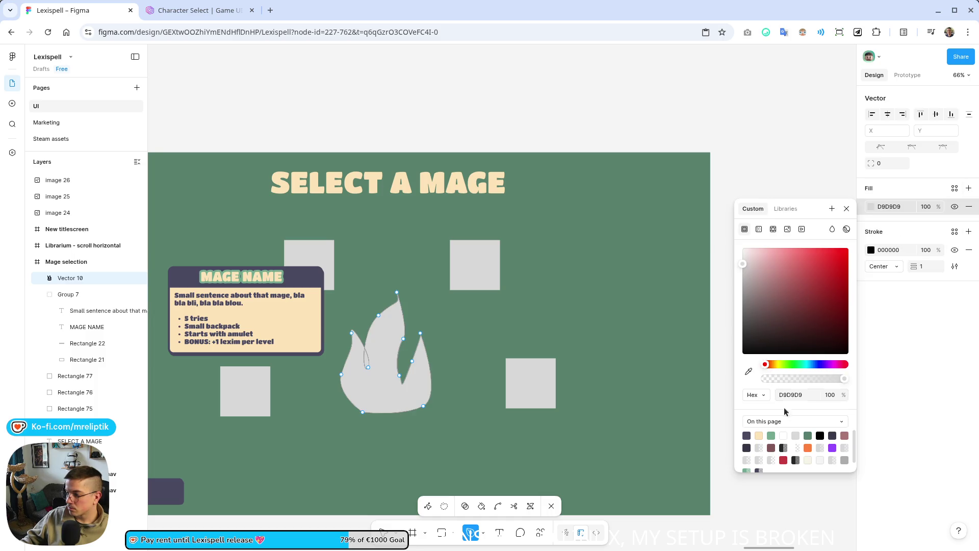
left_click(807, 447)
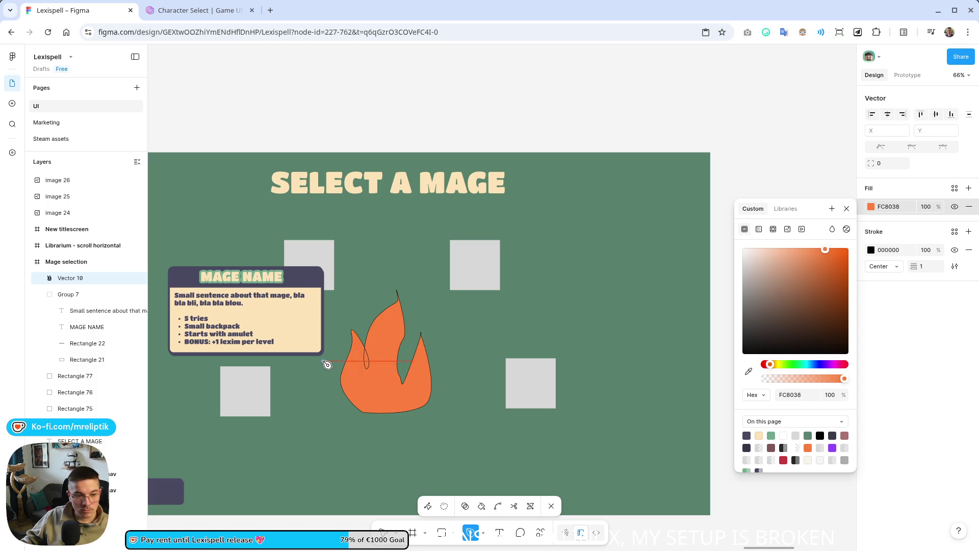
key("Escape")
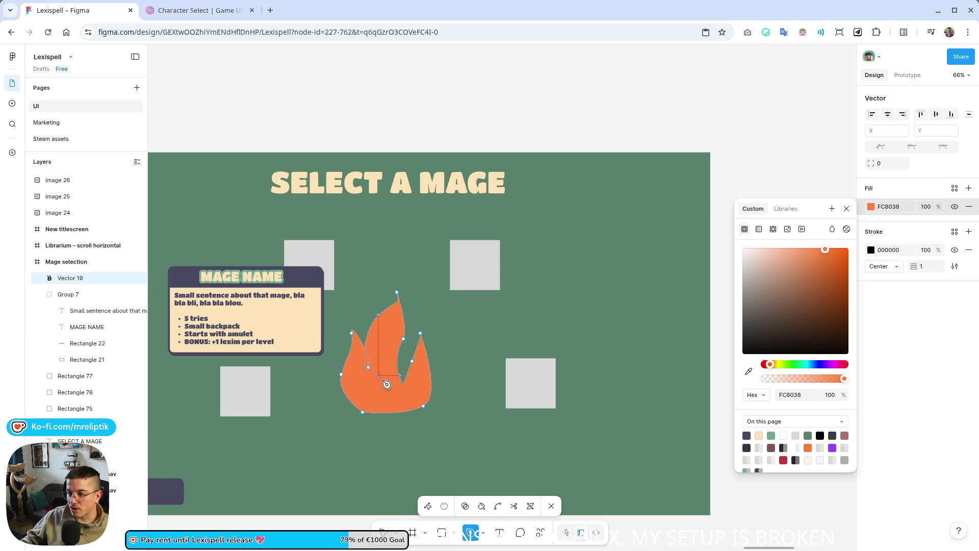
key("Escape")
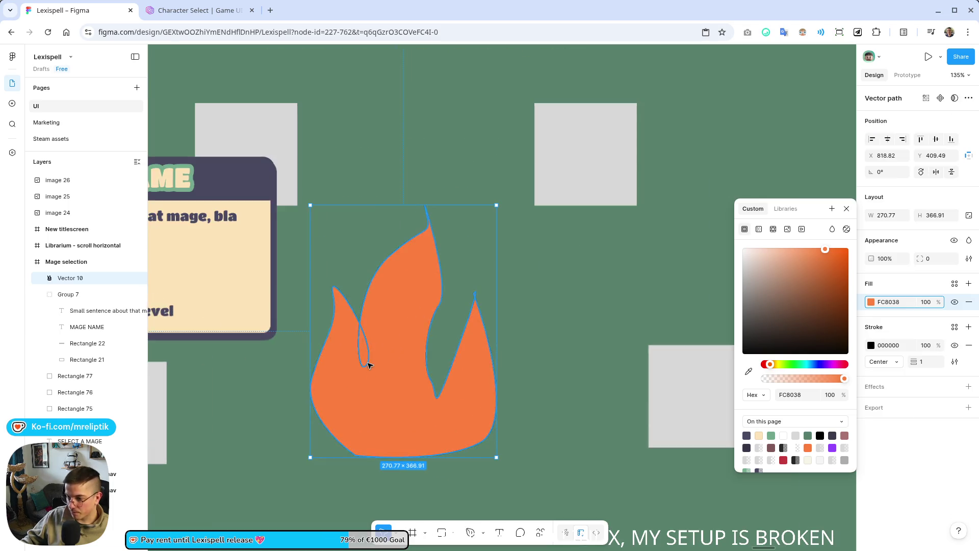
- Reshape the flame's tips and notches by dragging its anchors and curve handles
scroll(368, 367, "up", 5)
double_click(368, 365)
left_click(367, 363)
left_click_drag(378, 343, 376, 363)
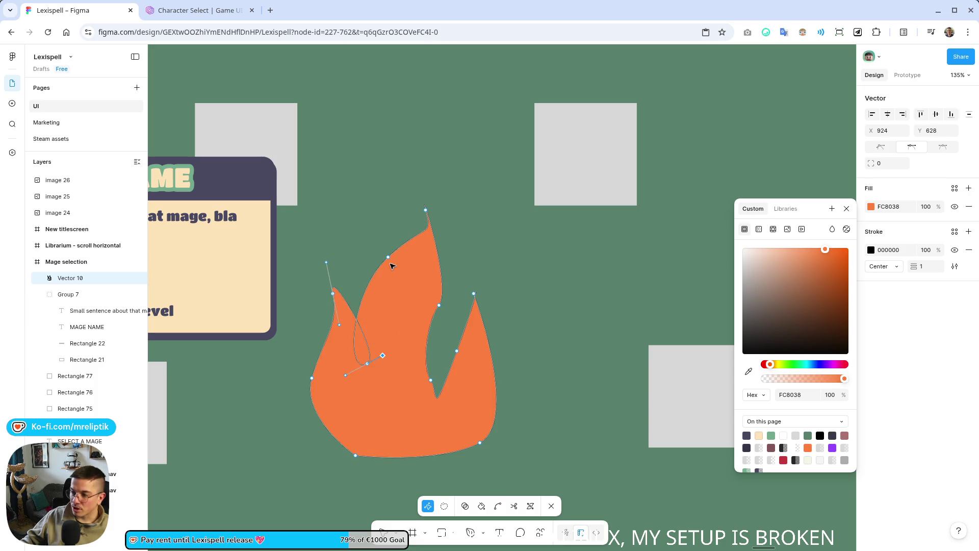
mouse_move(389, 258)
left_mouse_down()
mouse_move(394, 289)
mouse_move(386, 283)
left_mouse_up()
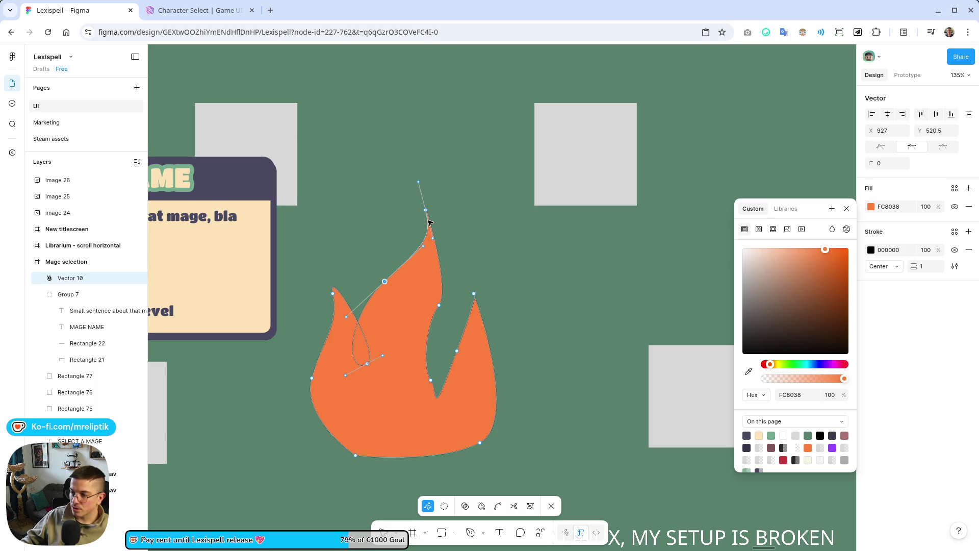
mouse_move(434, 385)
left_mouse_down()
mouse_move(445, 386)
mouse_move(464, 352)
left_mouse_up()
mouse_move(483, 270)
left_mouse_down()
mouse_move(470, 291)
mouse_move(475, 318)
left_mouse_up()
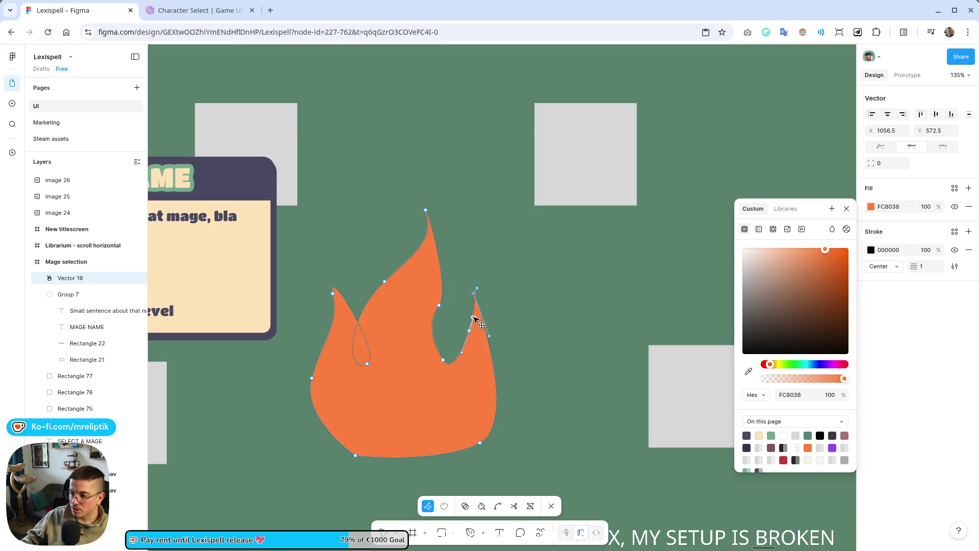
left_click_drag(443, 359, 445, 345)
left_click_drag(439, 306, 447, 309)
scroll(428, 217, "down", 5)
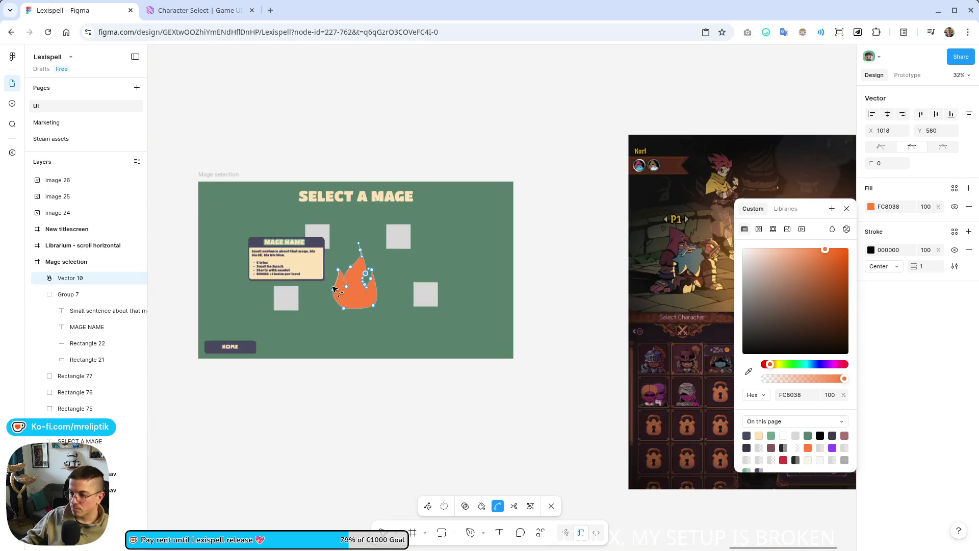
left_click(442, 533)
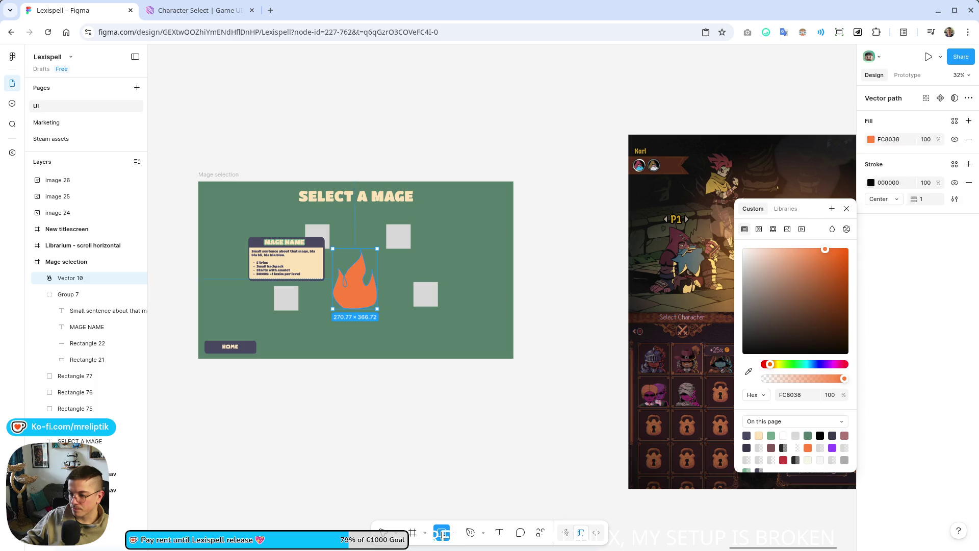
- Draw an oval under the flame and move its layer below Vector 10
left_click(453, 532)
key("Escape")
scroll(350, 300, "up", 5)
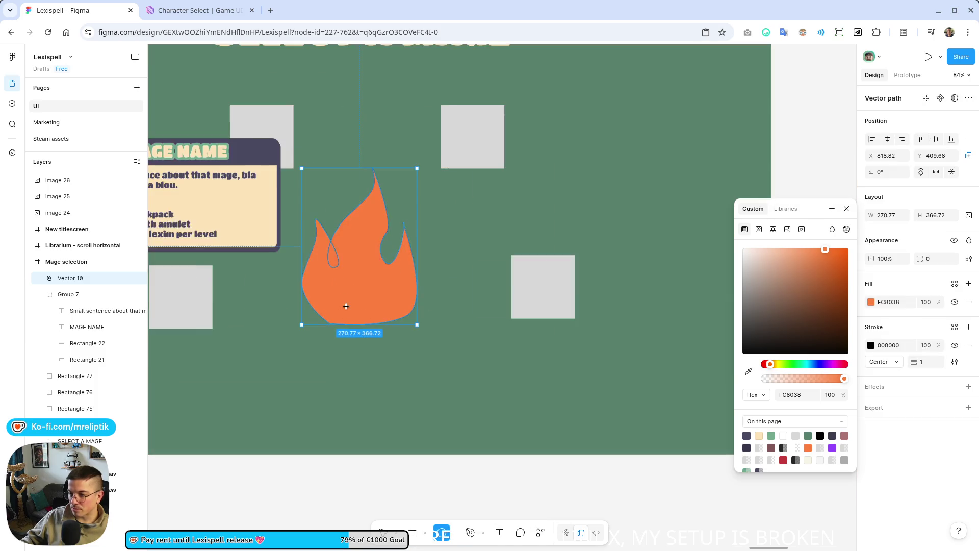
mouse_move(421, 355)
left_mouse_down()
mouse_move(306, 255)
mouse_move(322, 306)
mouse_move(302, 307)
mouse_move(305, 287)
left_mouse_up()
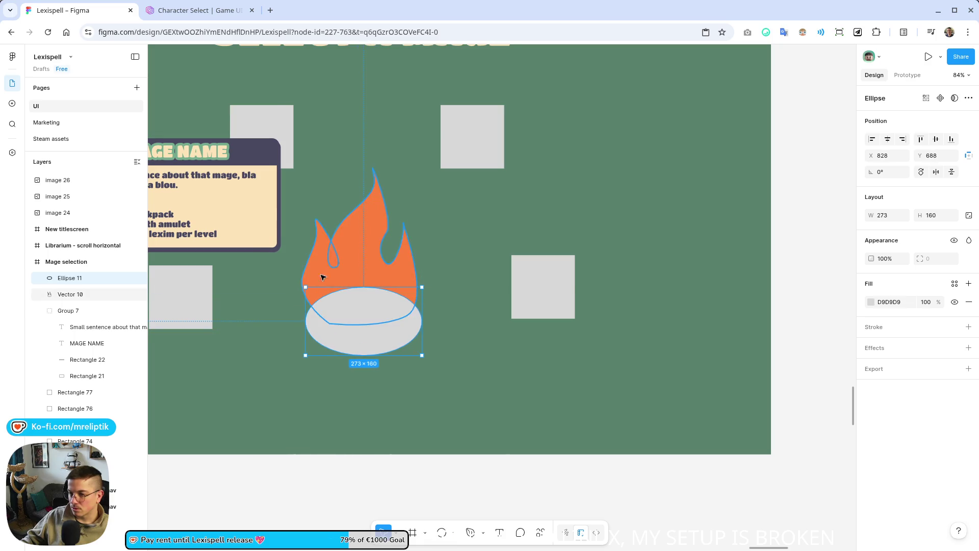
left_click_drag(75, 286, 76, 304)
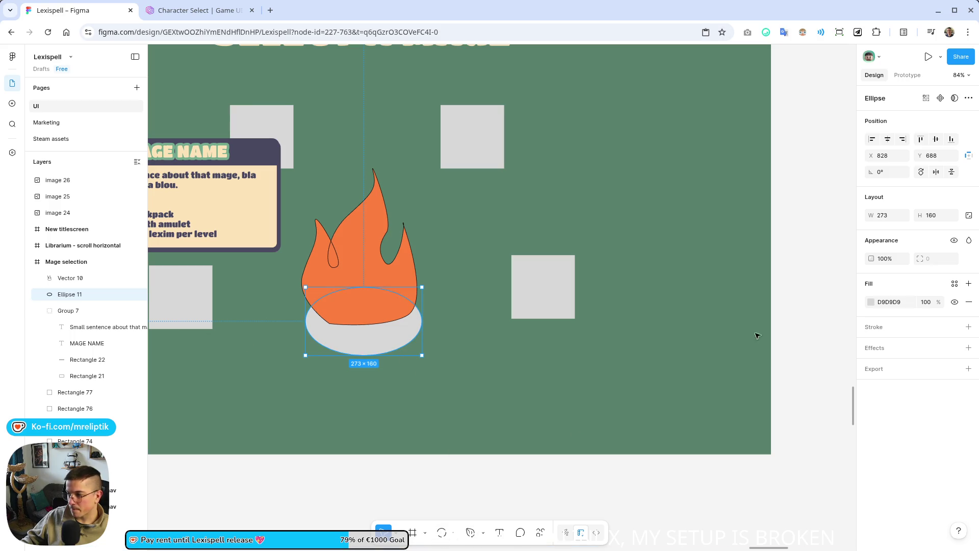
- Fill the ellipse with a dark swatch and remove the flame's black stroke
left_click(871, 303)
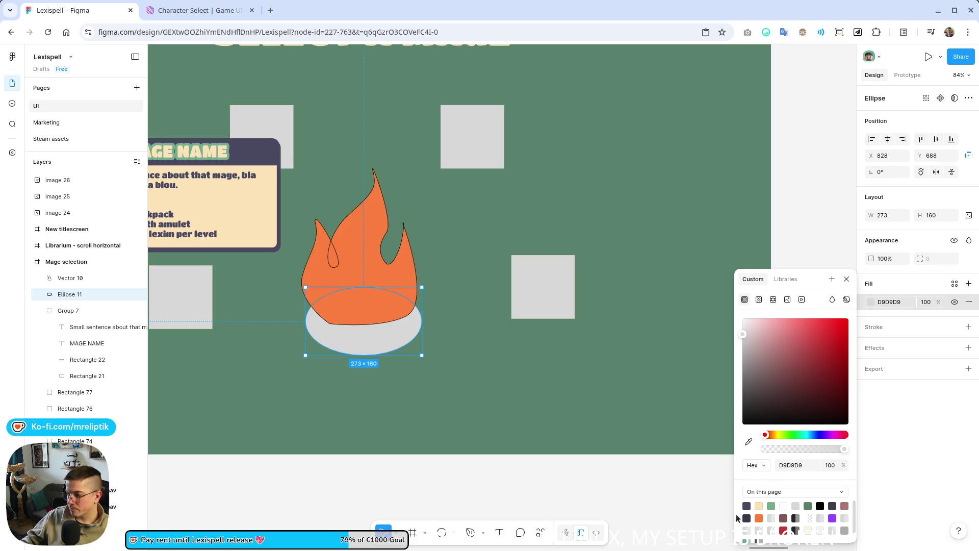
left_click(746, 505)
left_click(355, 269)
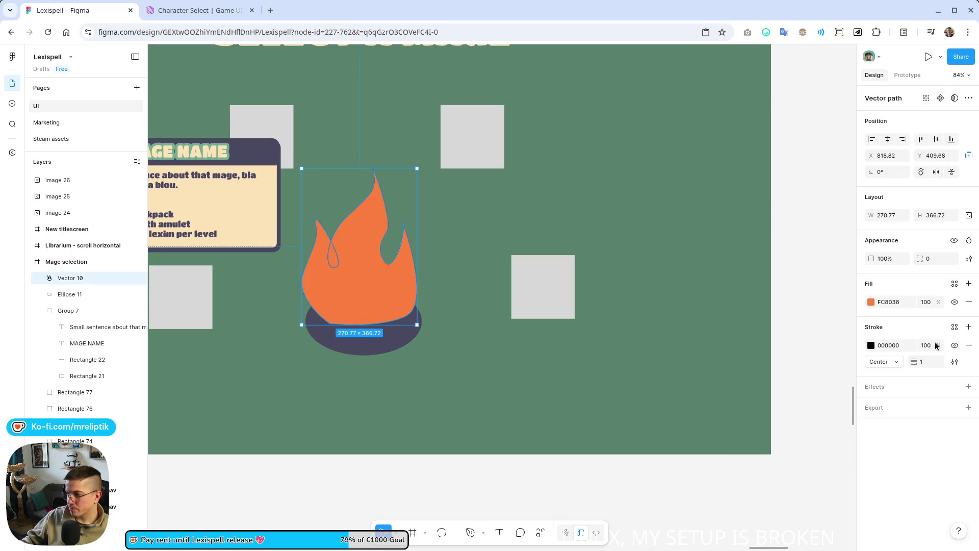
left_click(969, 348)
scroll(448, 408, "down", 5)
scroll(408, 377, "down", 5)
left_click(403, 367)
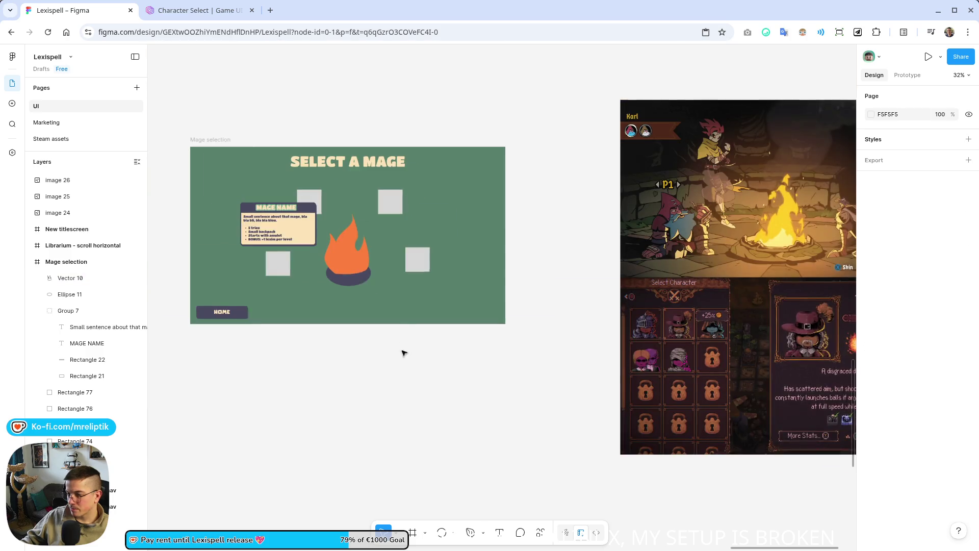
- Give the lower-left grey slot a 5-px cream FDE4B9 stroke aligned outside
scroll(325, 390, "up", 3)
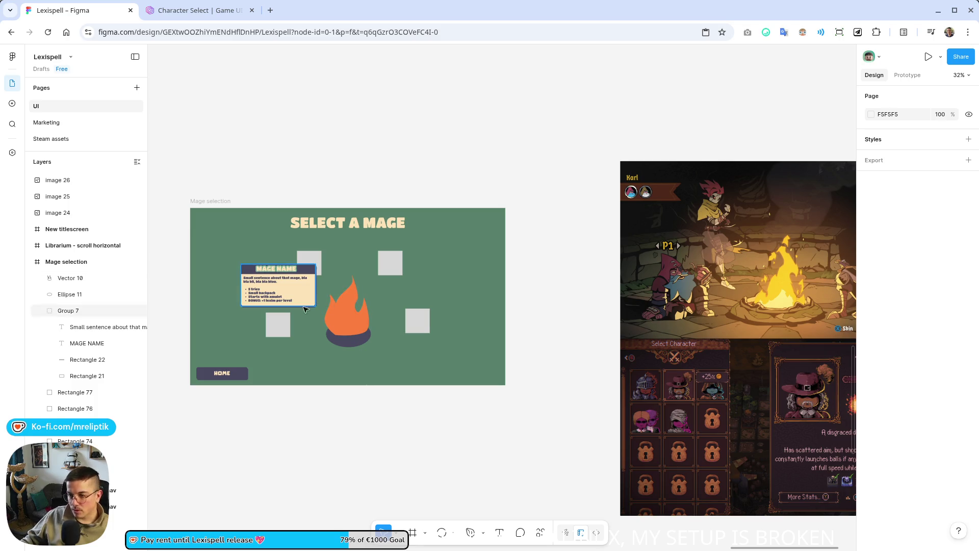
left_click(278, 324)
scroll(283, 334, "up", 5, "ctrl")
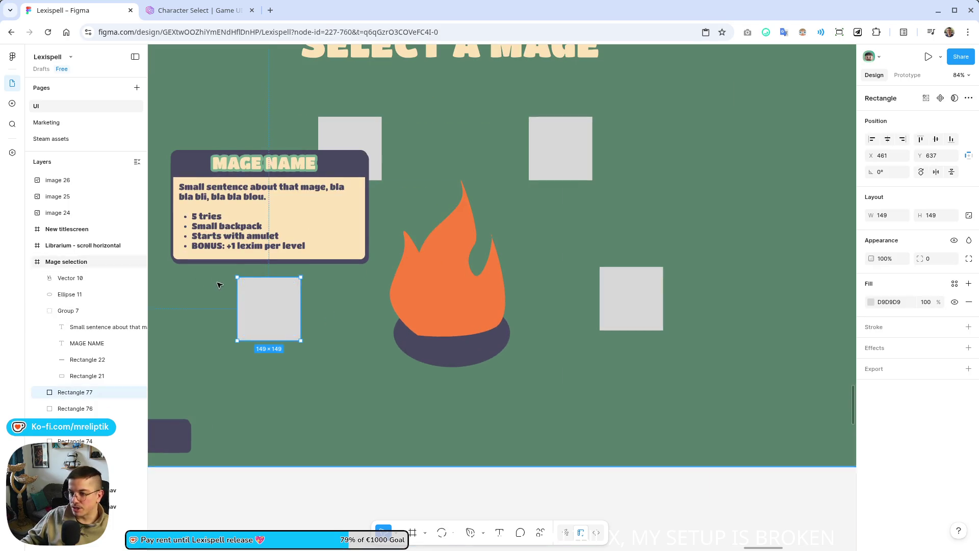
scroll(218, 284, "up", 4, "ctrl")
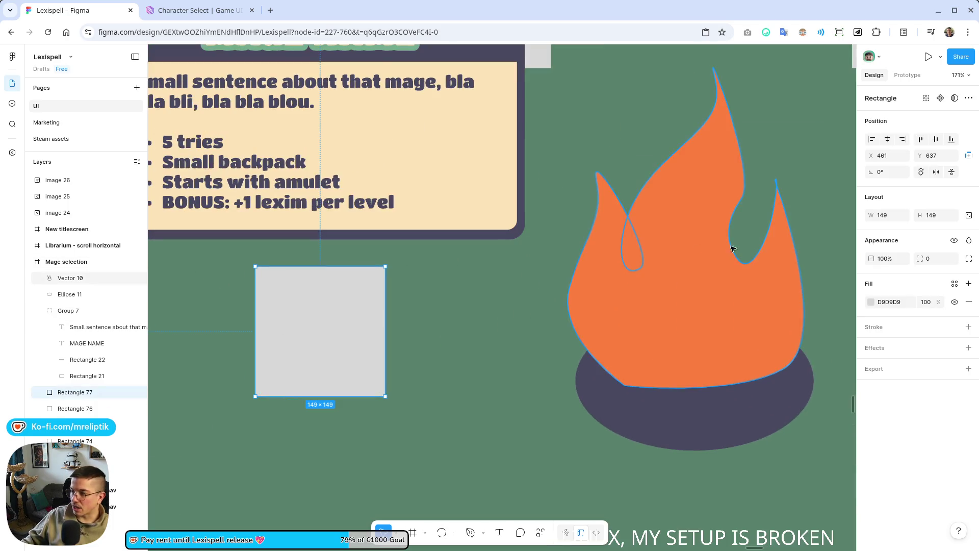
left_click(872, 302)
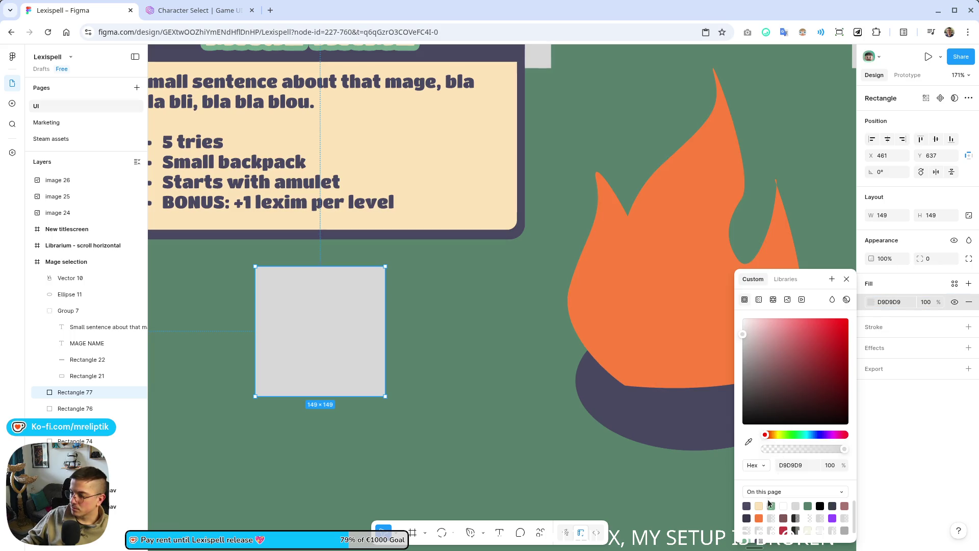
left_click(892, 328)
left_click(871, 345)
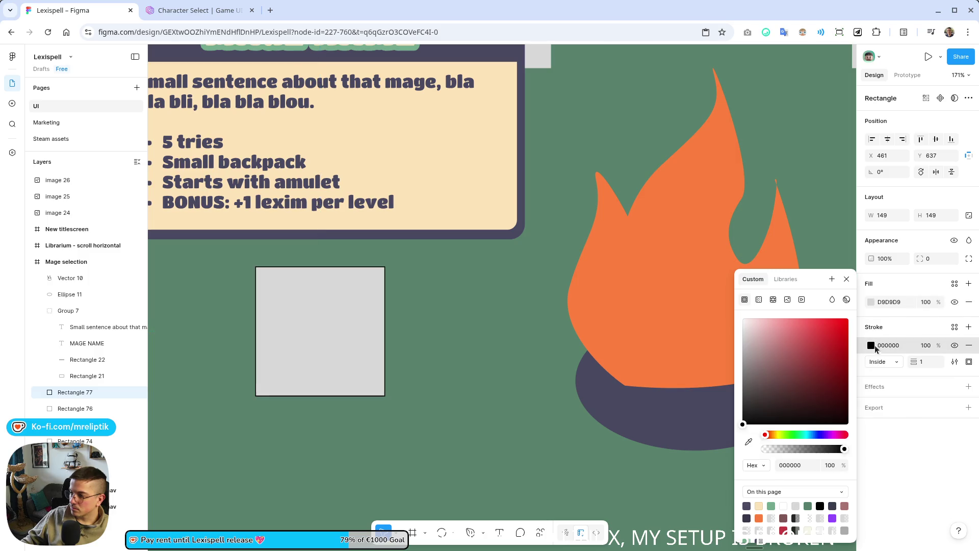
left_click(773, 505)
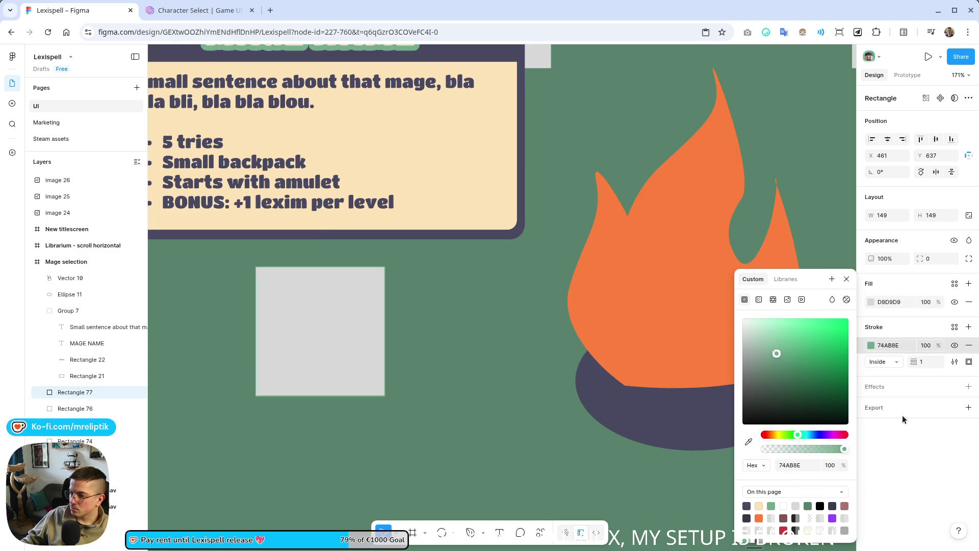
left_click(759, 506)
mouse_move(919, 361)
left_mouse_down()
mouse_move(932, 361)
mouse_move(906, 361)
left_mouse_up()
left_click(889, 362)
left_click(890, 375)
scroll(411, 364, "down", 5)
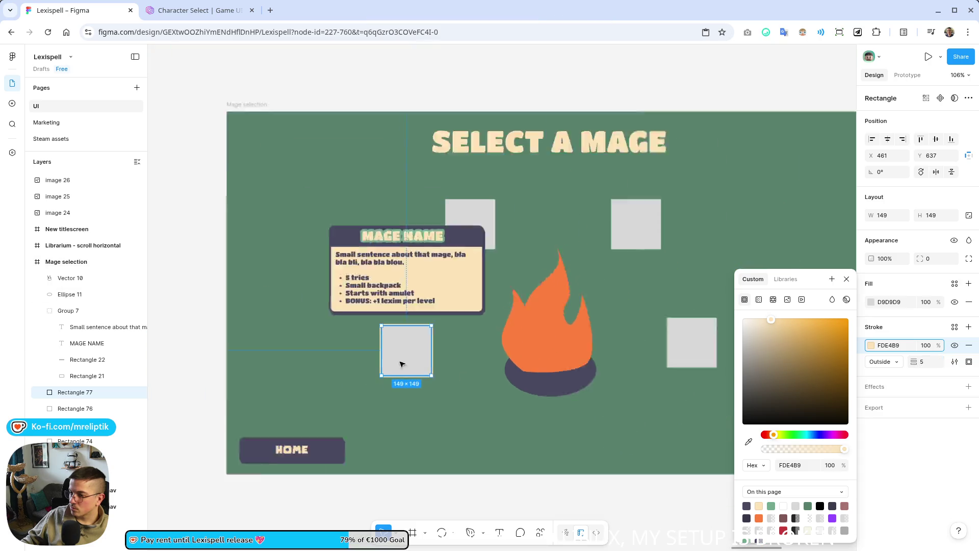
scroll(410, 364, "down", 5)
left_click(422, 476)
scroll(268, 349, "up", 4)
- Set the corner radius of all four grey mage slots to 28
left_click(329, 329)
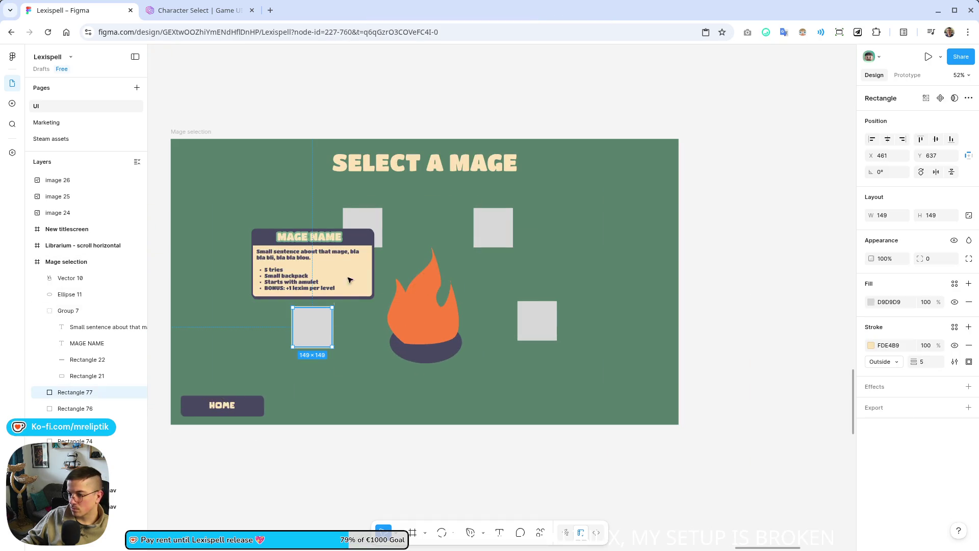
left_click(368, 215)
left_click(503, 226, "shift")
left_click(536, 320, "shift")
left_click(312, 328, "shift")
mouse_move(924, 275)
left_mouse_down()
mouse_move(953, 275)
mouse_move(127, 276)
mouse_move(255, 276)
left_mouse_up()
scroll(357, 285, "down", 5)
left_click(277, 378)
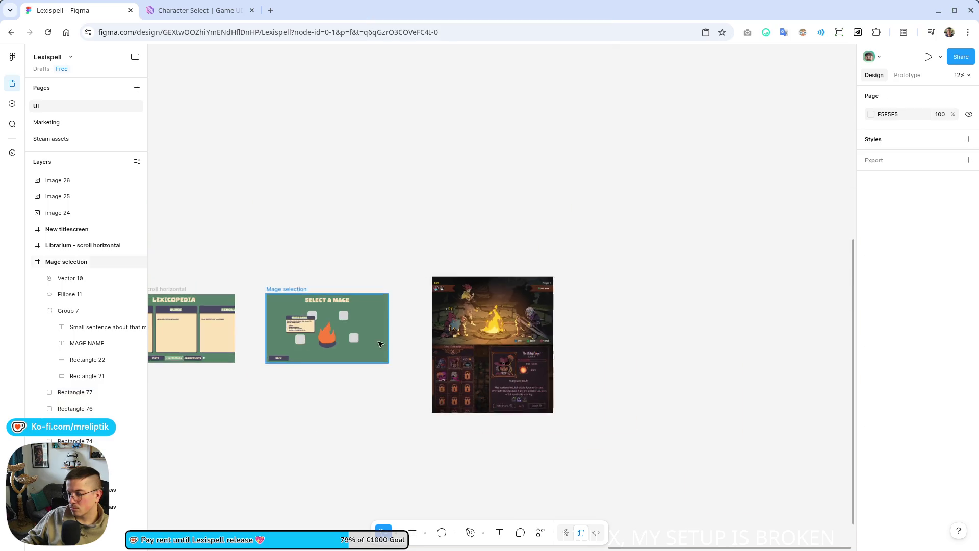
- Duplicate the HOME button into the bottom-right corner of the Mage selection screen
scroll(447, 320, "up", 3)
scroll(447, 320, "down", 3)
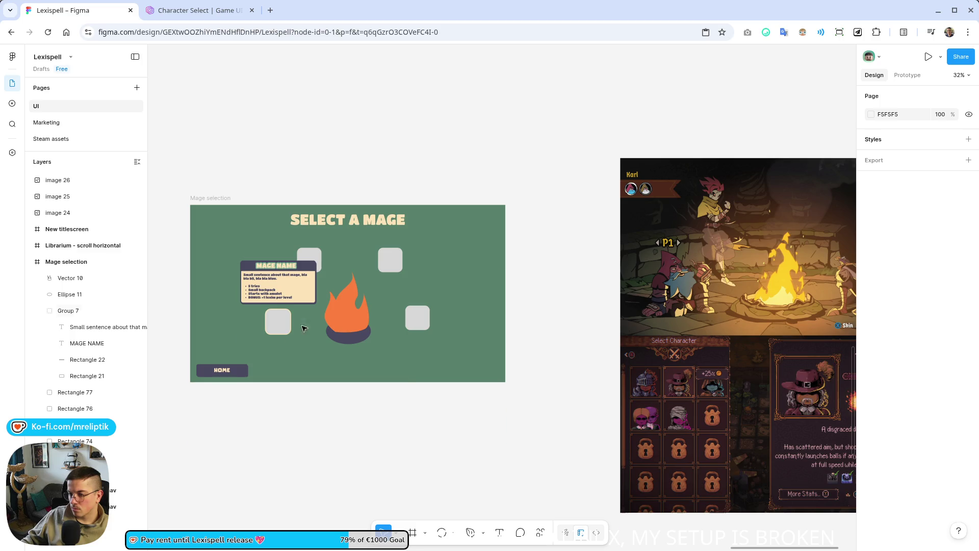
scroll(305, 322, "up", 2)
left_click(232, 444)
mouse_move(215, 442)
left_mouse_down("alt")
mouse_move(546, 444)
mouse_move(527, 448)
left_mouse_up("alt")
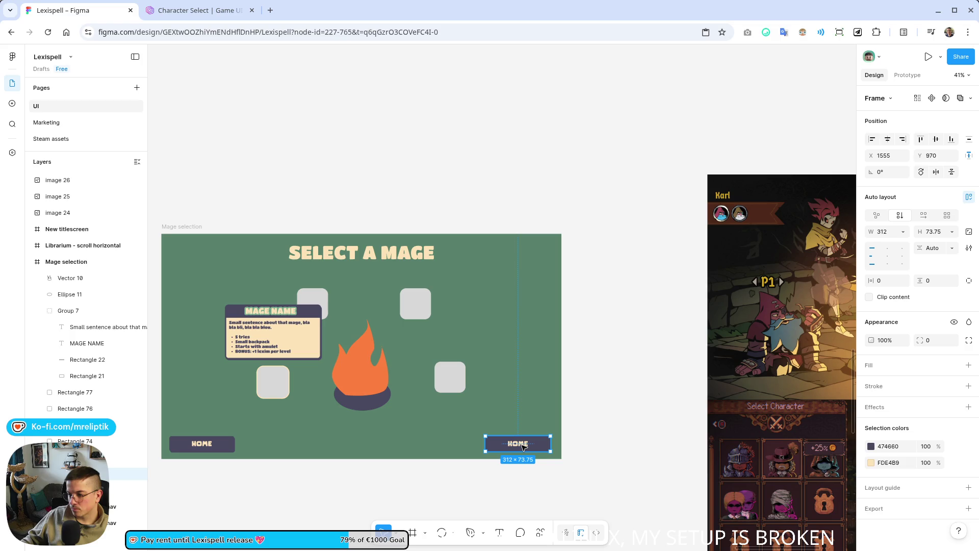
- Replace the copy's missing Comic Lemon font with Titan One and label it START
double_click(523, 446)
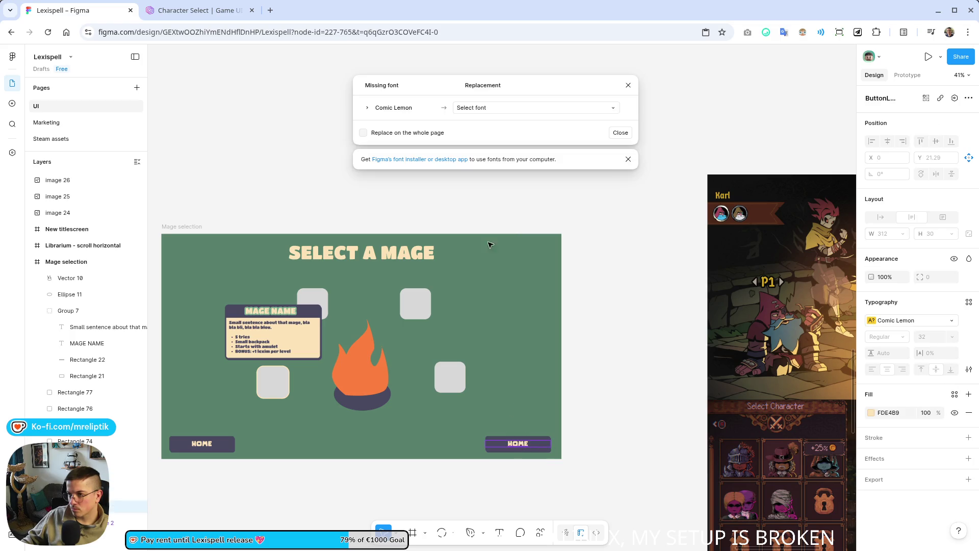
left_click(488, 108)
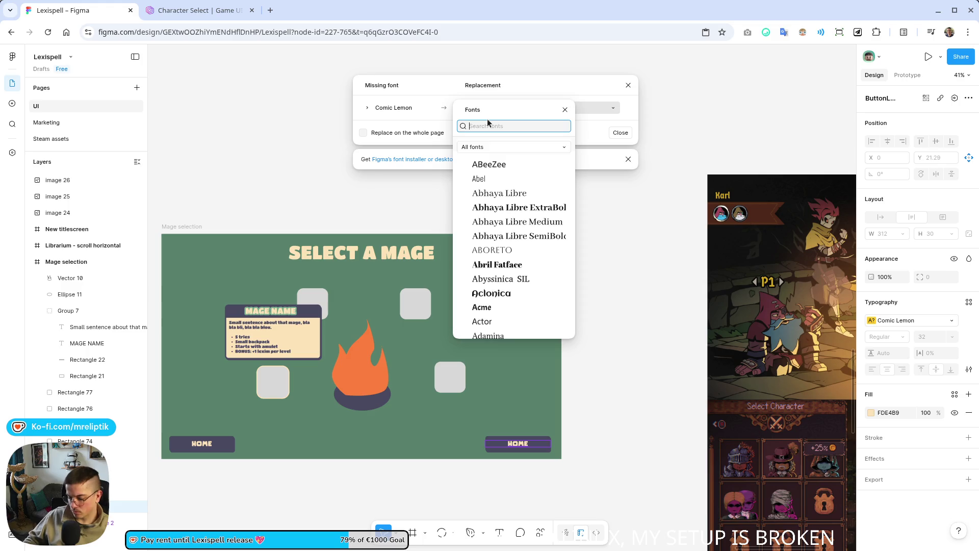
type("Titan")
left_click(507, 145)
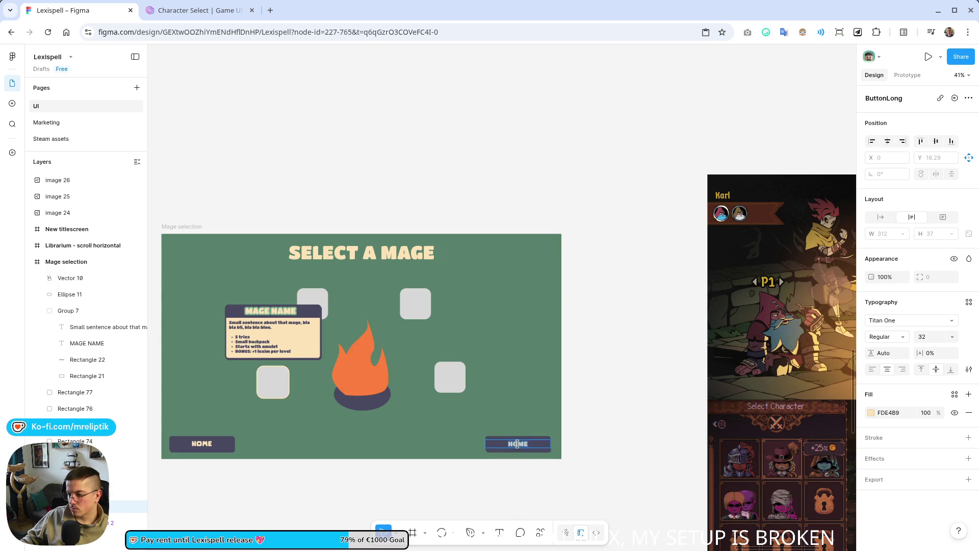
key("Escape")
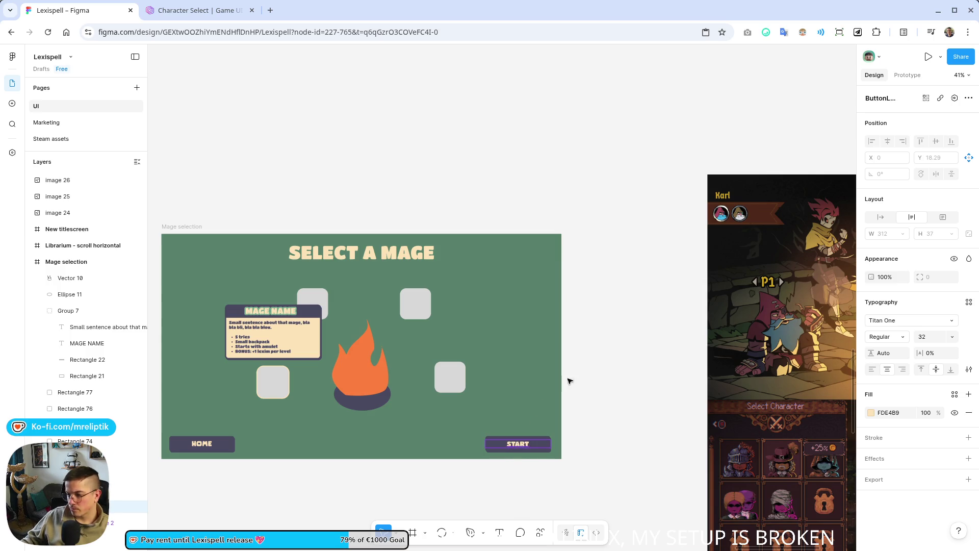
scroll(365, 452, "down", 2)
left_click_drag(395, 420, 403, 433)
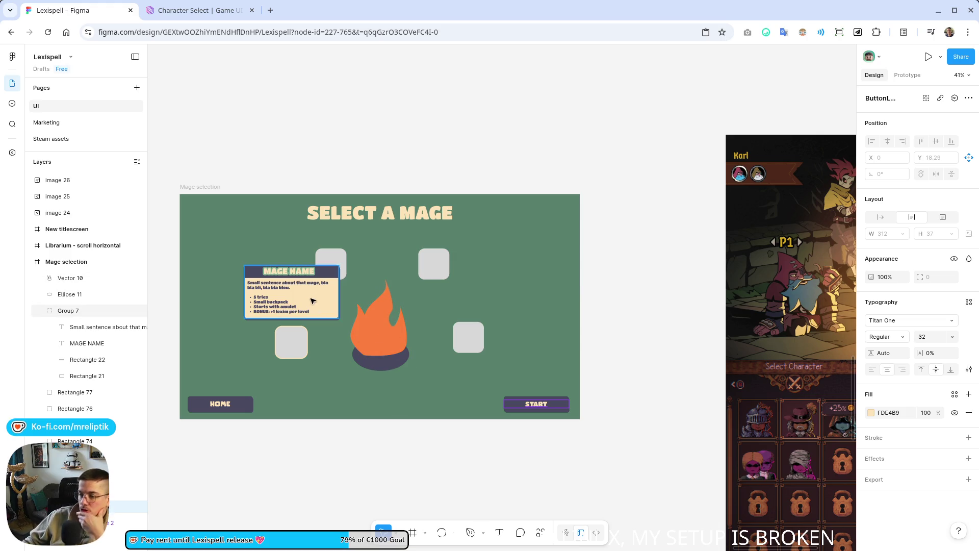
- Reduce the MAGE NAME text's green 74AB8E stroke weight in Group 7 from 6 to 5
left_click(336, 470)
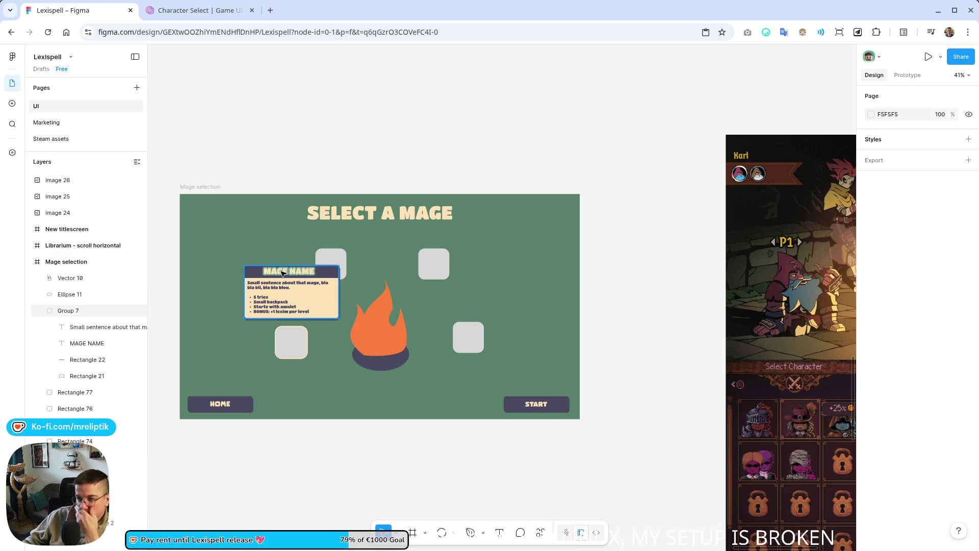
scroll(331, 257, "up", 10)
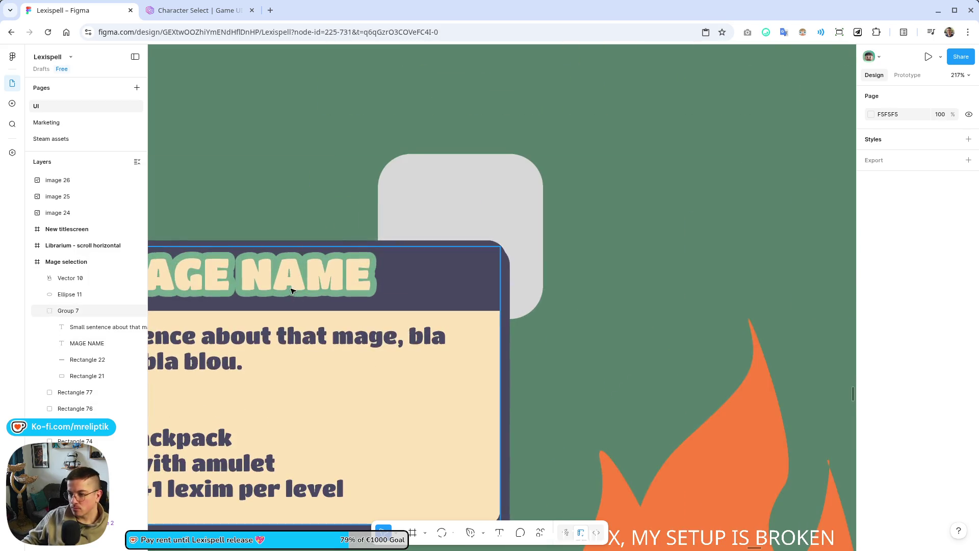
scroll(302, 288, "down", 2)
left_click(302, 289)
double_click(302, 288)
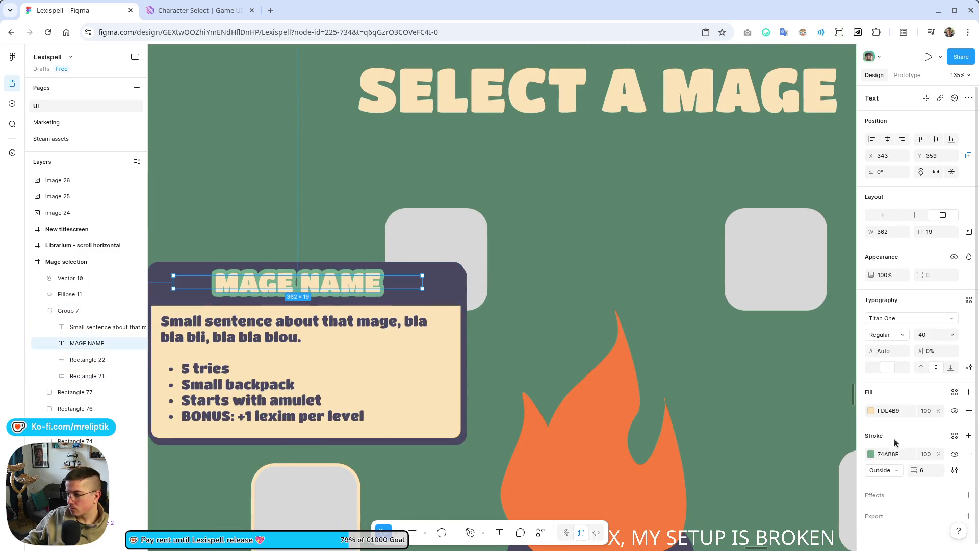
left_click_drag(927, 475, 921, 475)
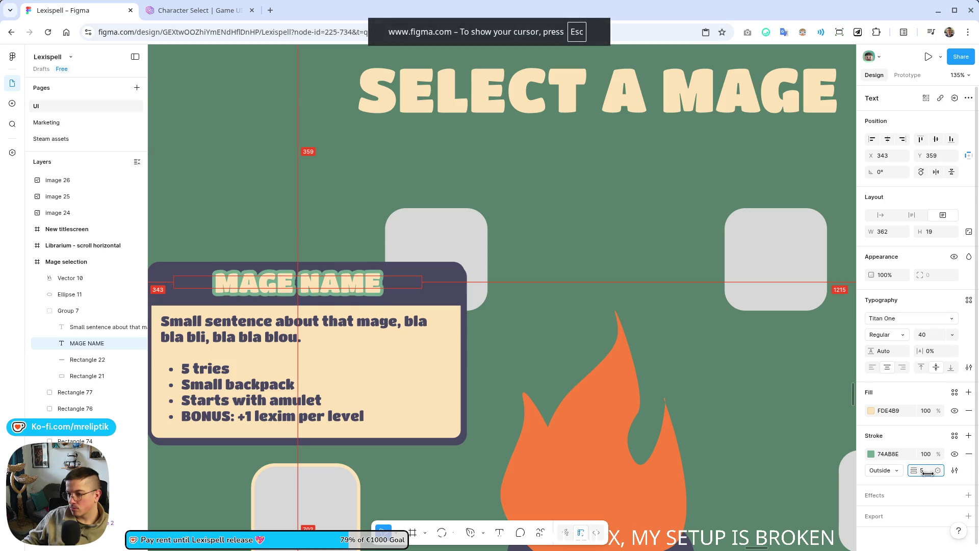
scroll(366, 281, "down", 5)
left_click(335, 442)
scroll(261, 406, "down", 3)
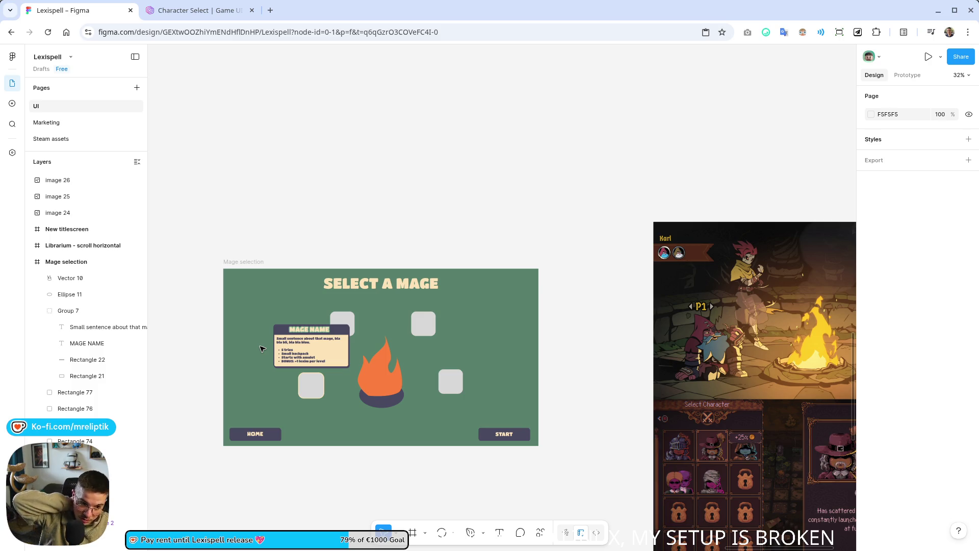
- Close the Character Select reference page and zoom to fit the Mage selection frame
left_click(204, 10)
middle_click(204, 10)
scroll(347, 141, "down", 5)
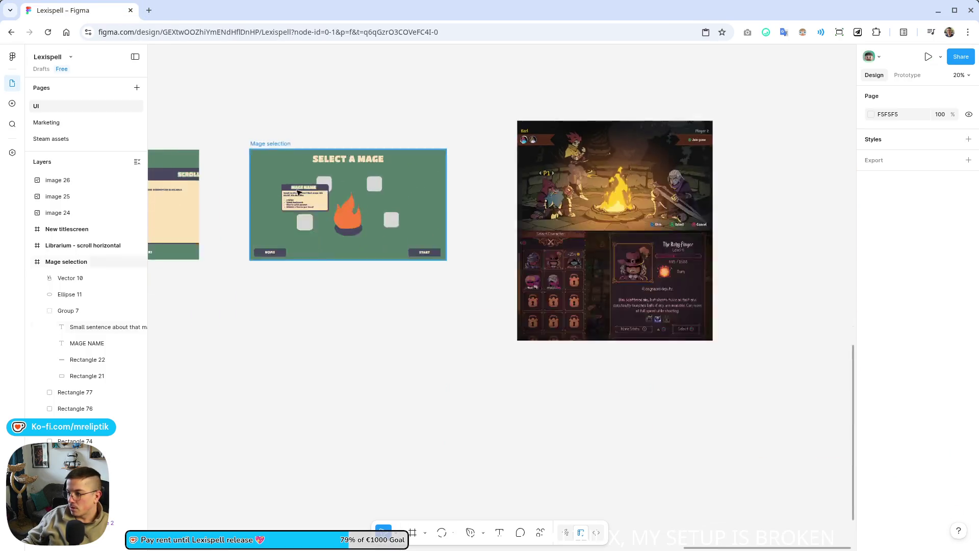
left_click_drag(339, 298, 354, 337)
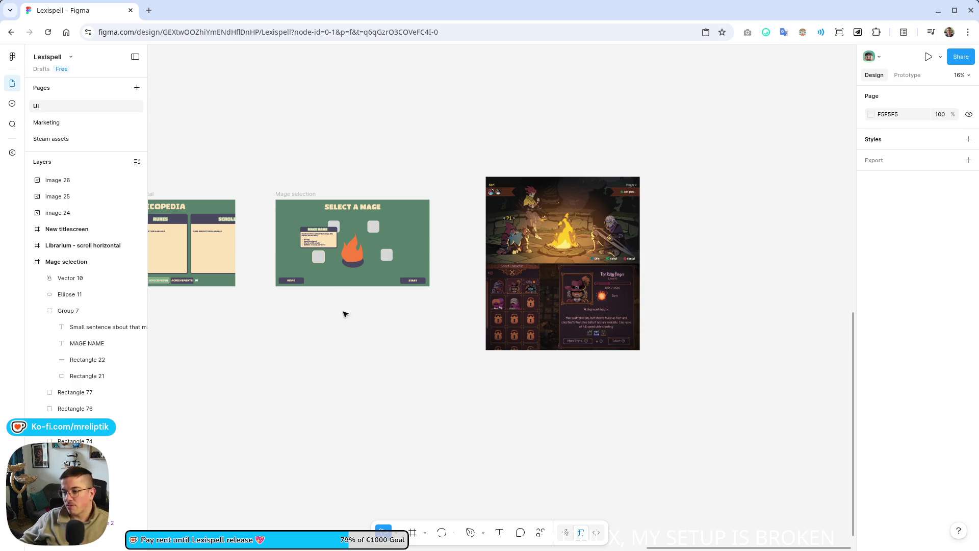
key("n")
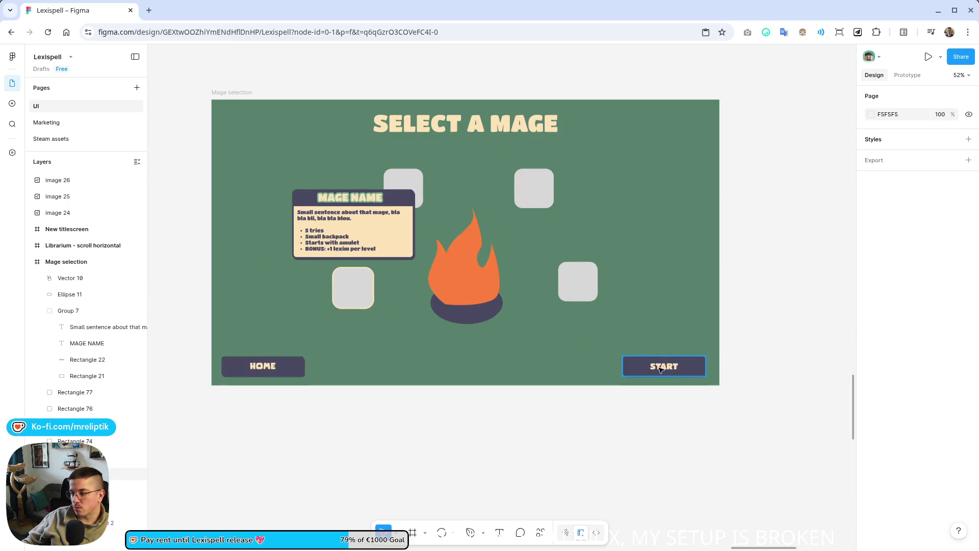
- Move the START button just below the mage card and resize it to 172×74
left_click(653, 367)
left_click_drag(632, 366, 352, 272)
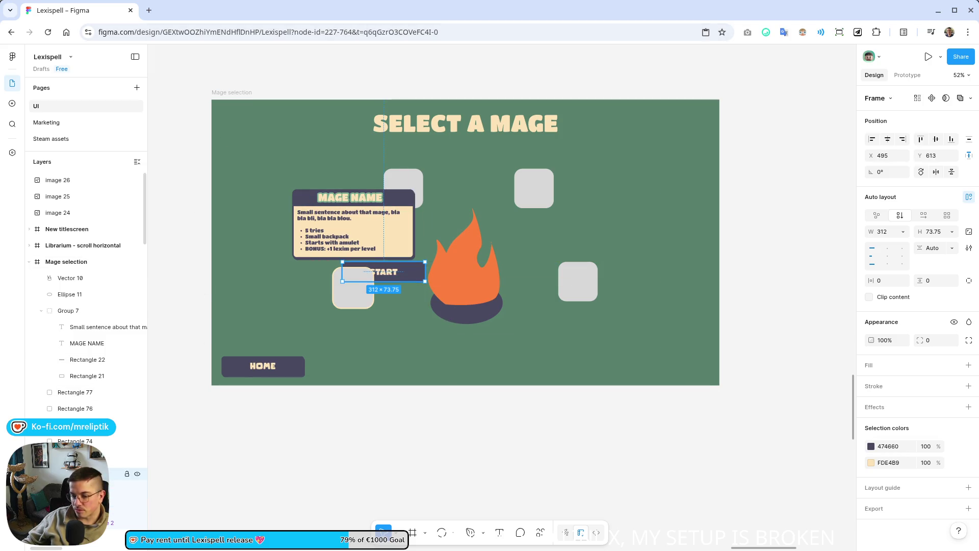
scroll(392, 263, "up", 2)
scroll(392, 263, "up", 5)
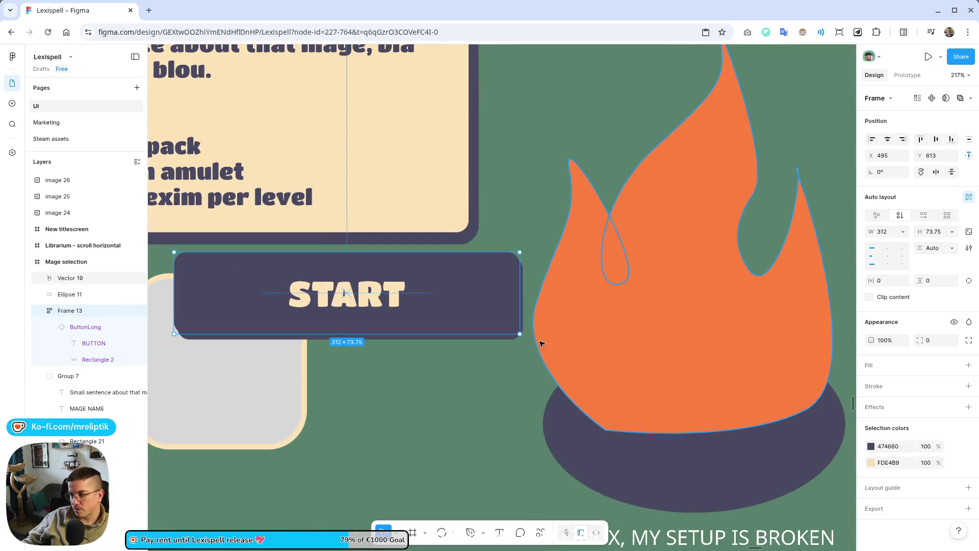
mouse_move(518, 339)
left_mouse_down()
mouse_move(354, 308)
mouse_move(457, 314)
mouse_move(375, 291)
mouse_move(365, 334)
left_mouse_up()
mouse_move(308, 304)
left_mouse_down()
mouse_move(423, 293)
mouse_move(420, 304)
left_mouse_up()
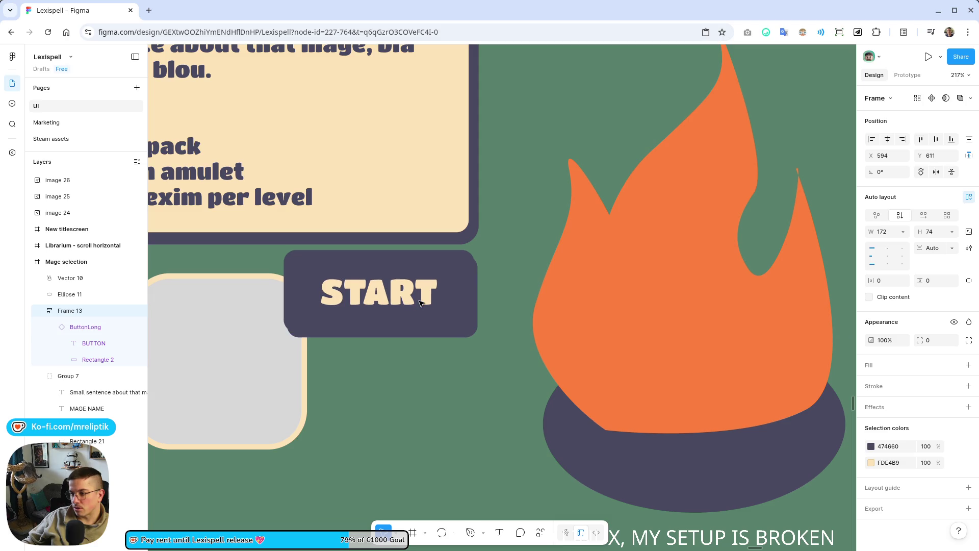
key("shift+1")
left_click(413, 422)
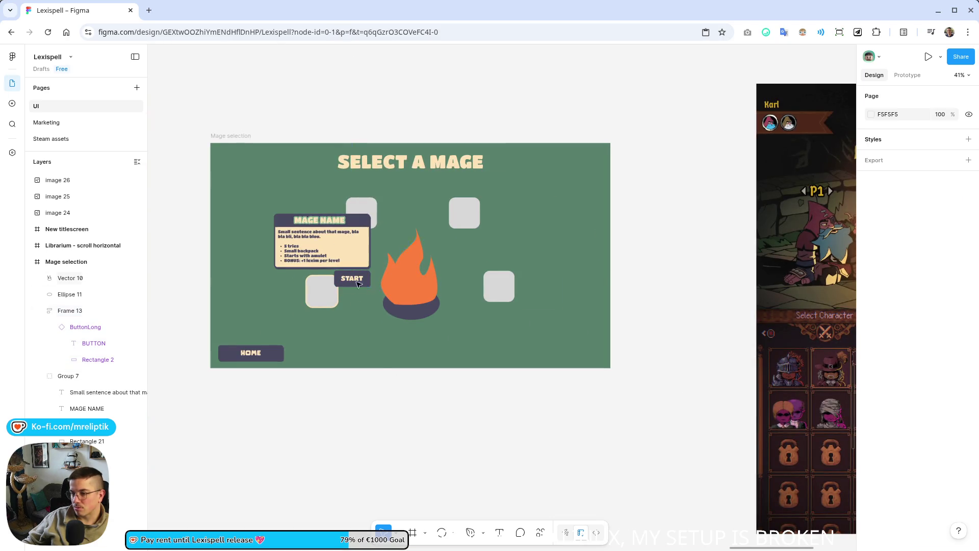
- Edit the START button's label text, removing a stray X so it reads START
scroll(378, 286, "up", 5)
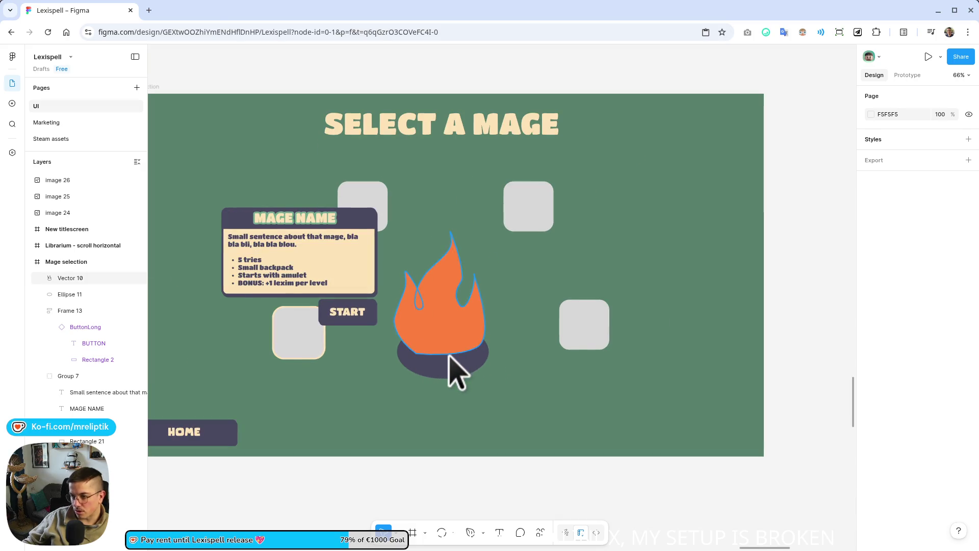
left_click(337, 312)
double_click(332, 312)
double_click(331, 312)
left_click(330, 312)
type("X")
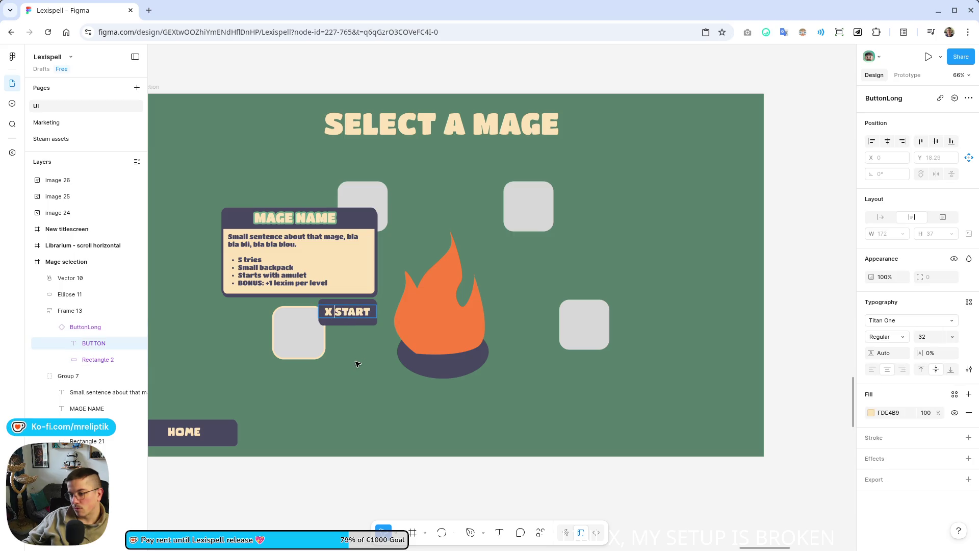
key("BackSpace")
key("BackSpace")
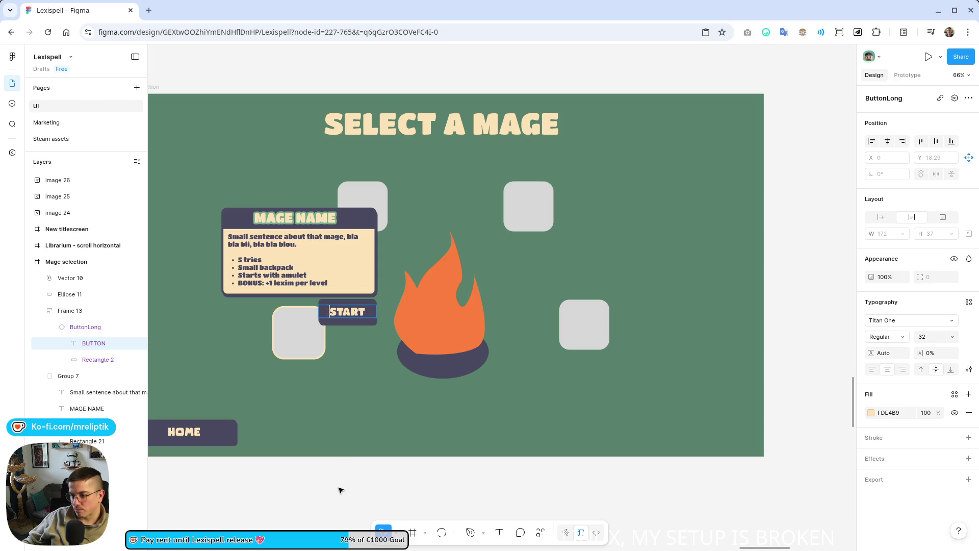
scroll(308, 366, "down", 5)
left_click(303, 450)
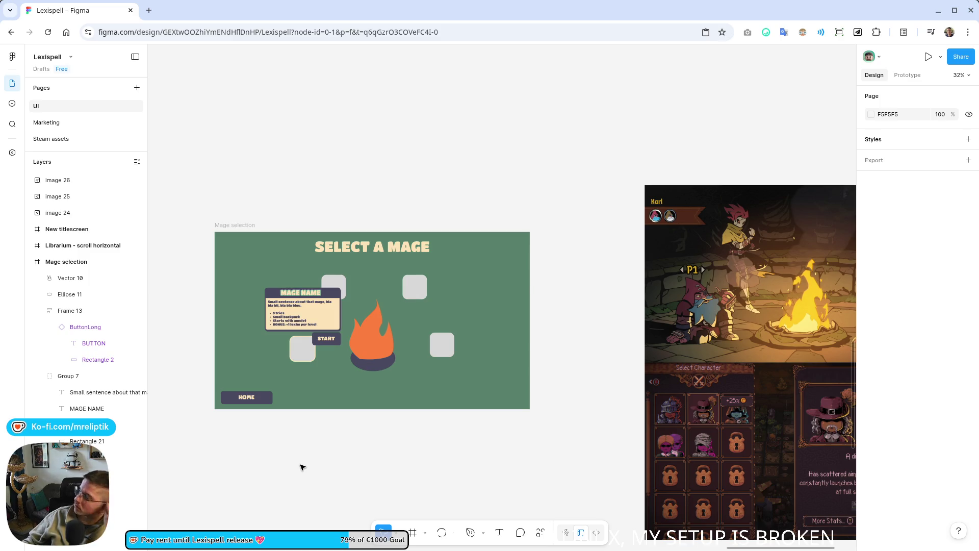
- Close the Lexispell – Figma browser tab to bring the Godot editor forward
scroll(319, 426, "down", 5)
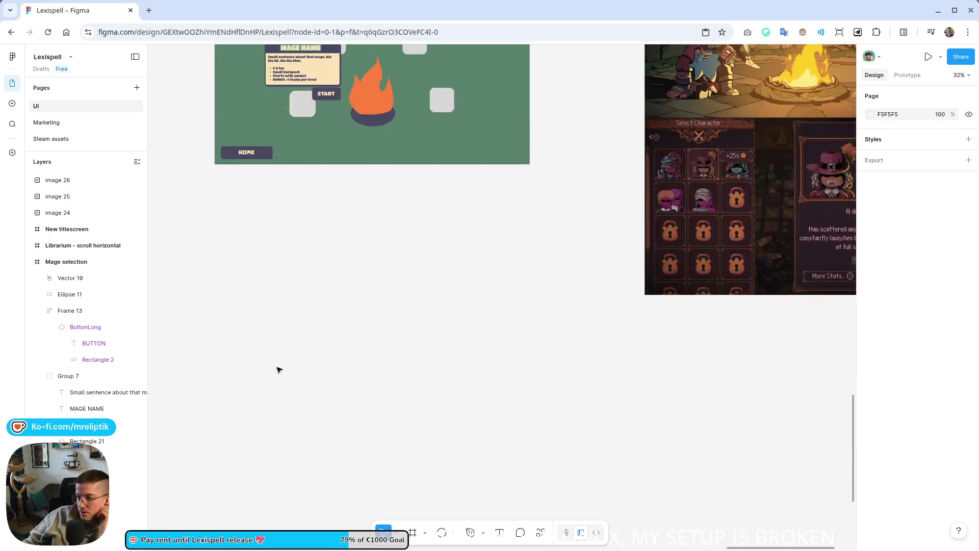
scroll(277, 369, "up", 4)
key("n")
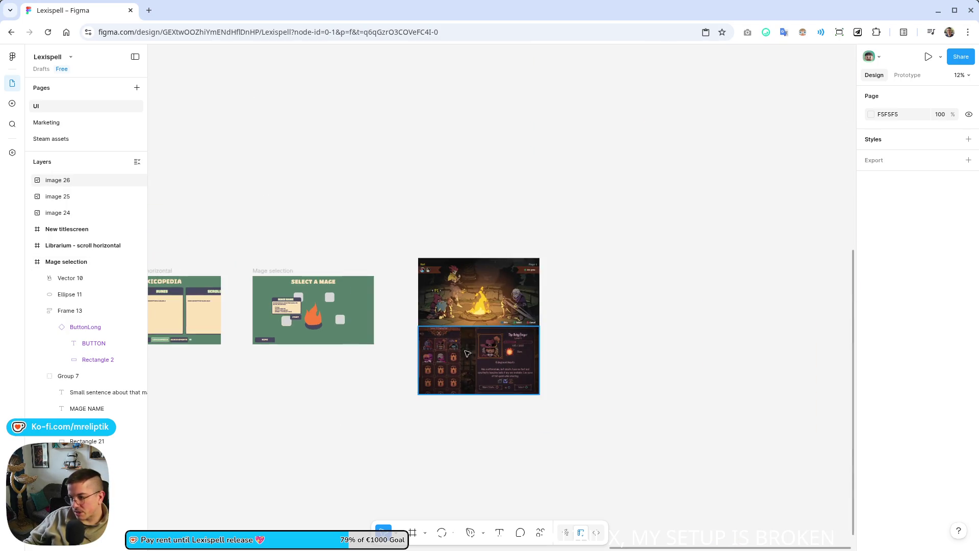
scroll(306, 352, "down", 3, "ctrl")
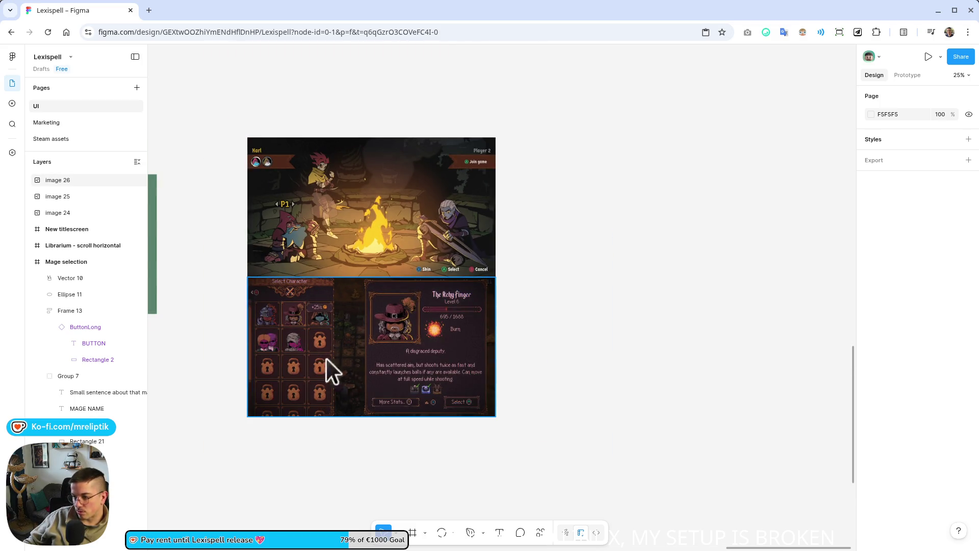
scroll(273, 343, "left", 5)
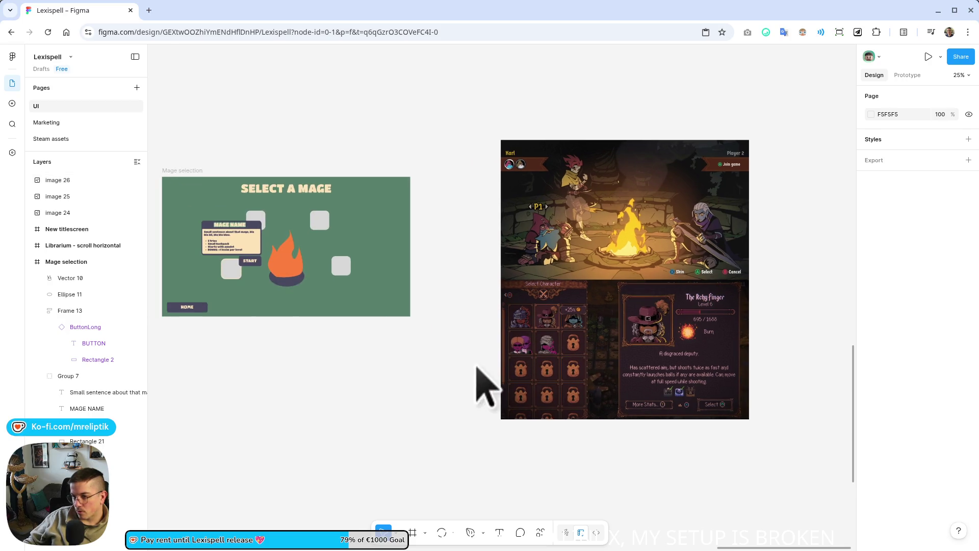
scroll(513, 419, "left", 5)
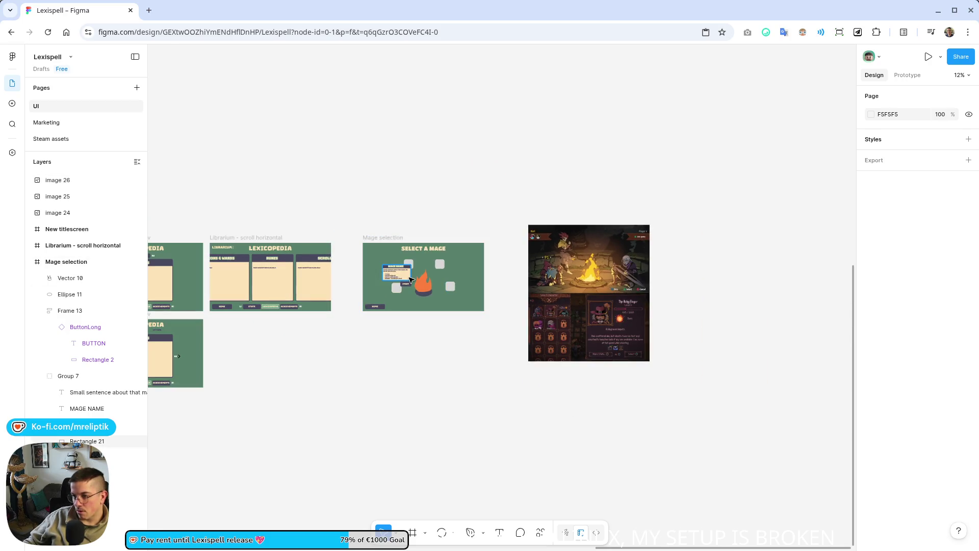
scroll(423, 260, "up", 2, "ctrl")
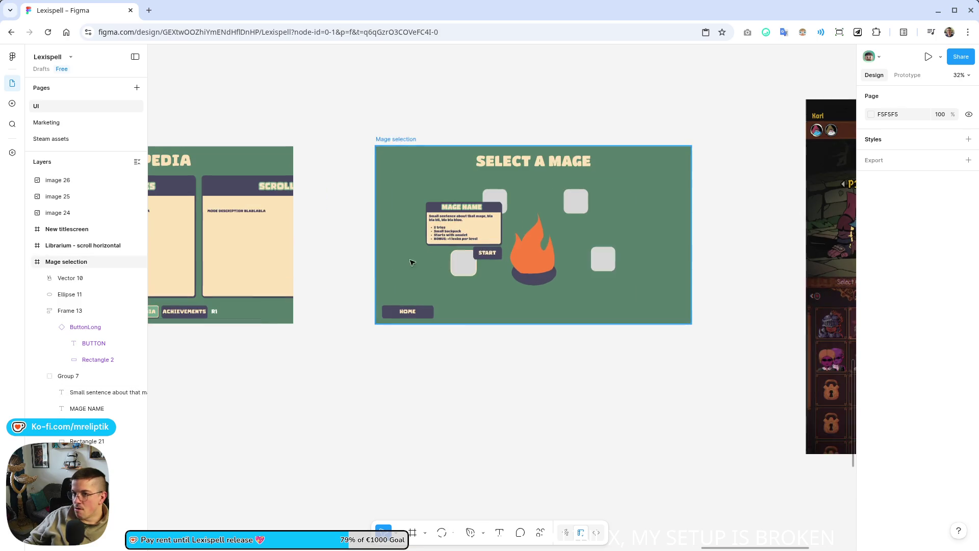
left_click(130, 11)
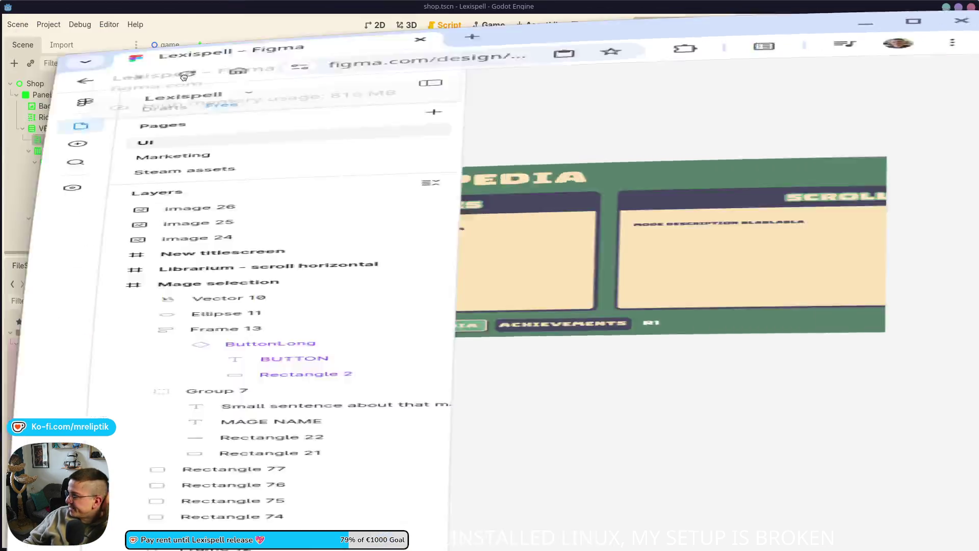
- Open upgrade.gd through Quick Open Script (Ctrl+Alt+O) by searching 'upgrade'
key("alt+Tab")
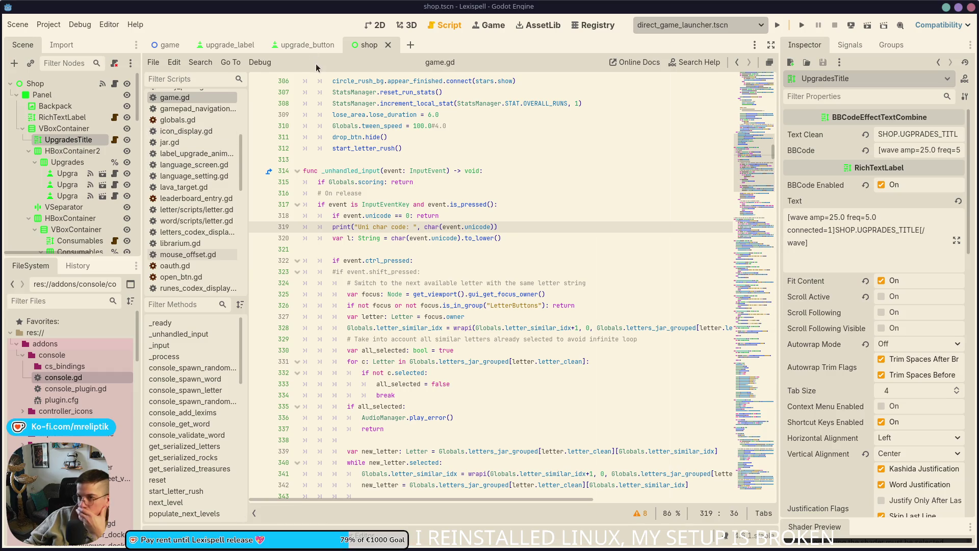
key("ctrl+shift+o")
type("upgrade")
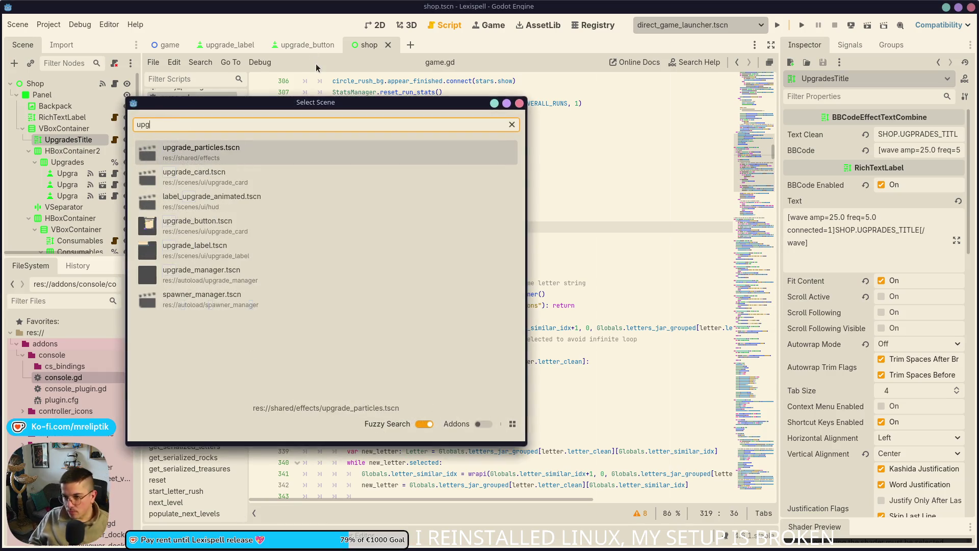
key("Escape")
key("ctrl+alt+o")
type("upgrade")
key("Return")
key("ctrl+alt+o")
key("Escape")
scroll(347, 219, "left", 5)
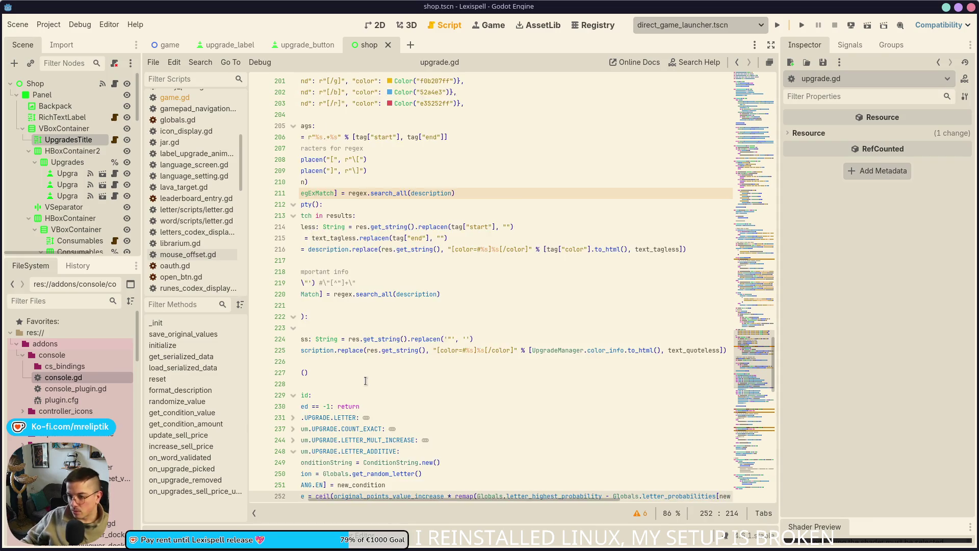
- Jump to format_description and highlight condition_to_use and condition uses around lines 162–163
left_click(180, 390)
scroll(401, 343, "down", 2)
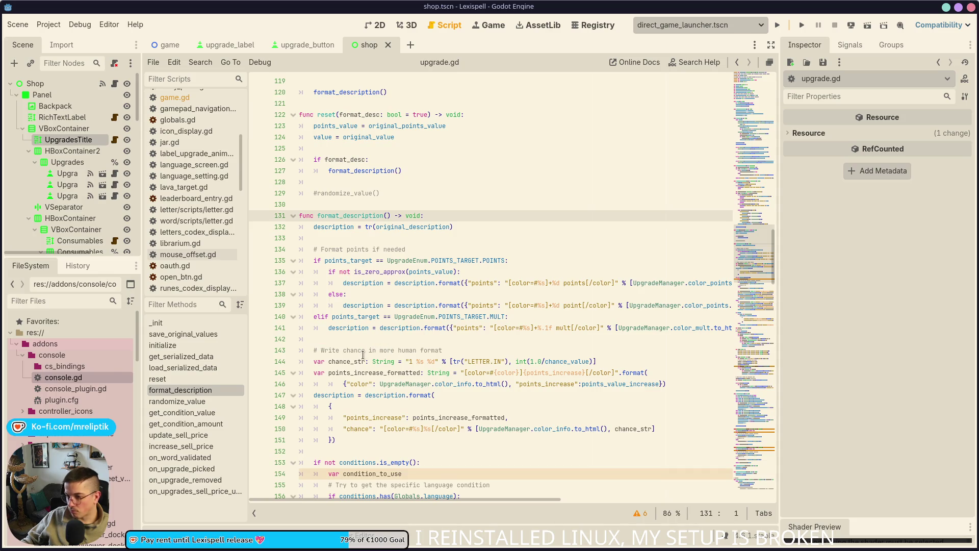
scroll(363, 352, "down", 8)
double_click(378, 238)
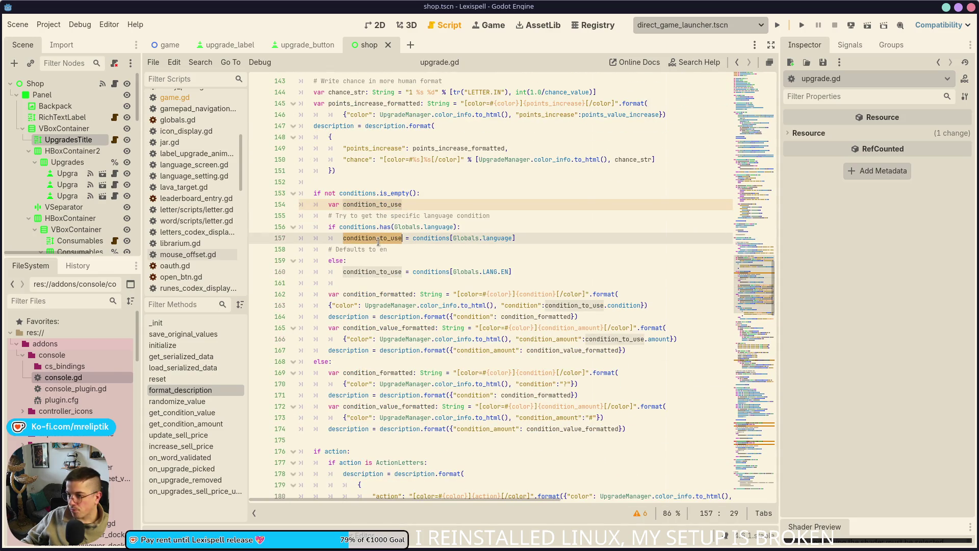
scroll(372, 291, "down", 1)
double_click(473, 283)
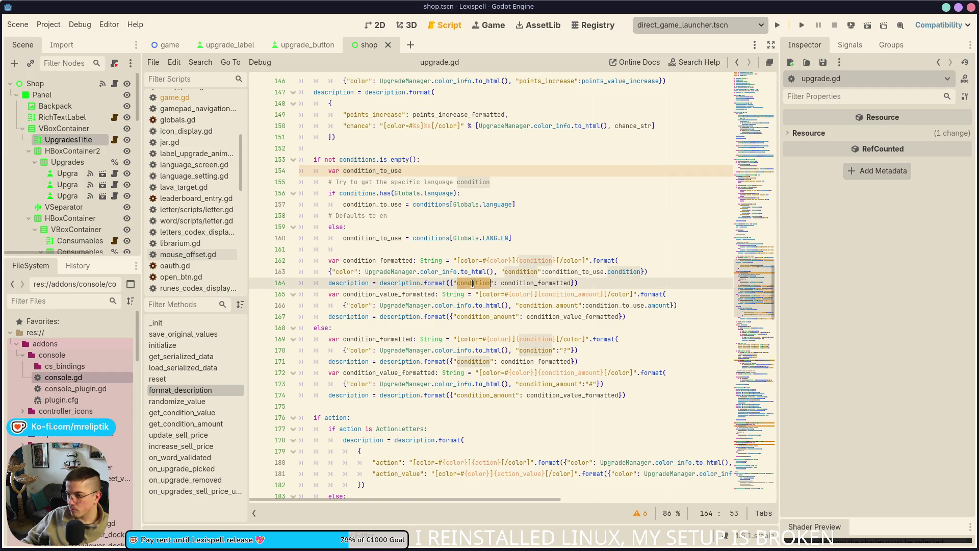
left_click(518, 273)
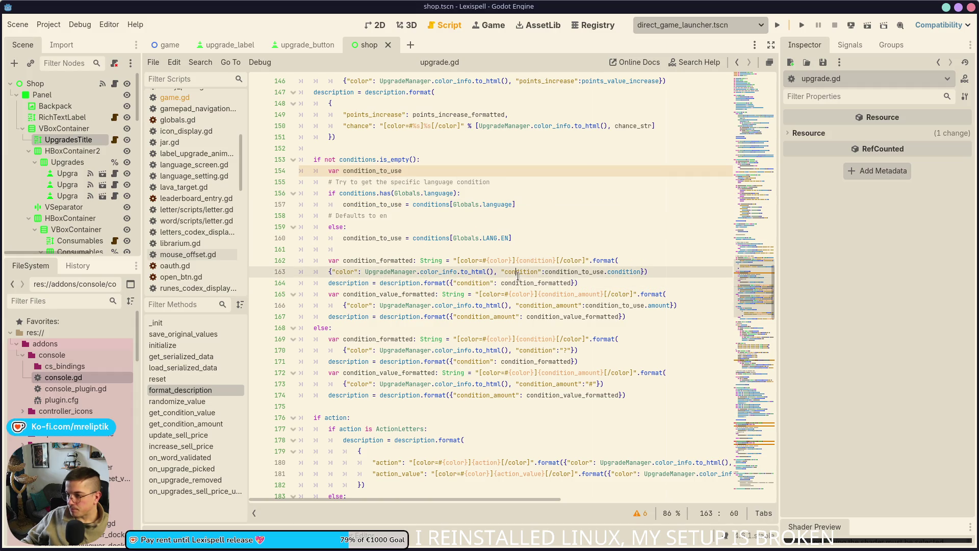
left_click(548, 272)
left_click(631, 259)
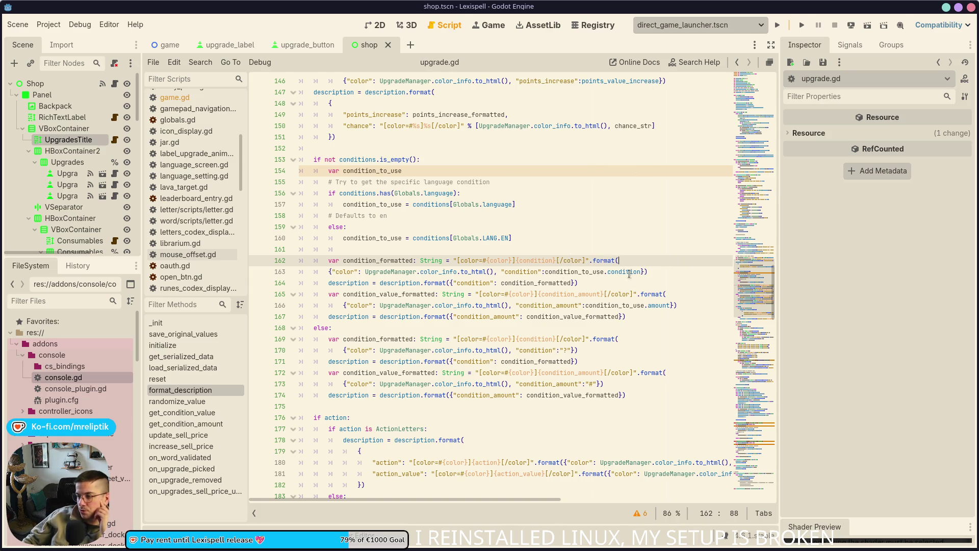
double_click(622, 271)
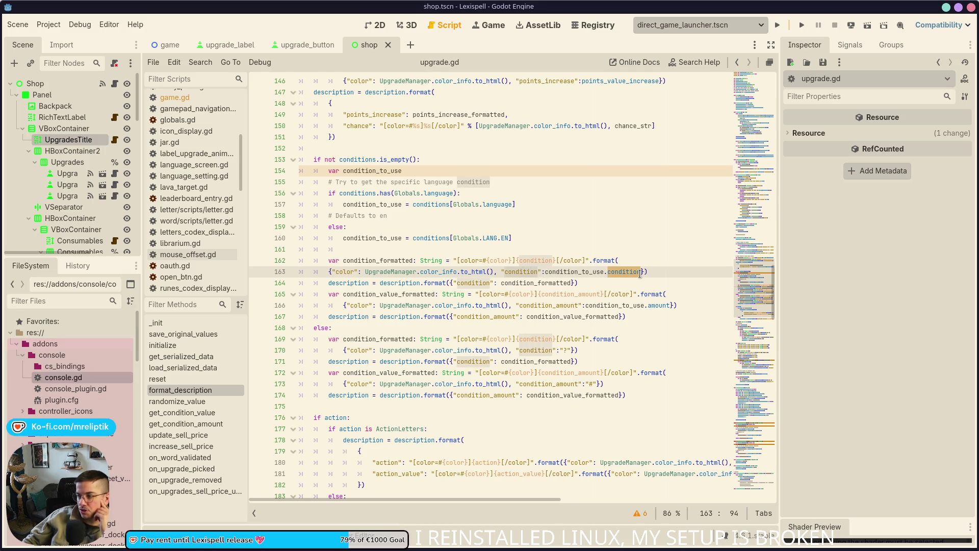
- Append .to_string().capitalize() to condition on line 163, fixing a typo along the way
left_click(641, 271)
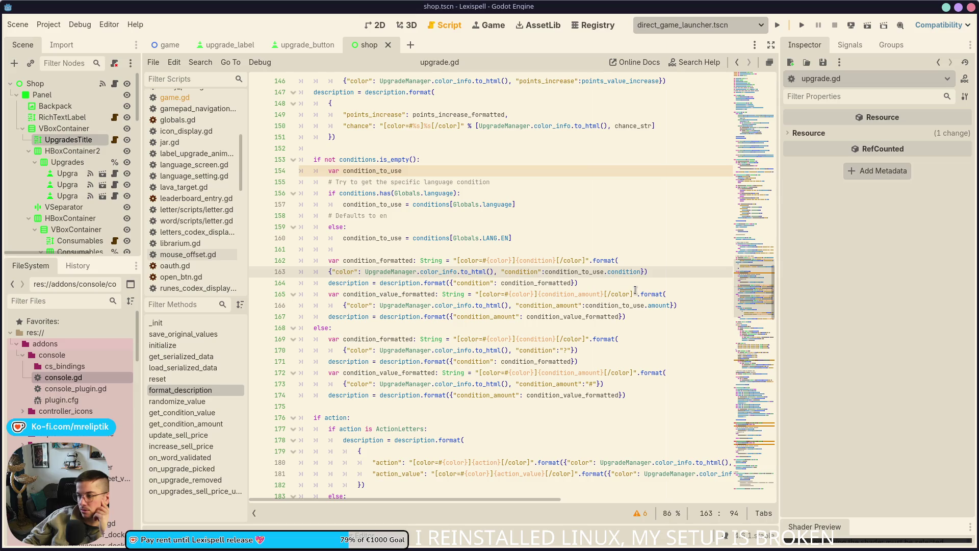
type(".to")
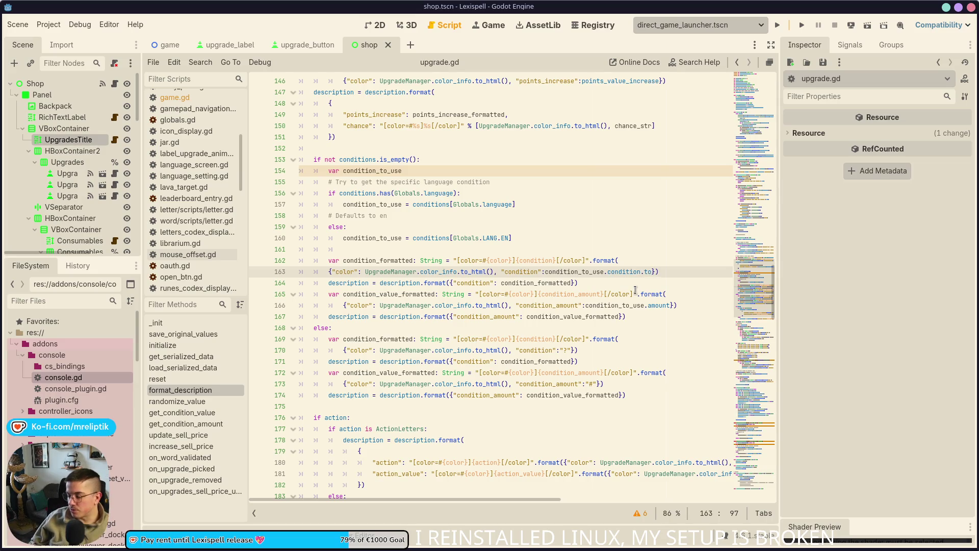
type("_string().")
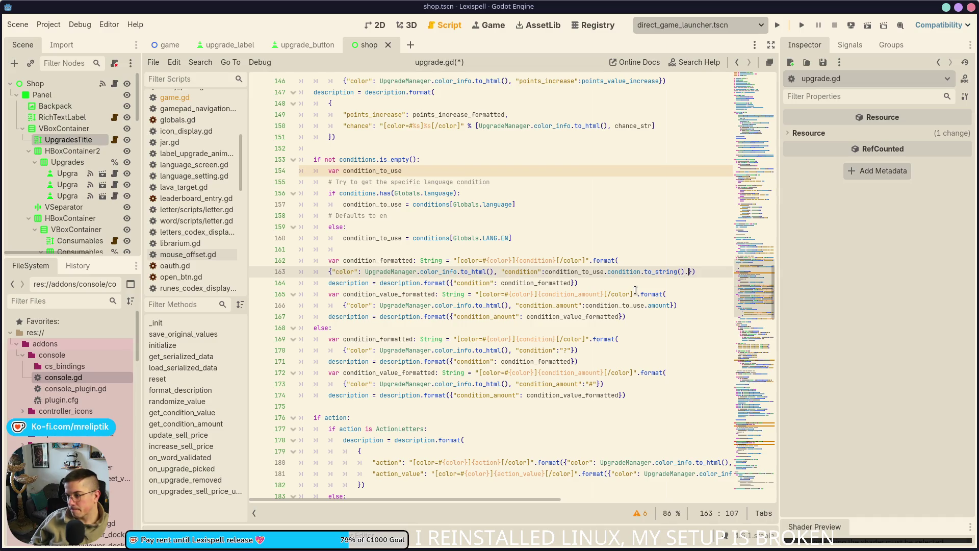
type("capti")
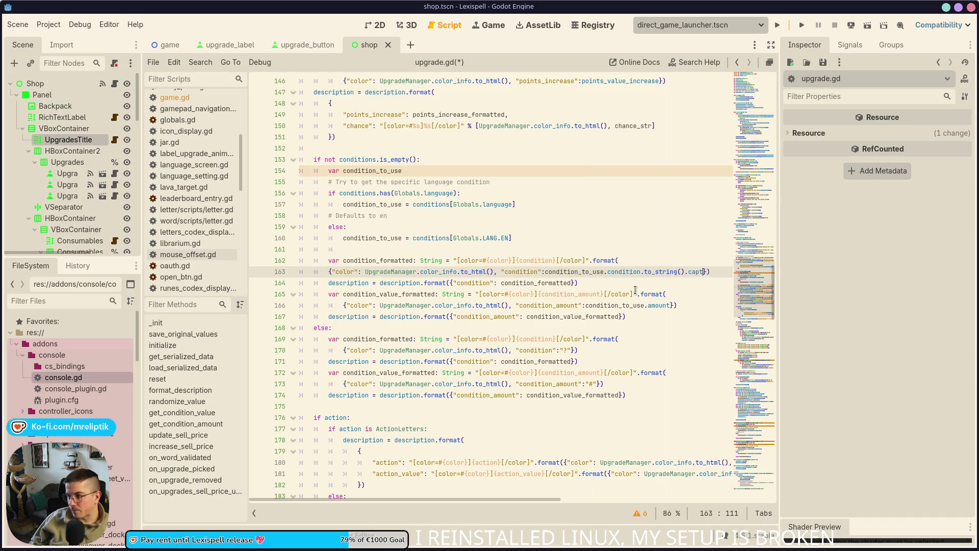
key("BackSpace")
key("BackSpace")
key("BackSpace")
type("italize(")
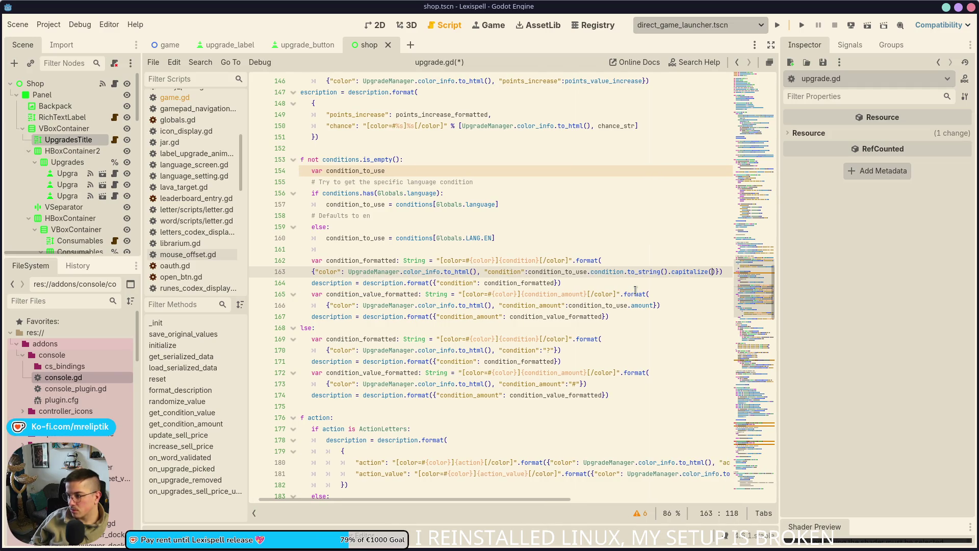
left_click(410, 261, "ctrl")
scroll(433, 326, "down", 5)
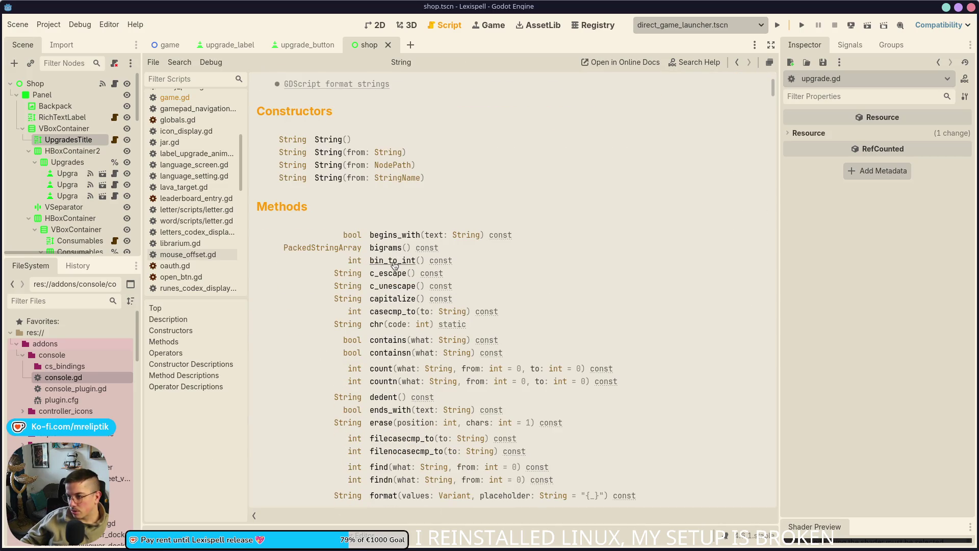
left_click(395, 299)
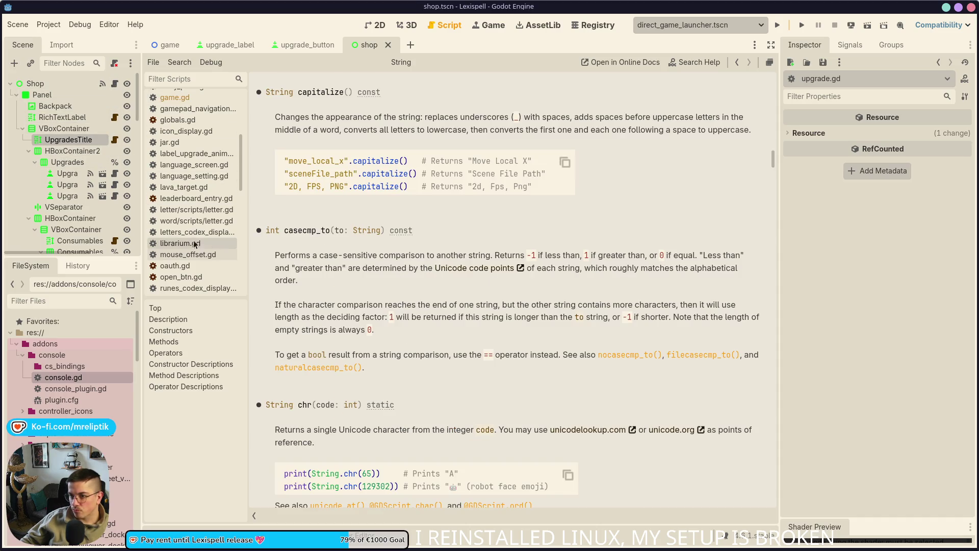
scroll(194, 252, "up", 5)
scroll(203, 239, "down", 8)
scroll(204, 236, "down", 10)
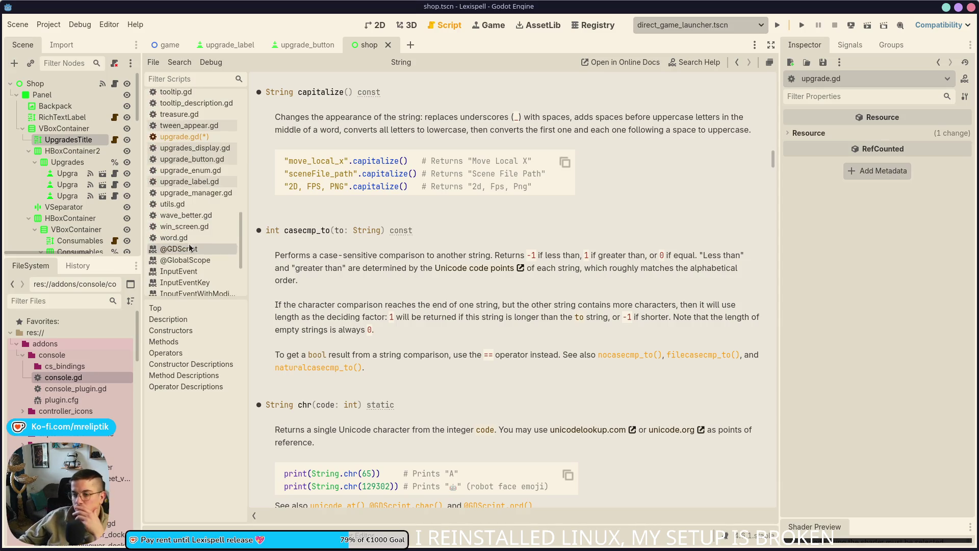
left_click(189, 136)
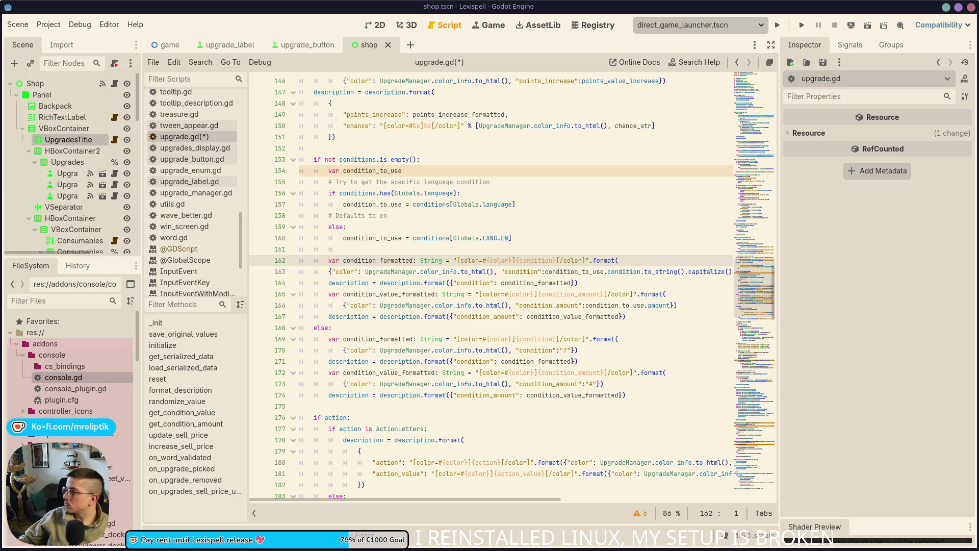
left_click(425, 182)
key("ctrl+s")
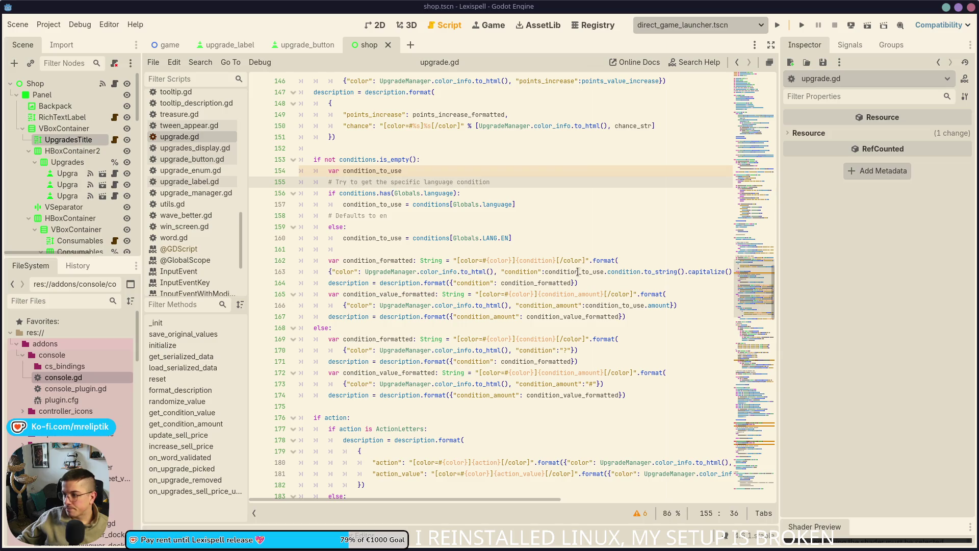
left_click(596, 294)
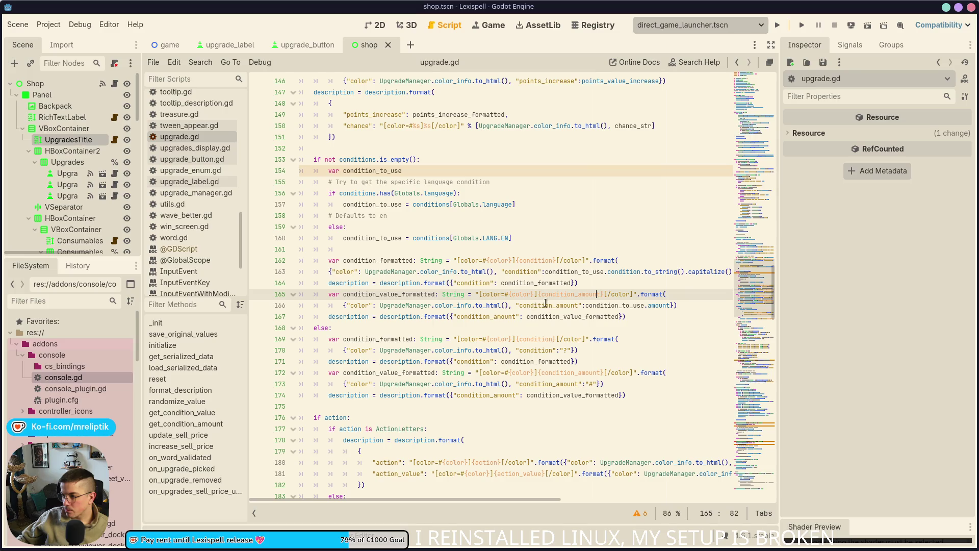
double_click(568, 293)
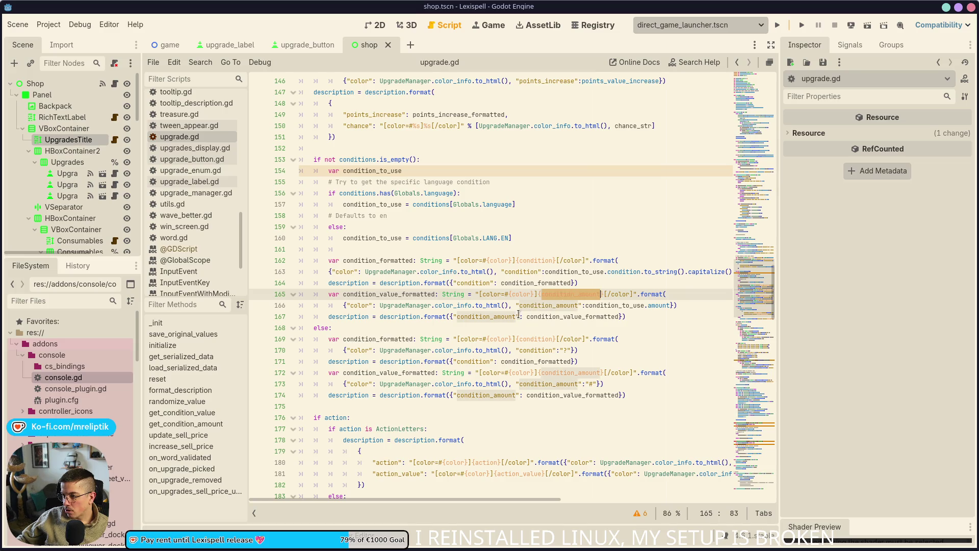
double_click(517, 284)
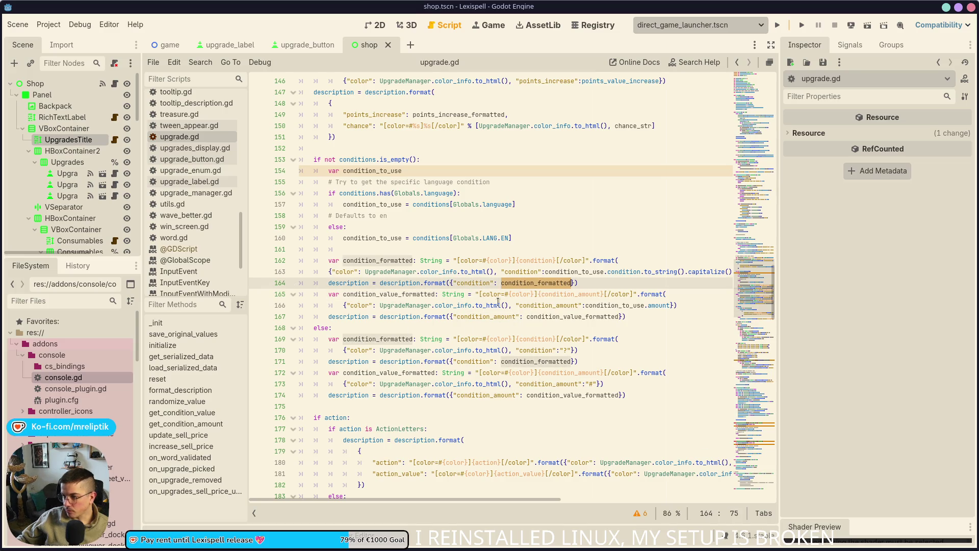
left_click(606, 272)
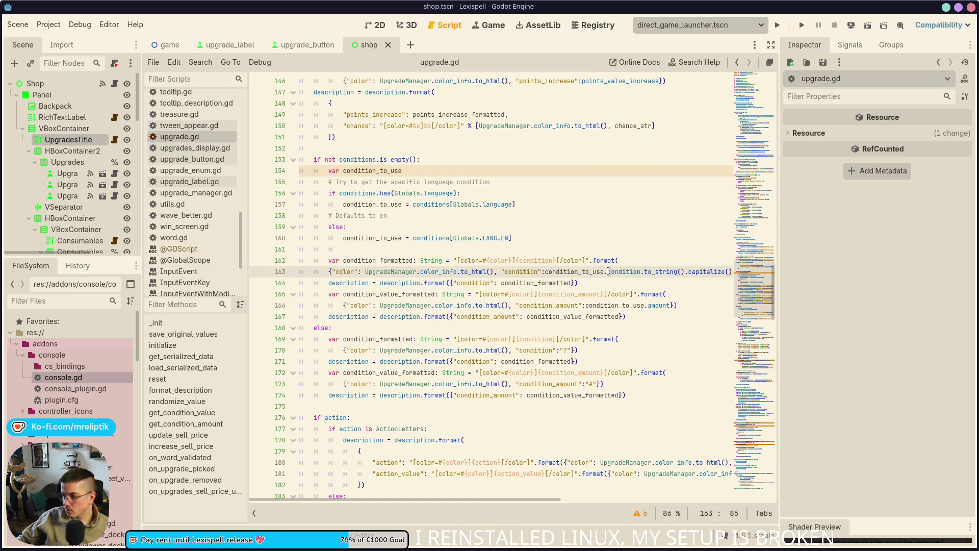
mouse_move(641, 272)
left_mouse_down()
mouse_move(730, 272)
mouse_move(707, 274)
left_mouse_up()
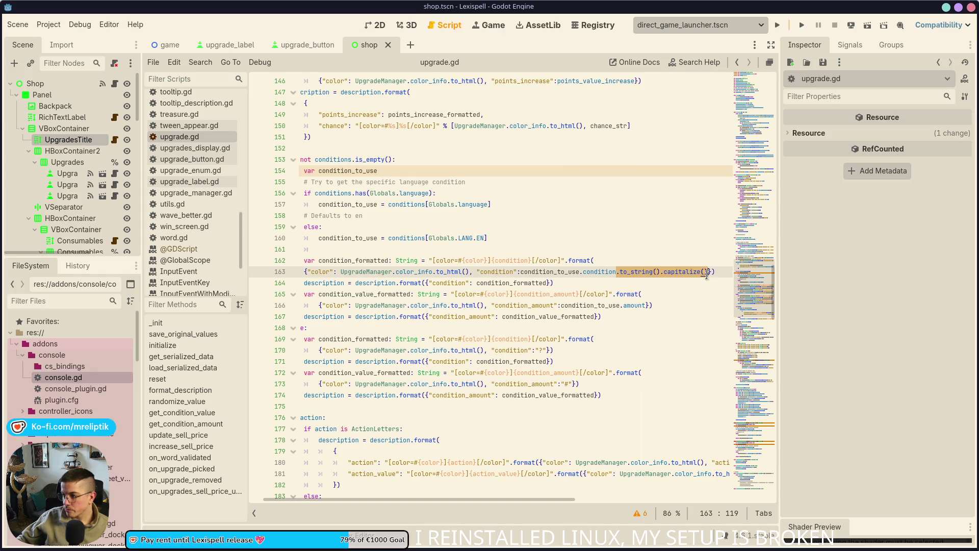
left_click(607, 283)
scroll(608, 283, "down", 1)
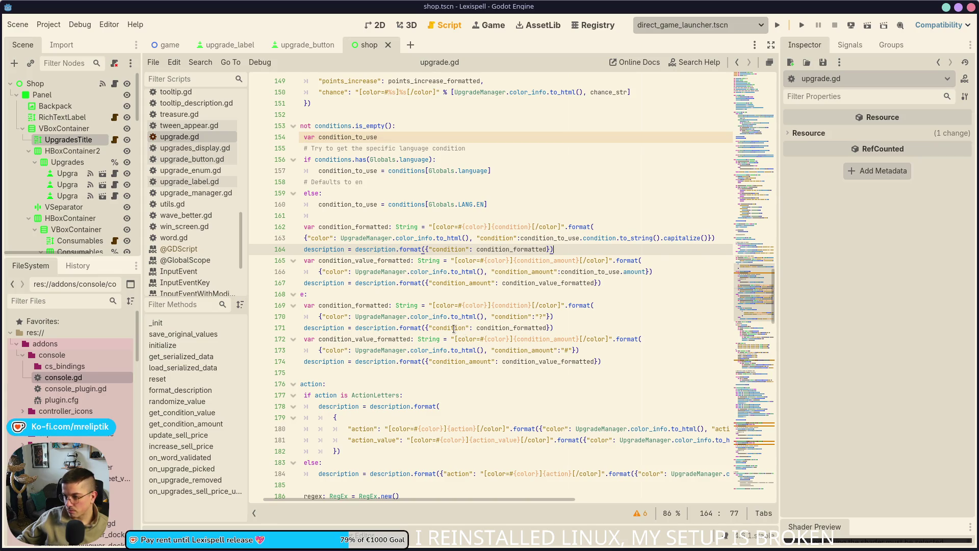
scroll(403, 326, "left", 2)
scroll(403, 331, "up", 1)
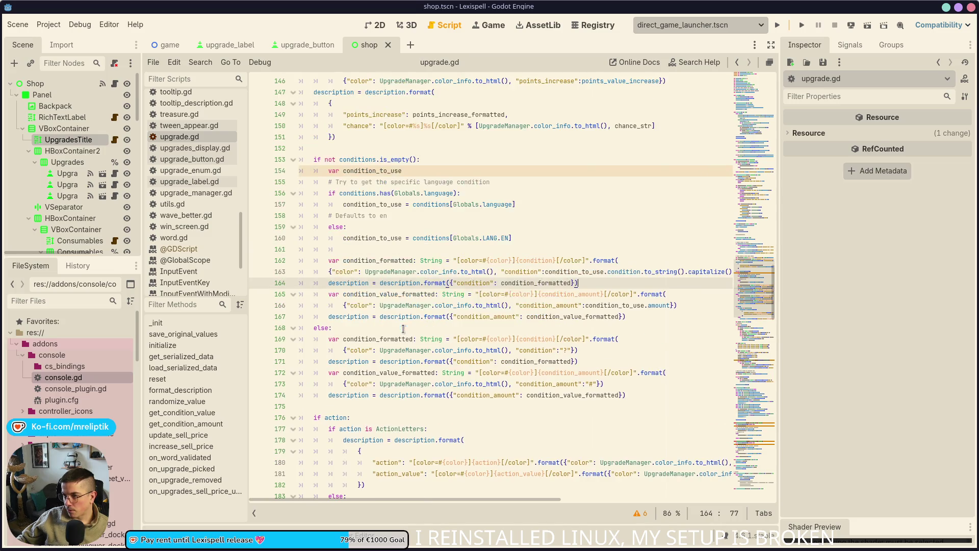
scroll(387, 336, "down", 3)
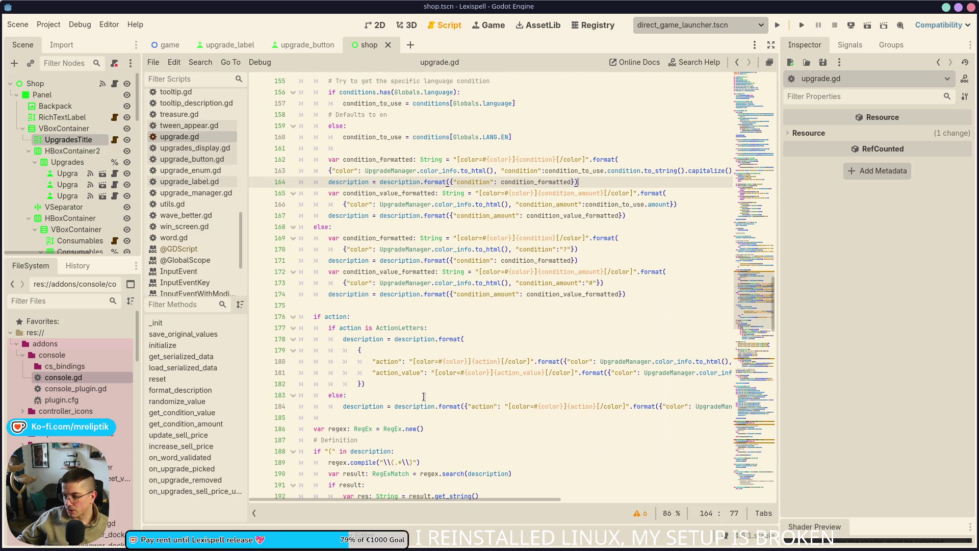
double_click(402, 327)
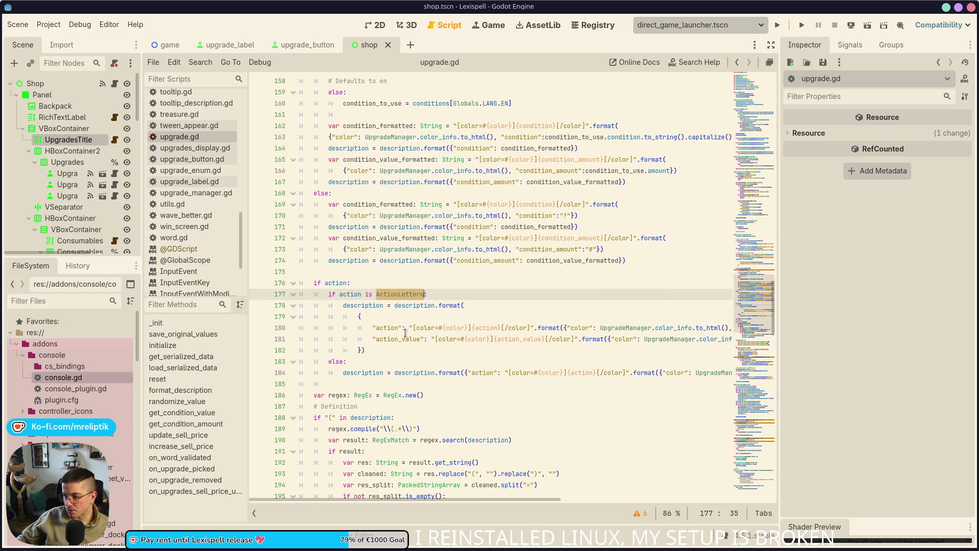
scroll(362, 350, "down", 1)
scroll(362, 349, "right", 5)
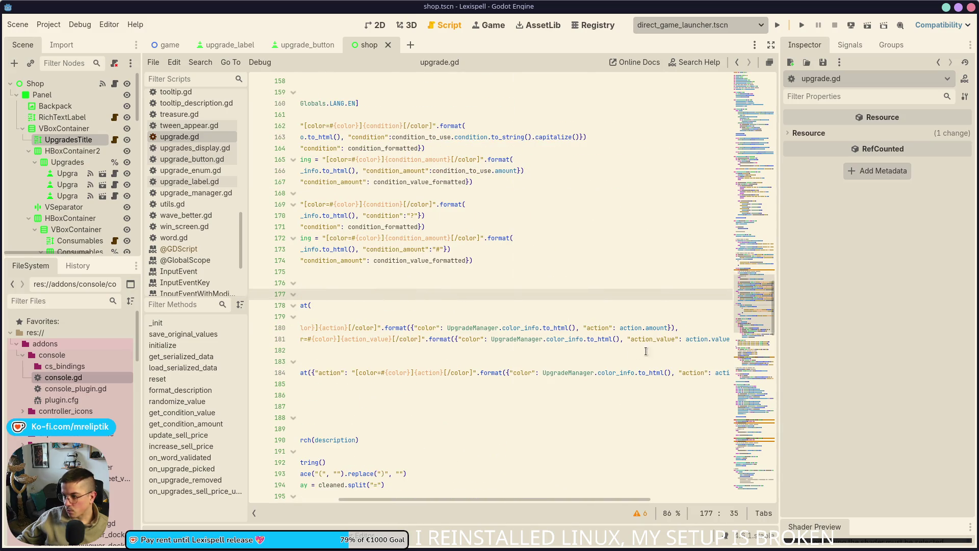
scroll(468, 332, "left", 2)
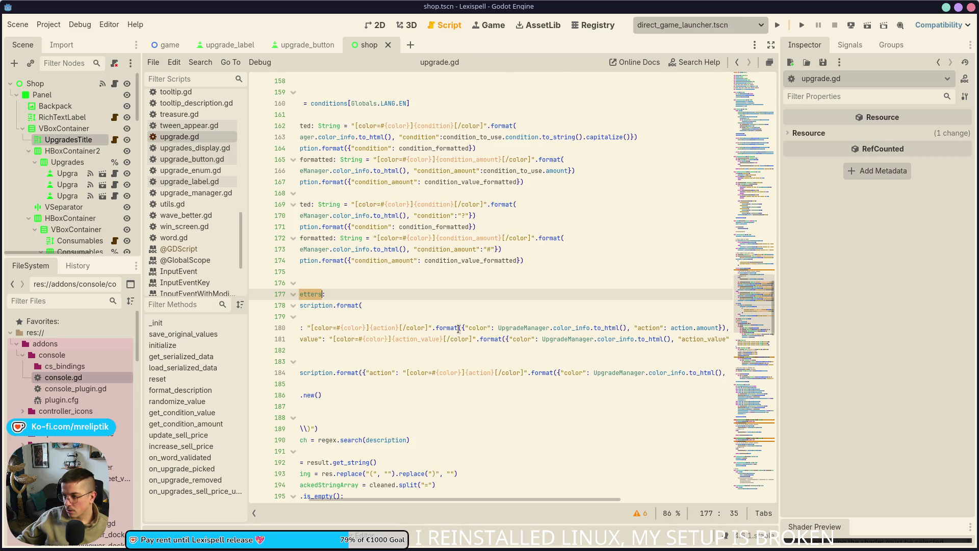
scroll(458, 328, "left", 2)
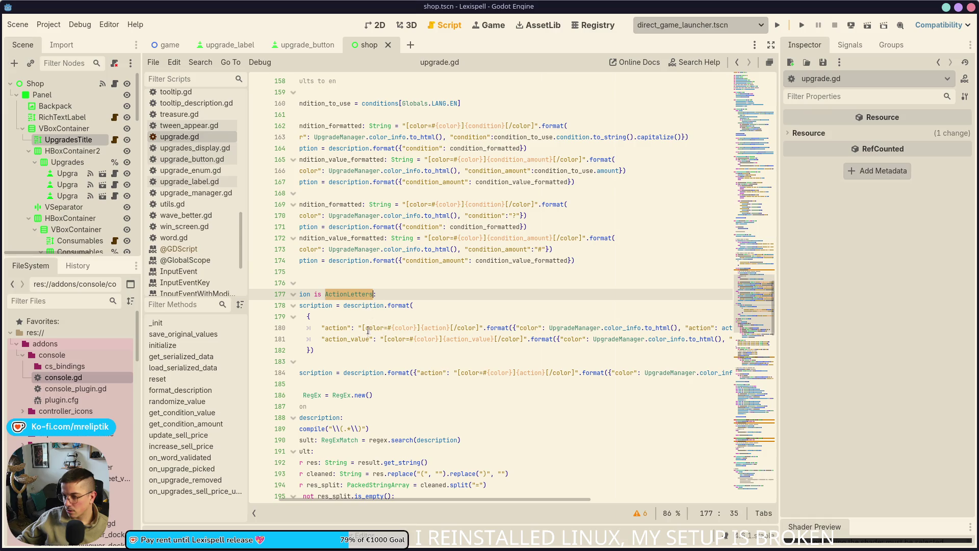
left_click(348, 338)
scroll(360, 340, "right", 8)
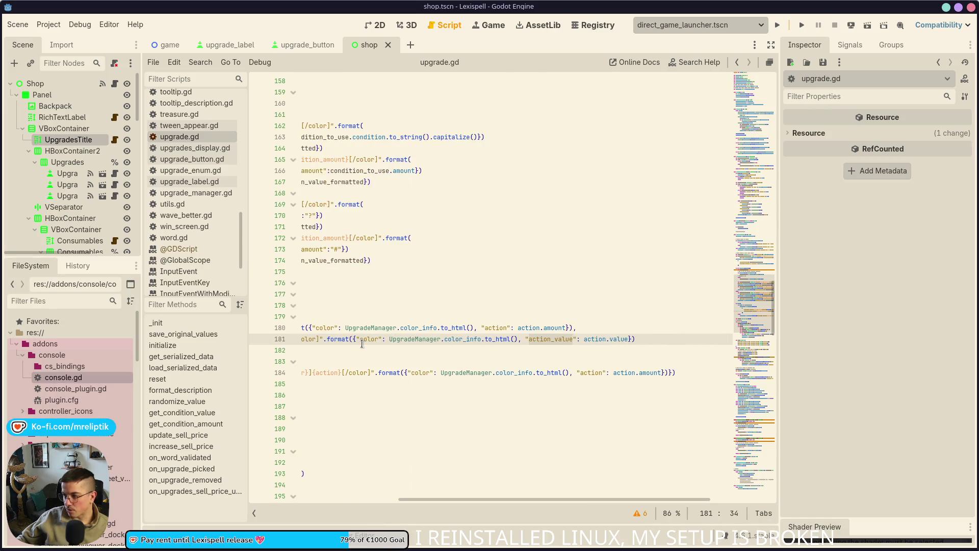
scroll(586, 339, "left", 6)
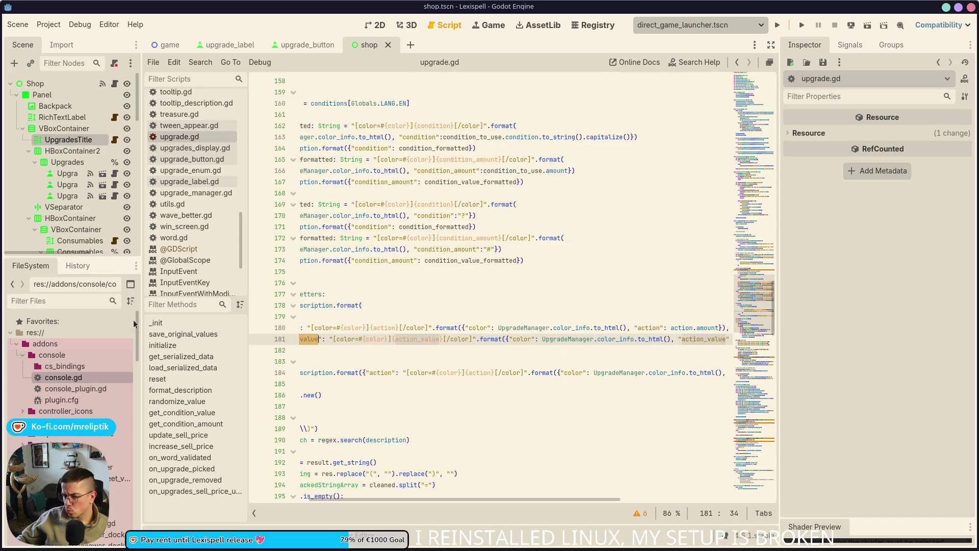
left_click(40, 301)
type("action")
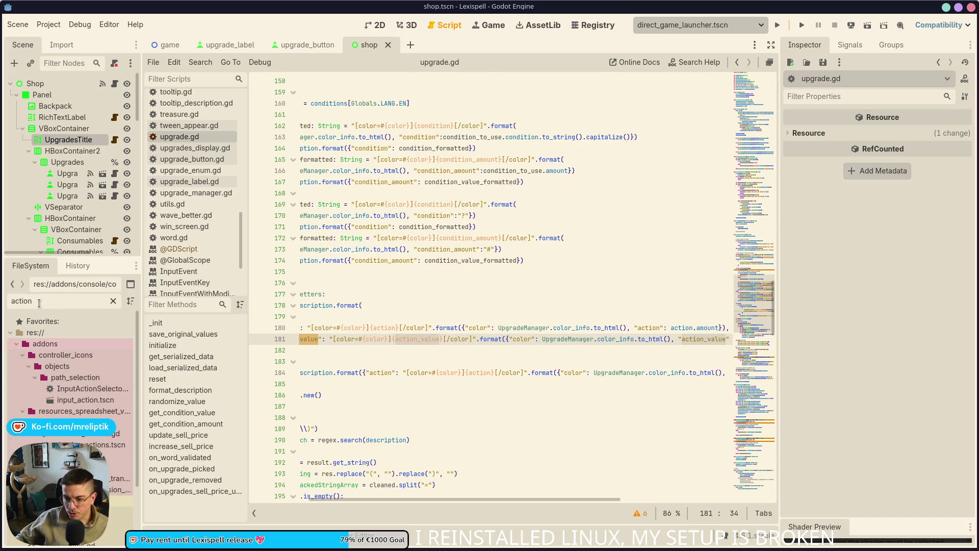
- Check action_letters.gd, then append .to_string().capitalize() to action.value on upgrade.gd line 181 and save
scroll(71, 382, "down", 3)
double_click(72, 456)
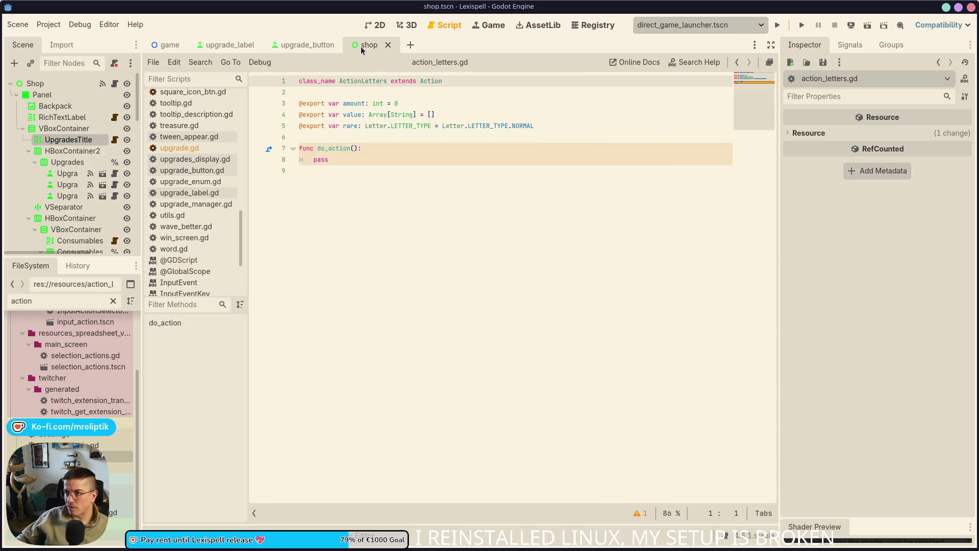
left_click(179, 148)
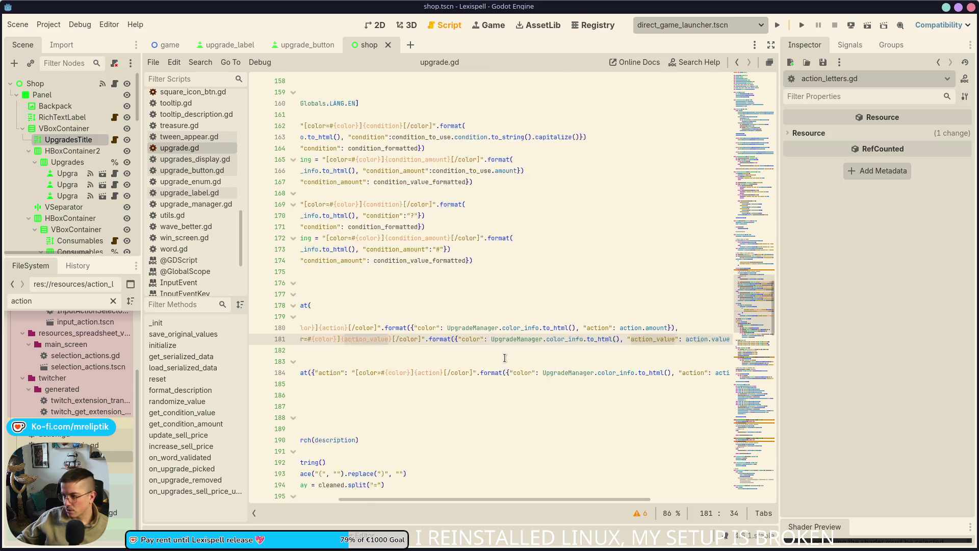
left_click(621, 352)
scroll(560, 347, "right", 8)
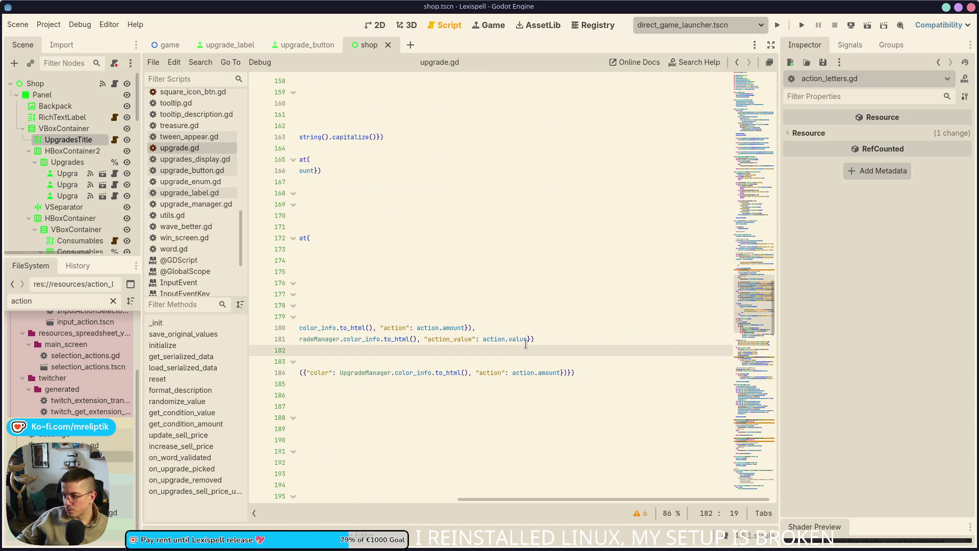
left_click(526, 339)
type(".to_string().capitalize()")
scroll(472, 357, "left", 3)
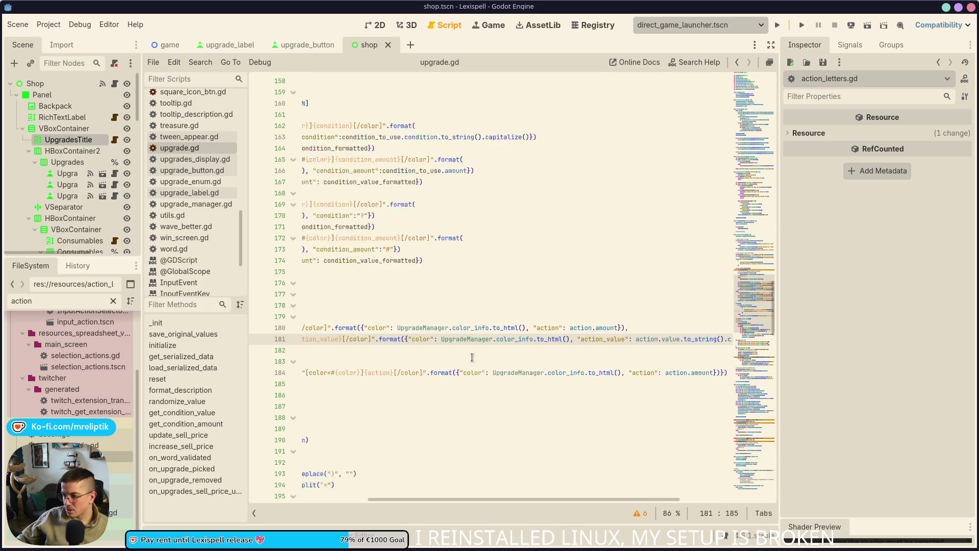
scroll(472, 357, "left", 3)
key("ctrl+s")
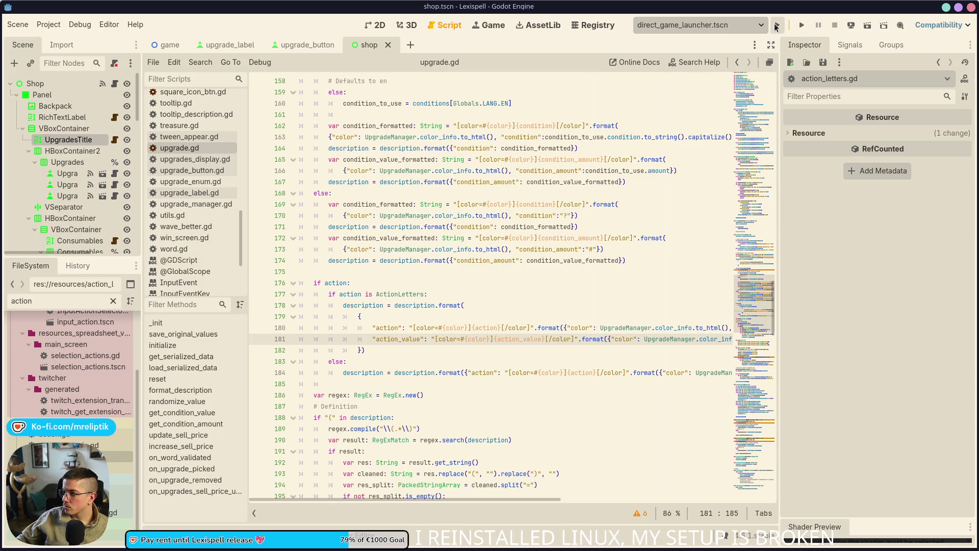
- Run the project, hit the Array 'to_string' error, and open the Array class help via 'array' search
left_click(777, 26)
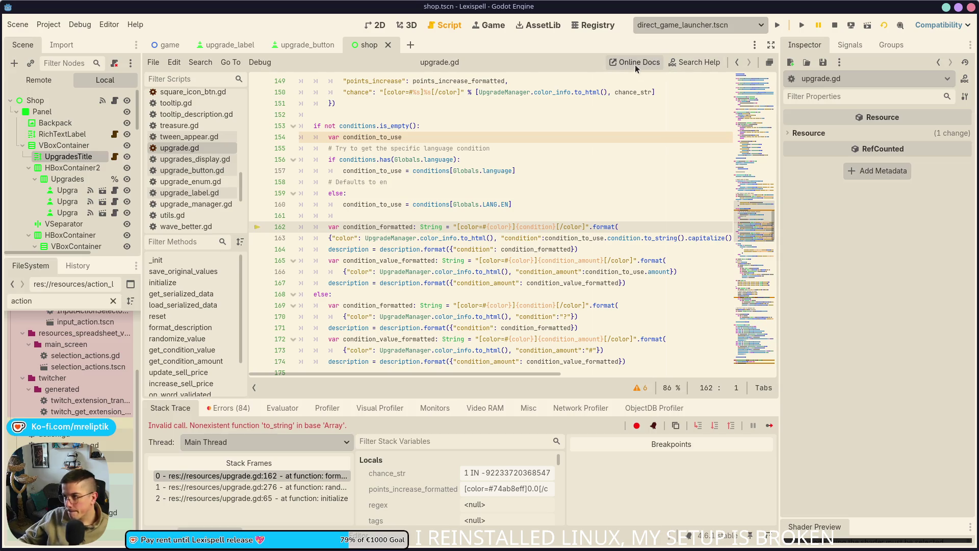
left_click(692, 65)
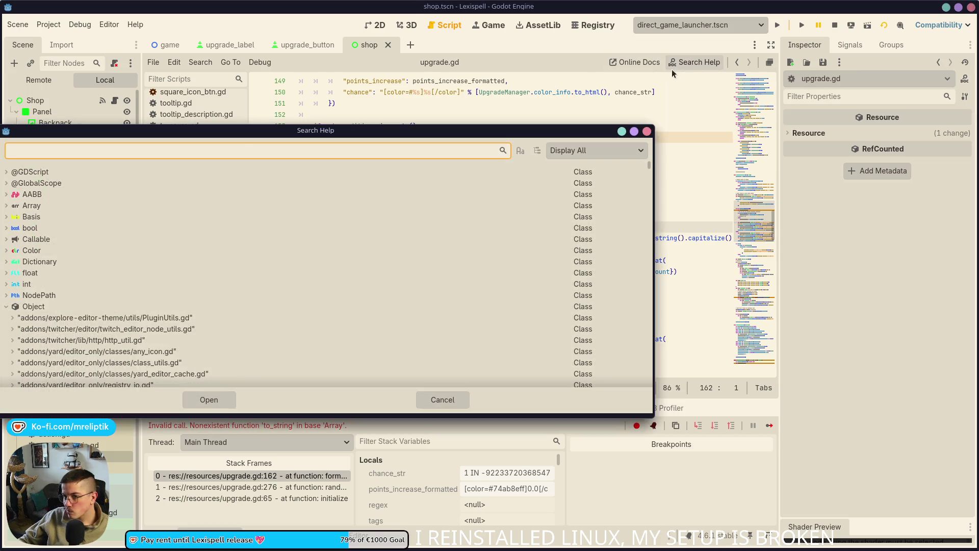
type("array")
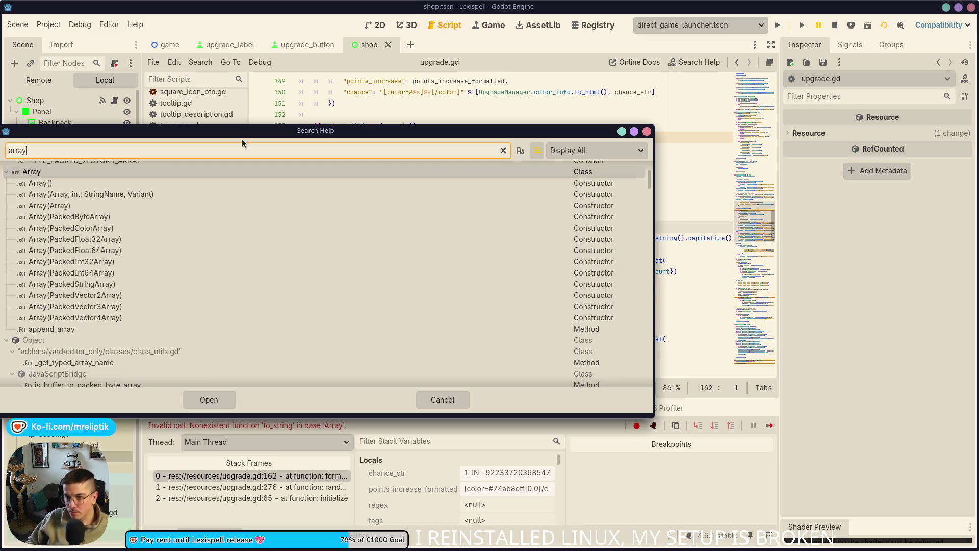
left_click(209, 399)
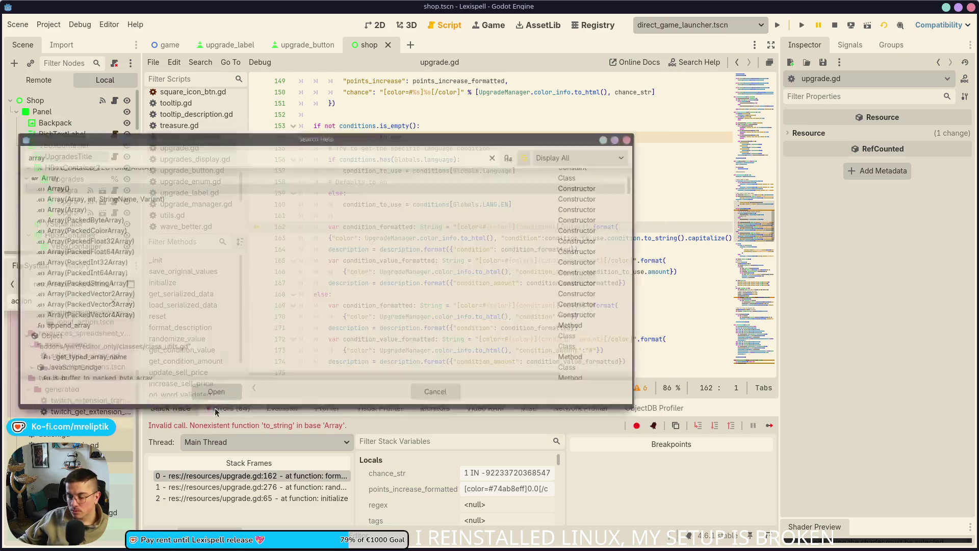
- Browse the Array reference's Methods and Operators sections, then reopen Search Help
scroll(349, 209, "up", 15)
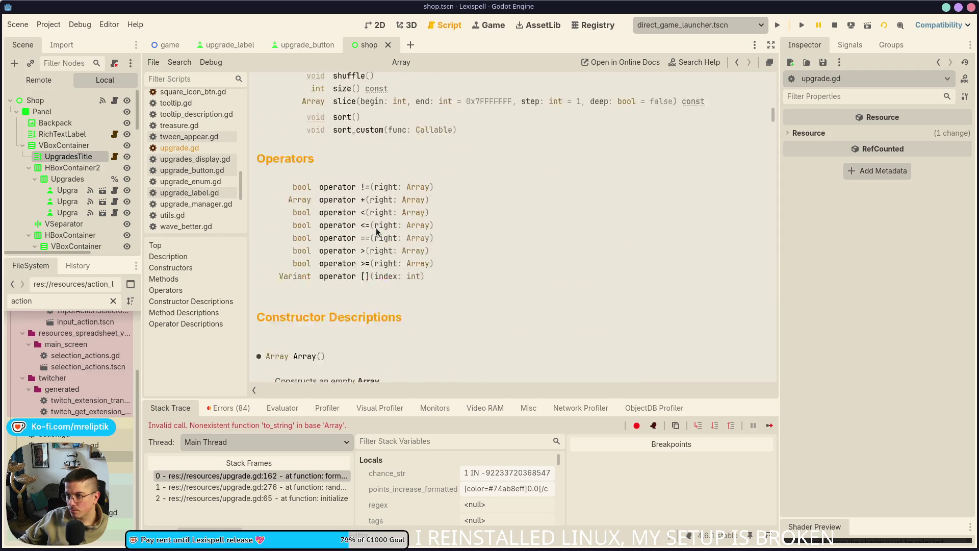
scroll(416, 246, "down", 5)
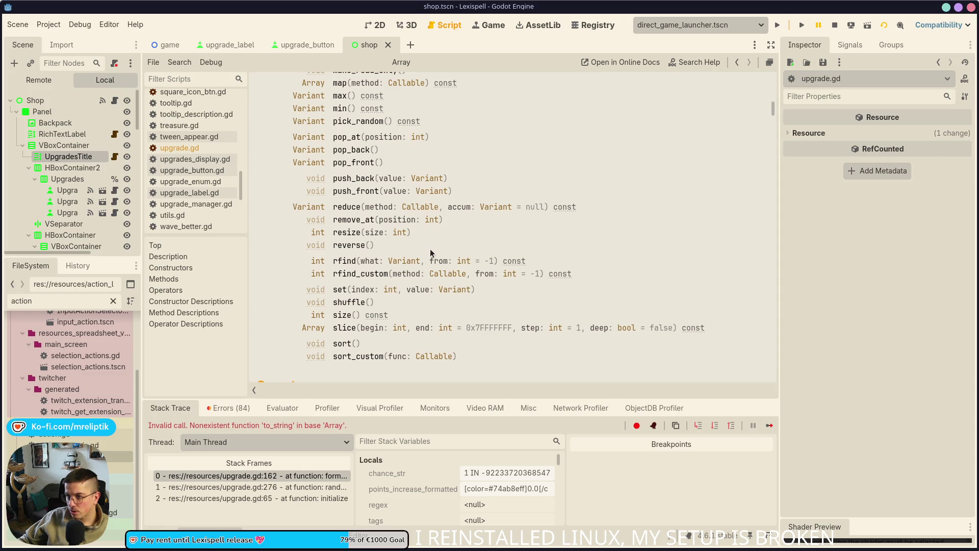
scroll(444, 232, "up", 7)
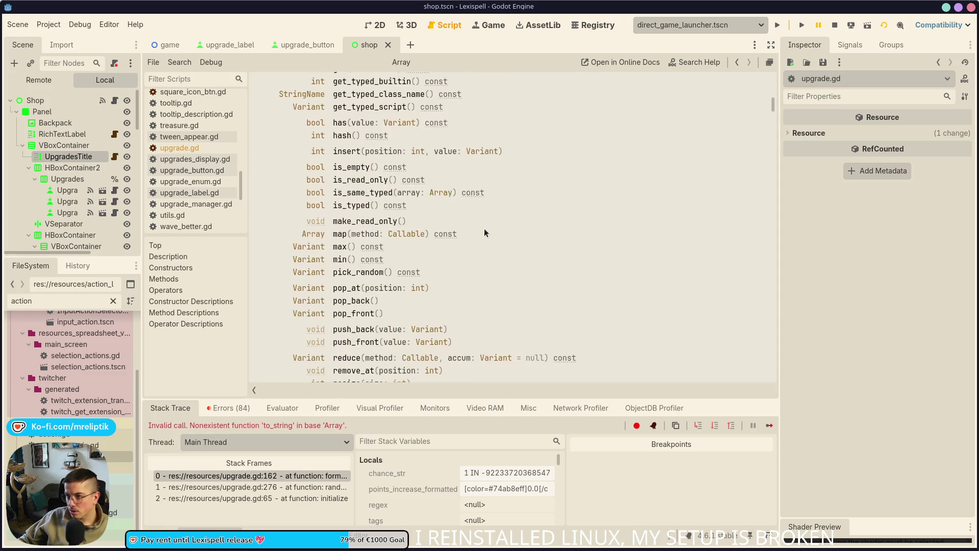
scroll(552, 229, "up", 3)
scroll(552, 229, "up", 2)
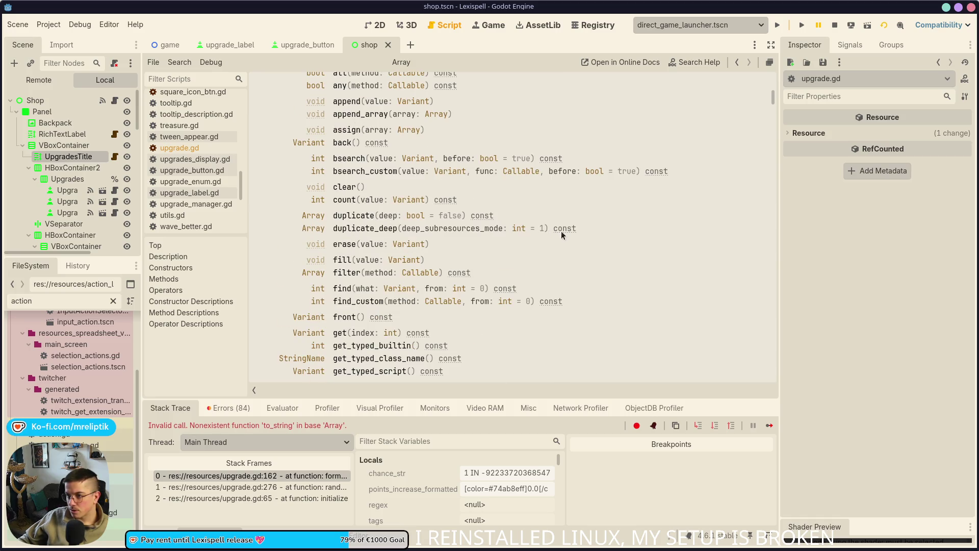
scroll(561, 232, "up", 5)
scroll(561, 235, "up", 5)
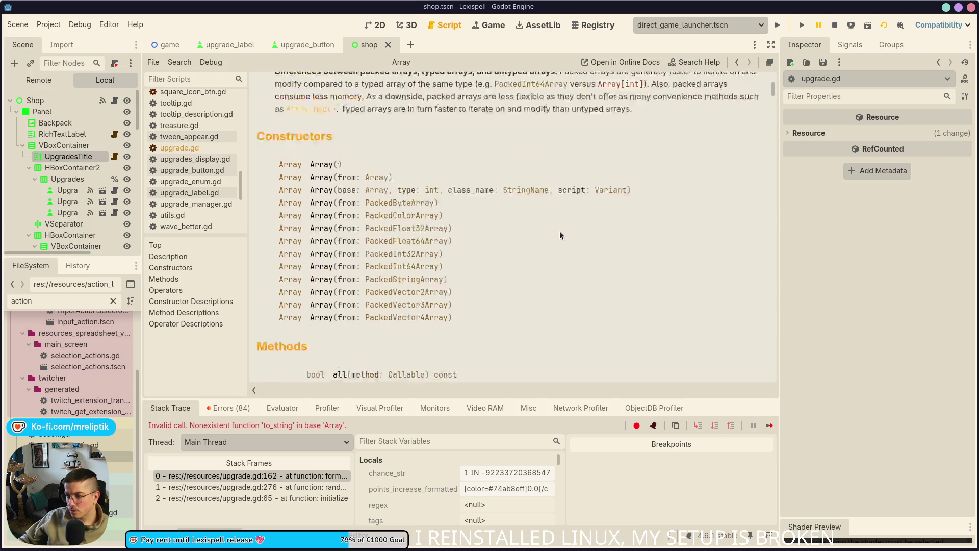
scroll(560, 235, "down", 10)
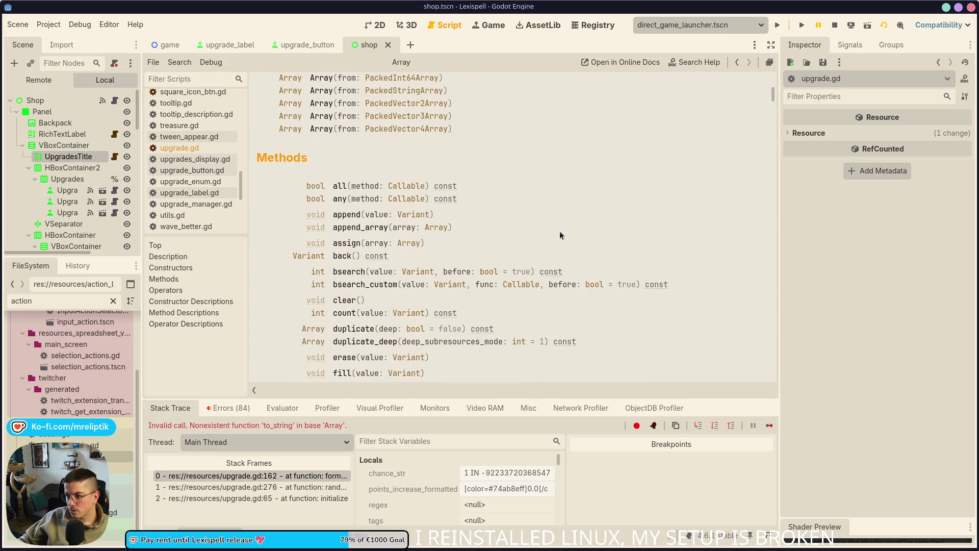
scroll(559, 232, "down", 11)
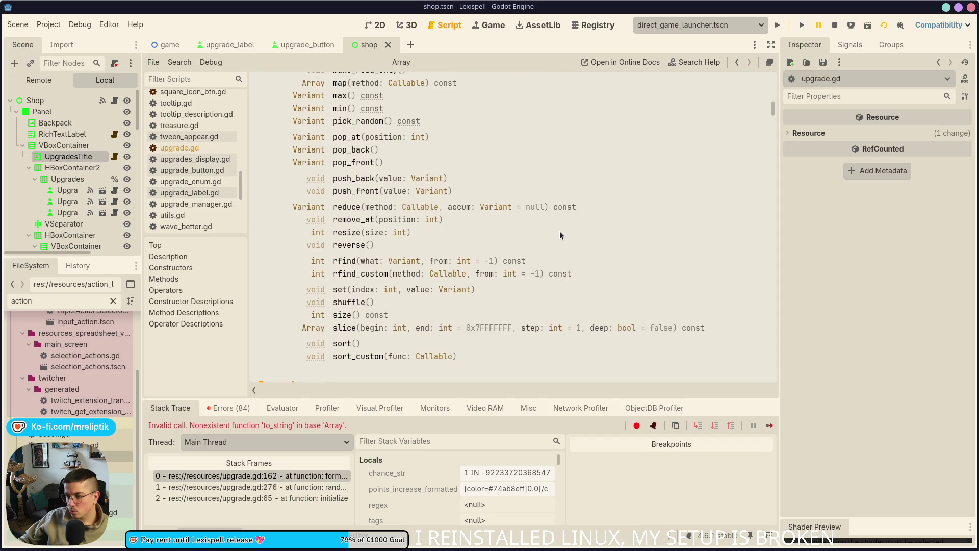
scroll(556, 234, "down", 1)
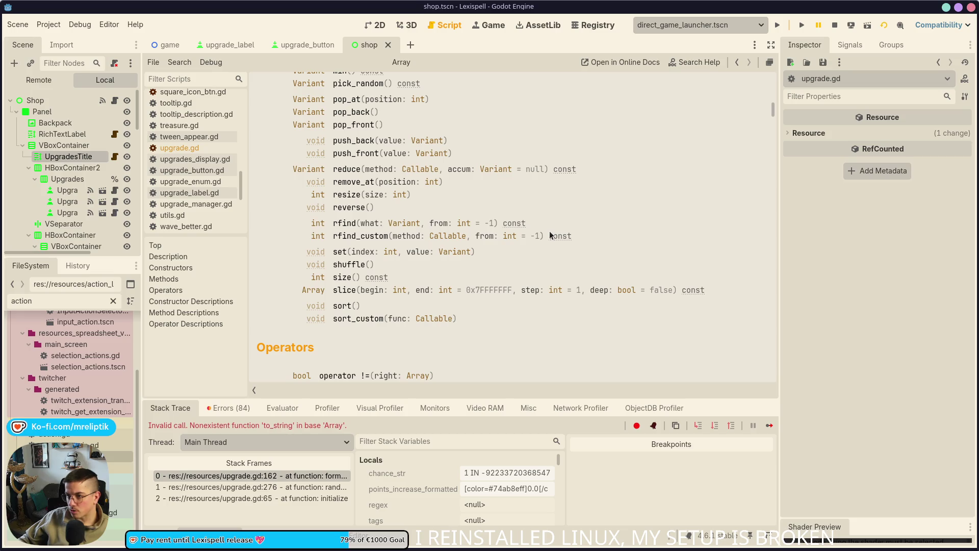
scroll(461, 255, "up", 5)
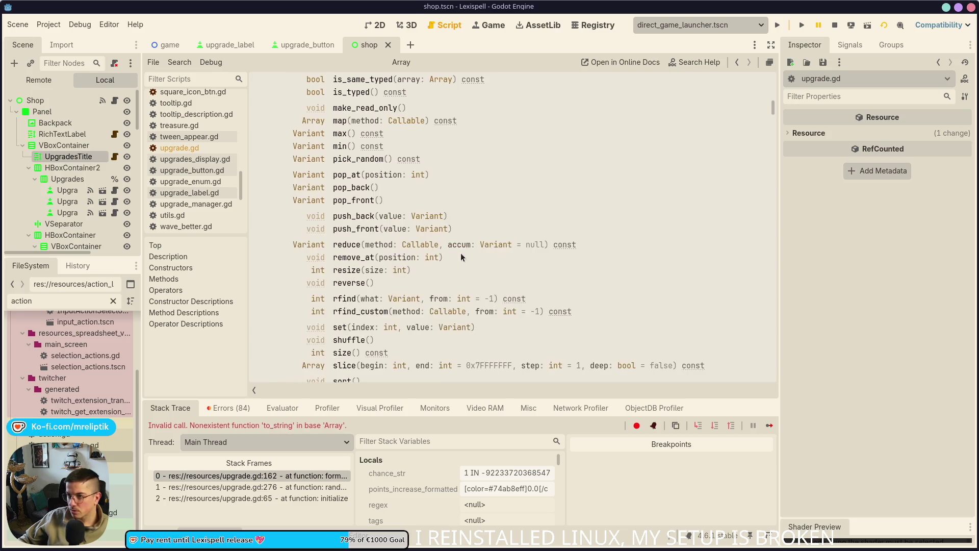
scroll(461, 249, "up", 6)
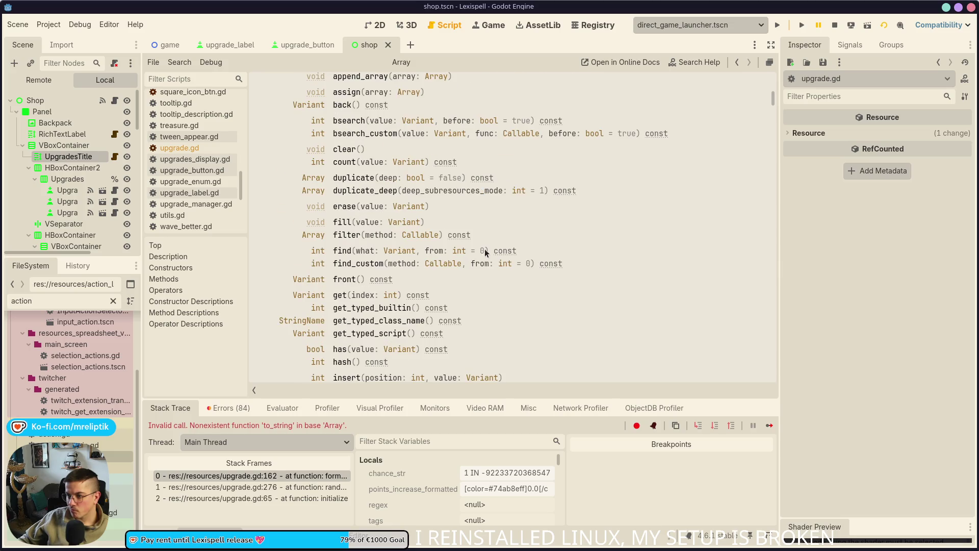
scroll(488, 247, "up", 2)
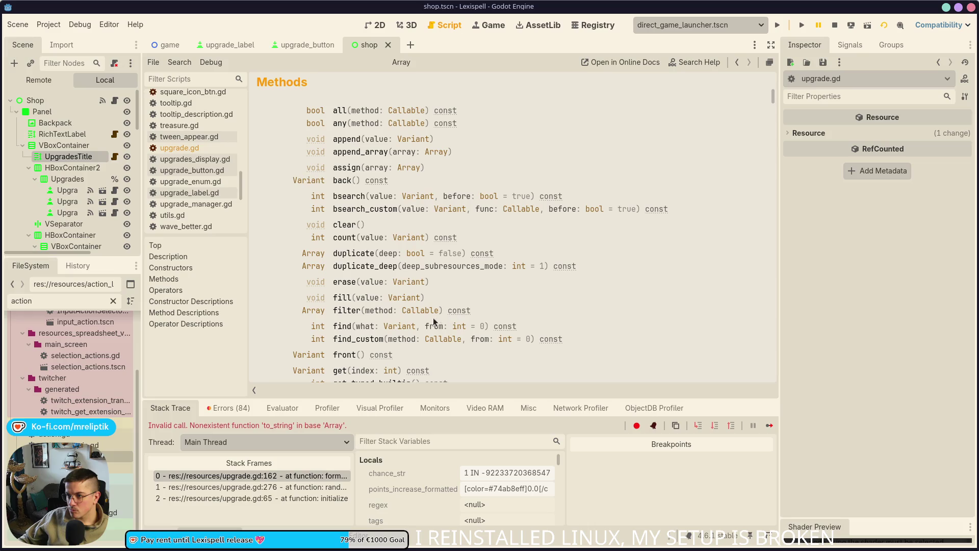
scroll(390, 269, "up", 20)
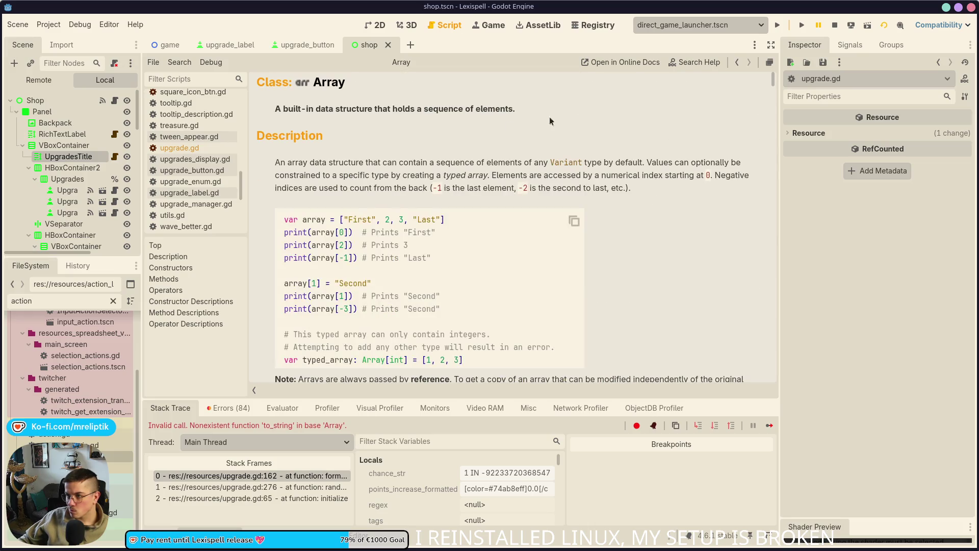
left_click(694, 62)
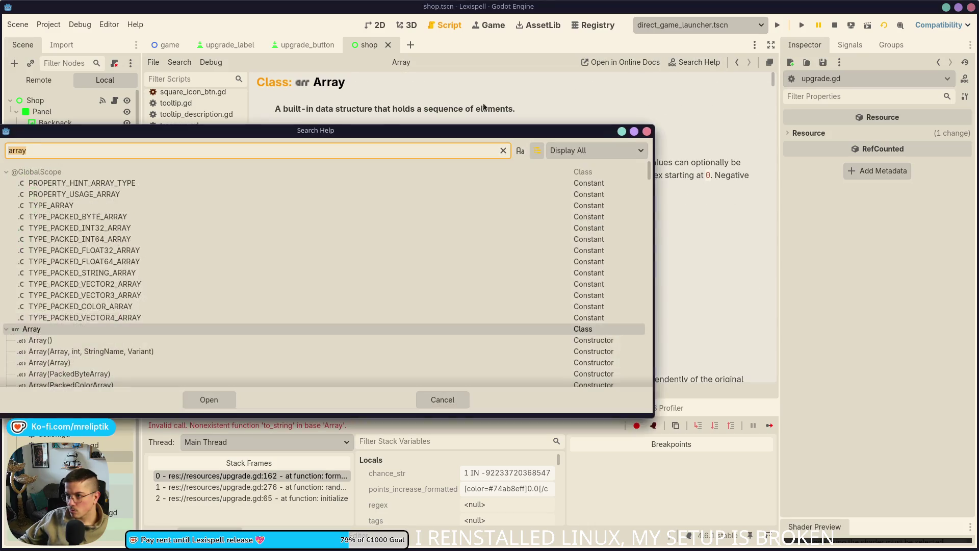
- Search help for 'string', open the String class reference, and scroll its methods down to format()
type("string")
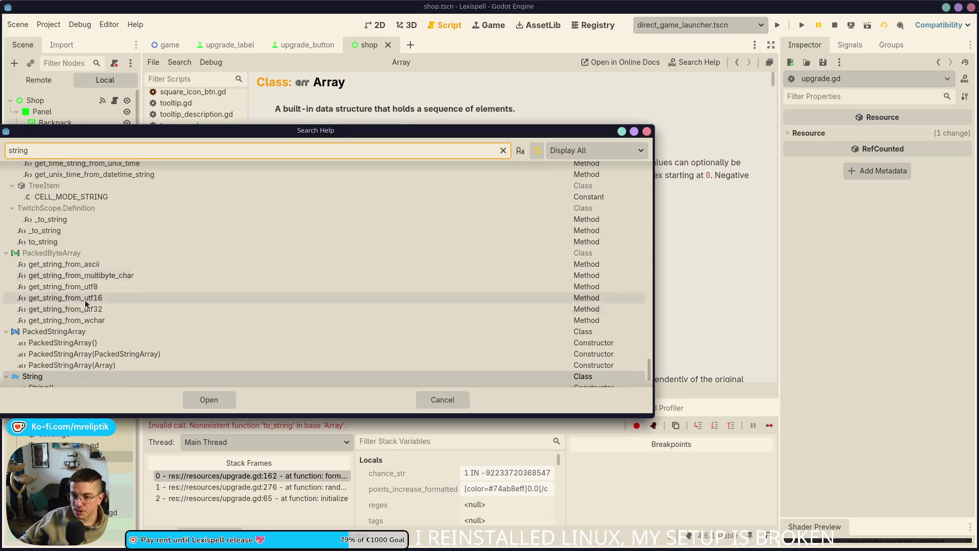
scroll(76, 294, "down", 2)
double_click(53, 325)
scroll(419, 260, "down", 5)
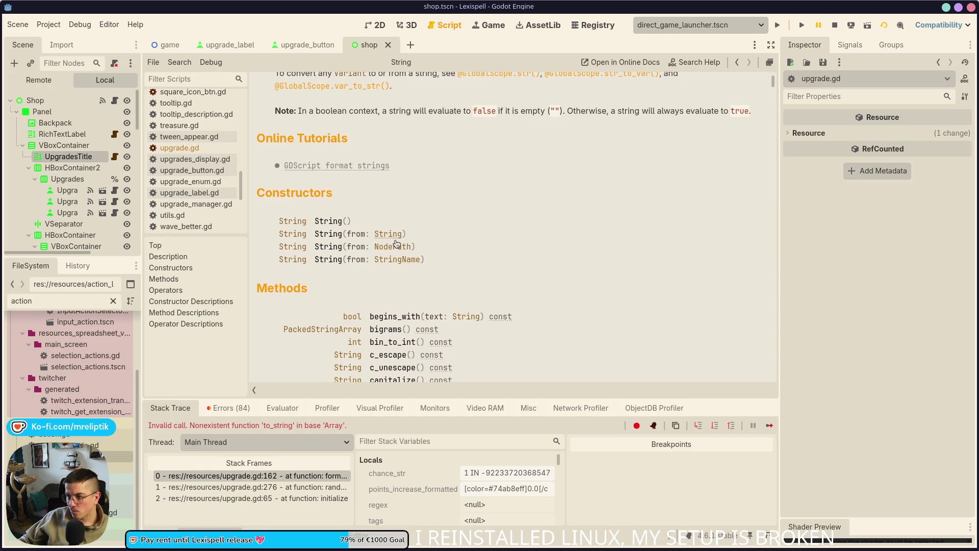
scroll(398, 270, "down", 5)
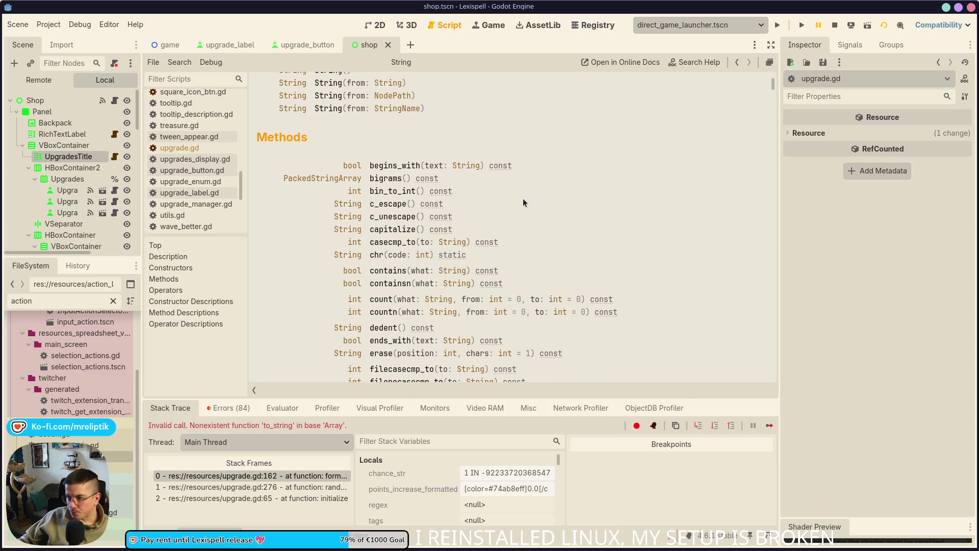
scroll(491, 203, "down", 5)
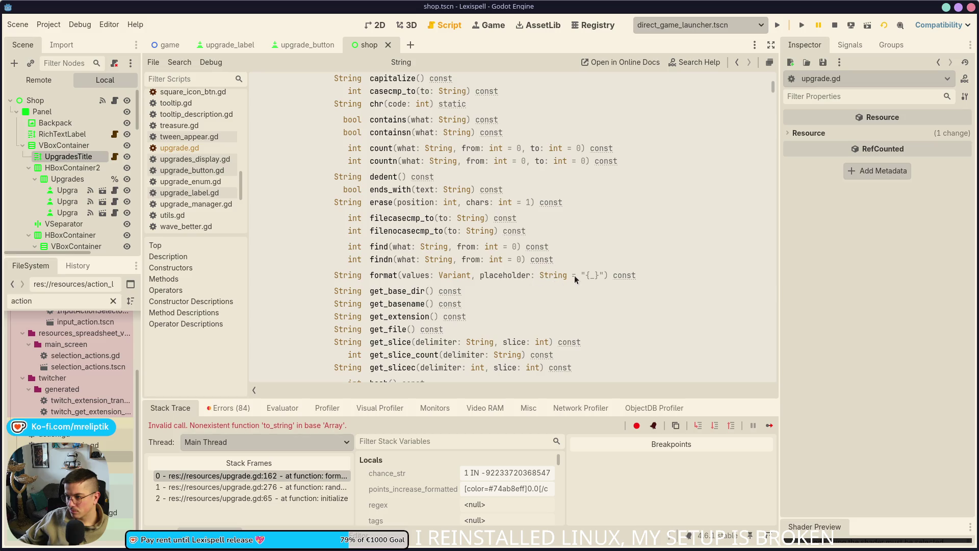
- Read the String.format() description and examples, then open the GDScript format string tutorial in the browser
left_click(383, 275)
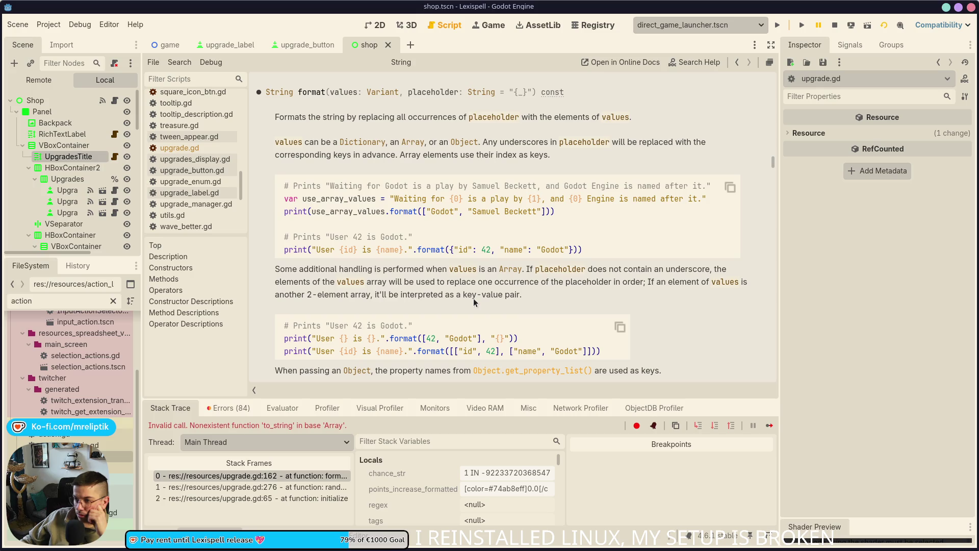
scroll(327, 373, "down", 1)
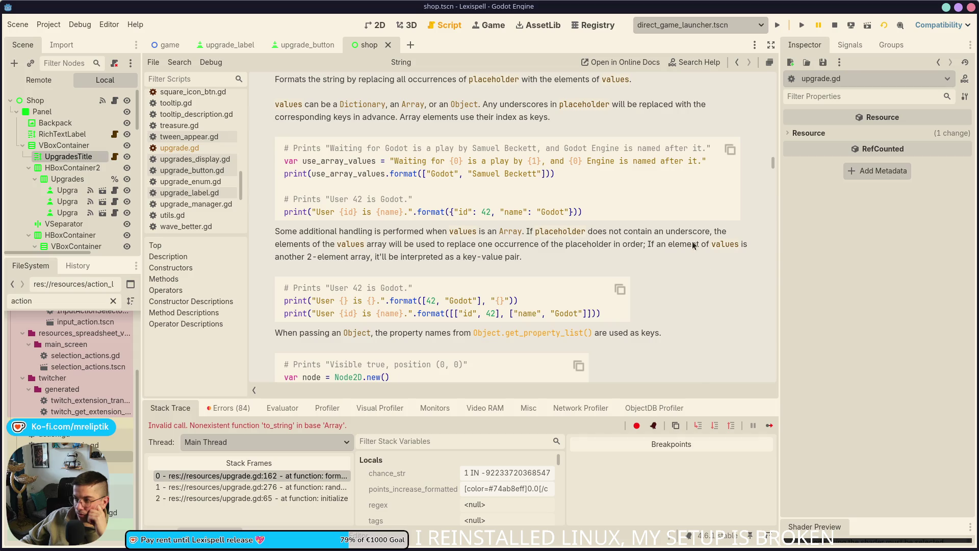
scroll(365, 268, "down", 1)
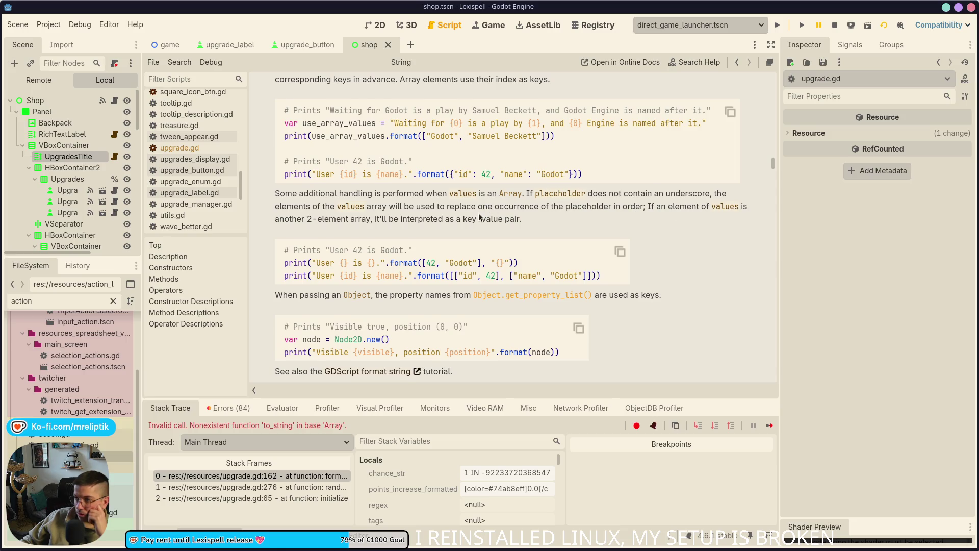
scroll(540, 219, "down", 3)
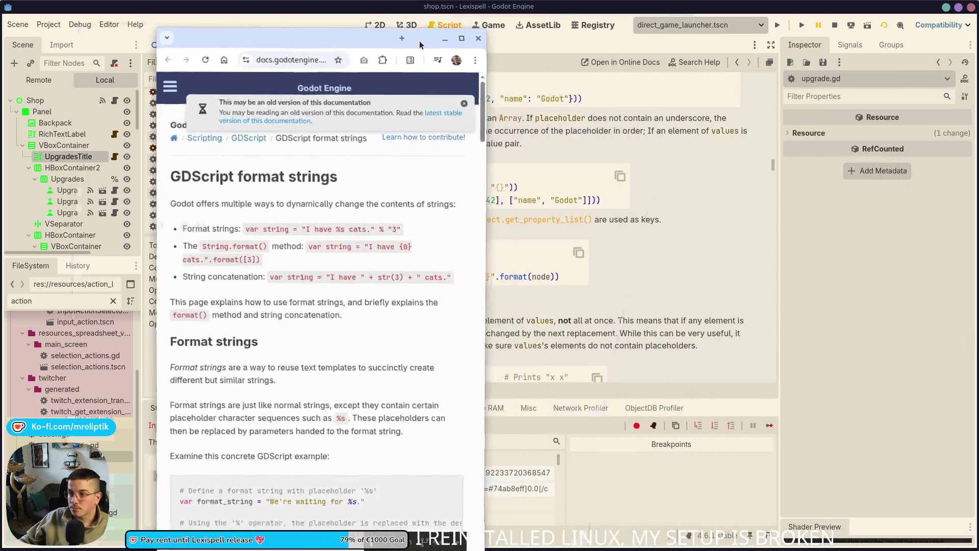
double_click(440, 39)
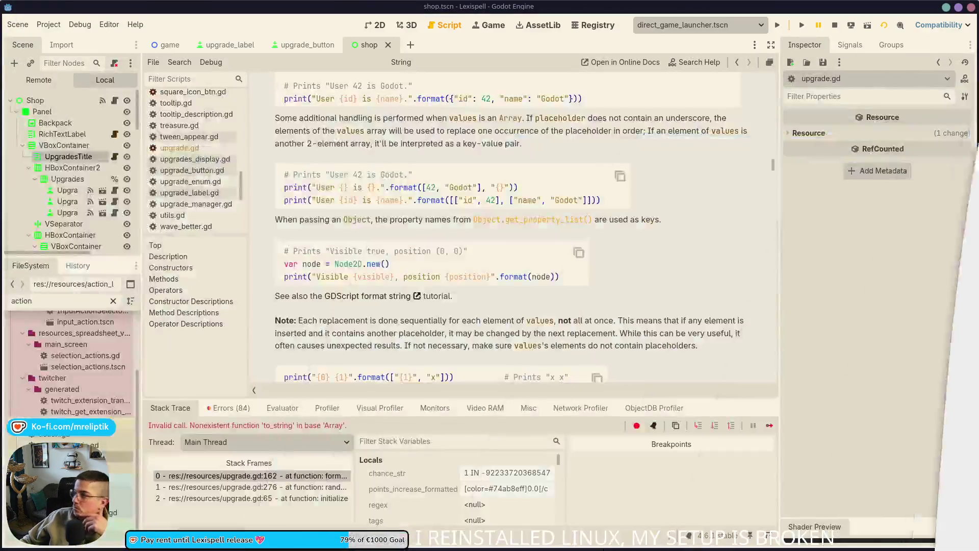
mouse_move(431, 9)
left_mouse_down()
mouse_move(432, 96)
mouse_move(432, 7)
left_mouse_up()
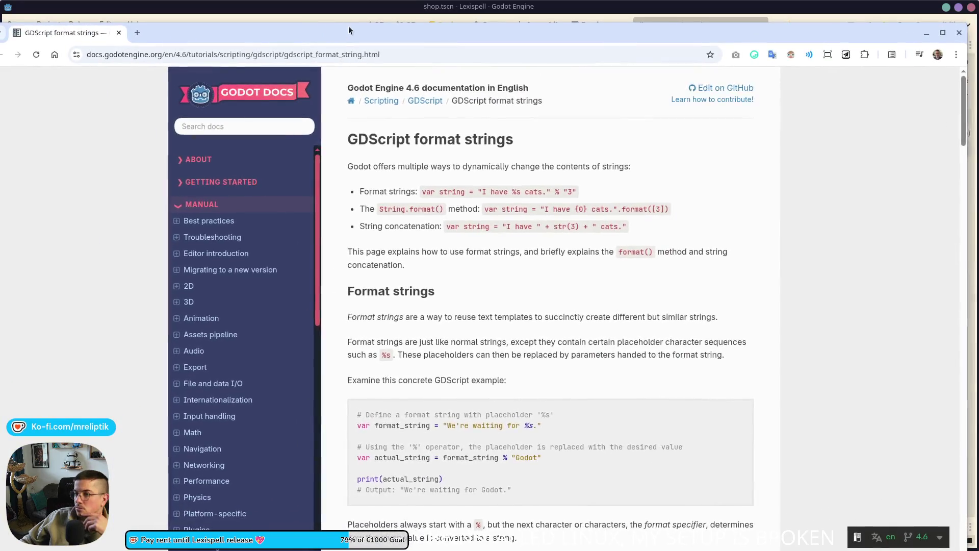
- Bring up the GDScript format strings tutorial full screen and scroll down toward Placeholder types
key("alt+Tab")
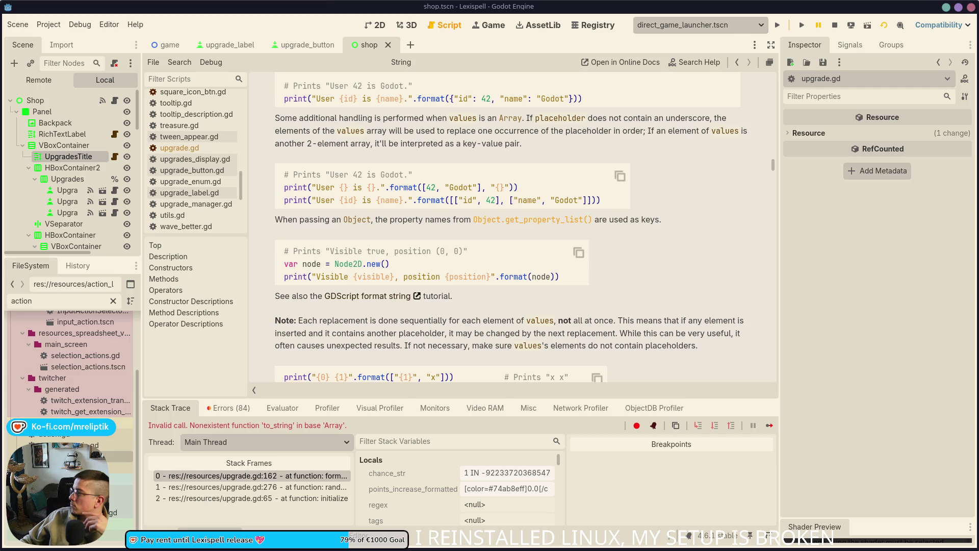
left_click(374, 296)
mouse_move(663, 89)
left_mouse_down()
mouse_move(444, 59)
mouse_move(455, 18)
mouse_move(502, 44)
mouse_move(370, 214)
mouse_move(184, 229)
mouse_move(179, 244)
left_mouse_up()
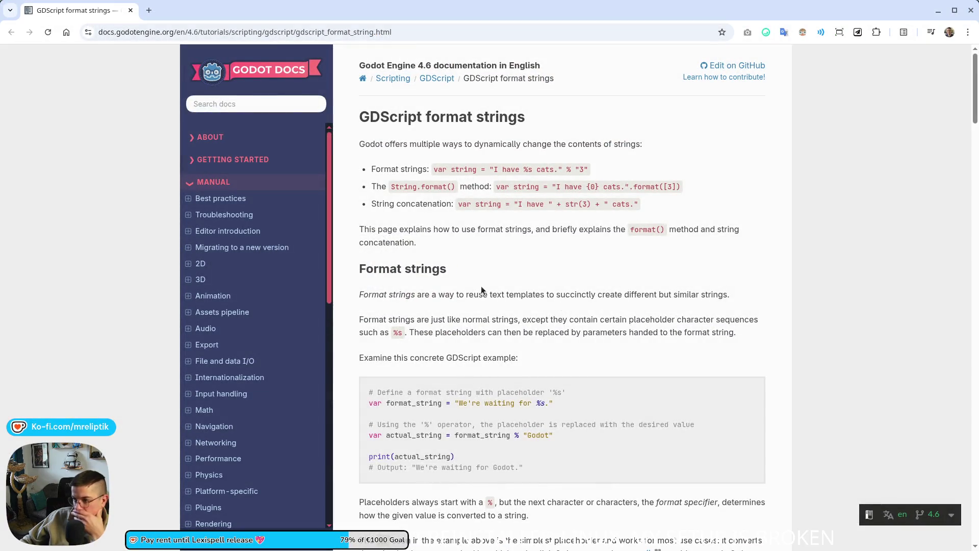
scroll(482, 286, "down", 5)
scroll(481, 287, "down", 5)
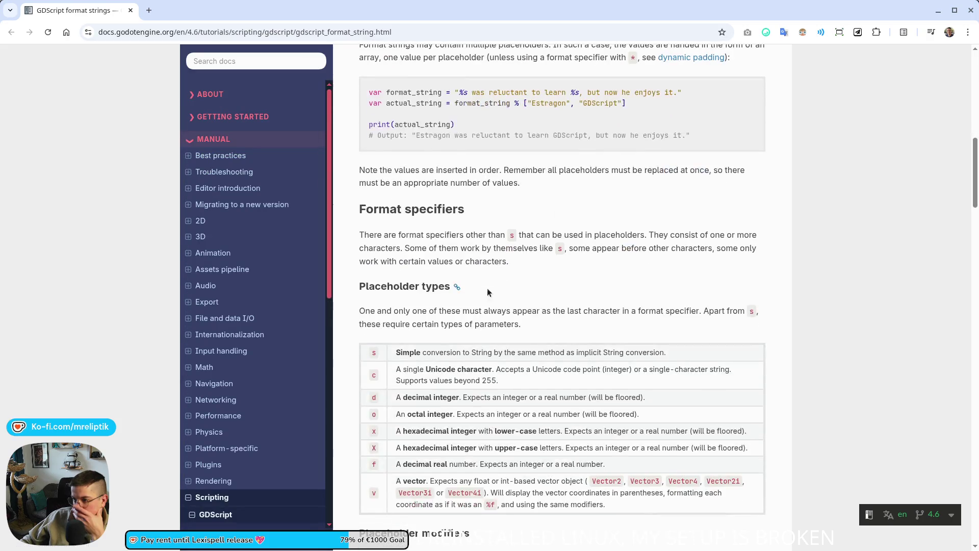
scroll(489, 289, "down", 3)
- Find 'array' on the format strings page and scroll through the format method example tables
key("ctrl+f")
type("array")
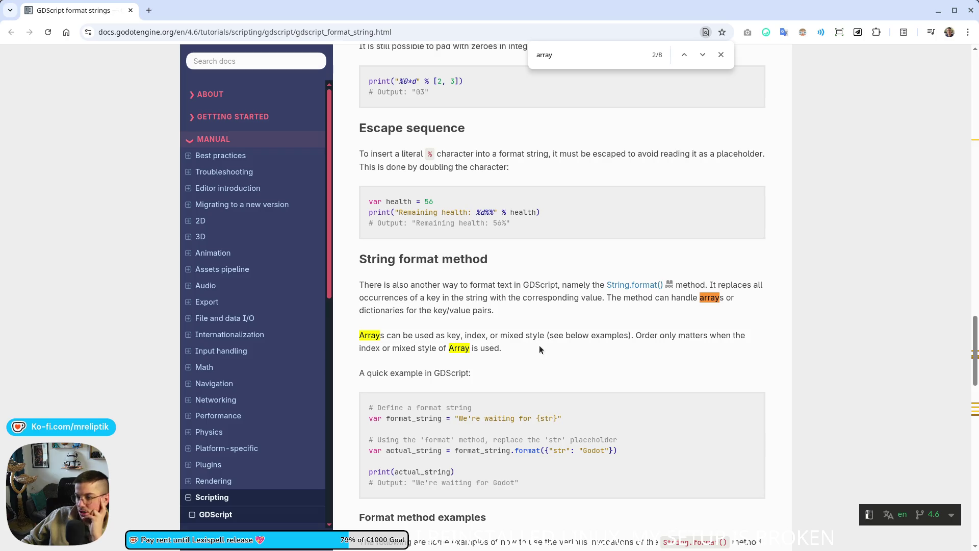
scroll(515, 381, "down", 3)
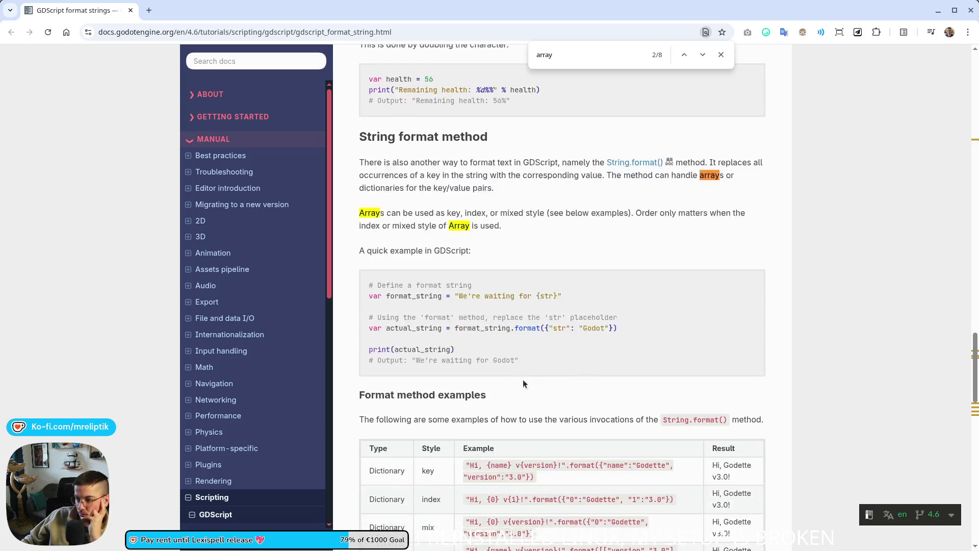
scroll(573, 376, "down", 3)
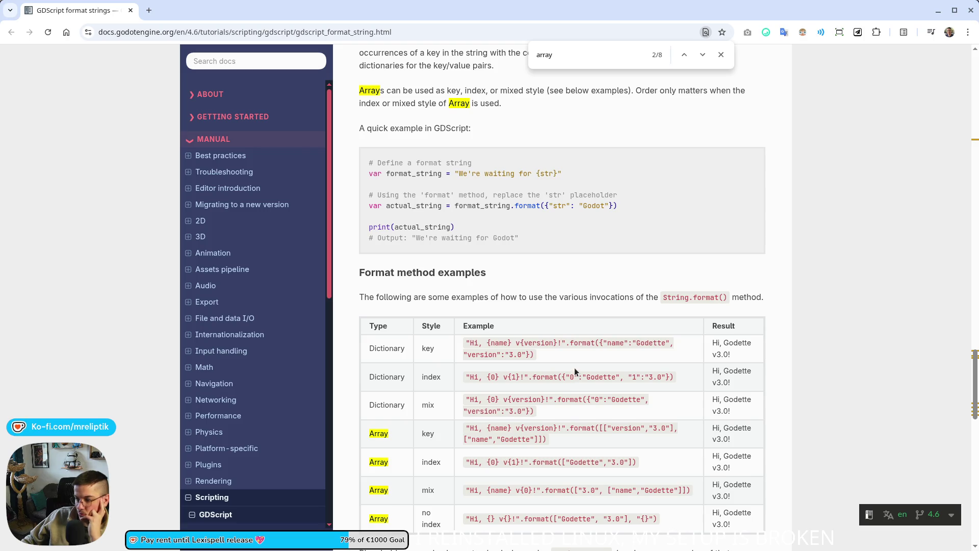
scroll(574, 367, "down", 3)
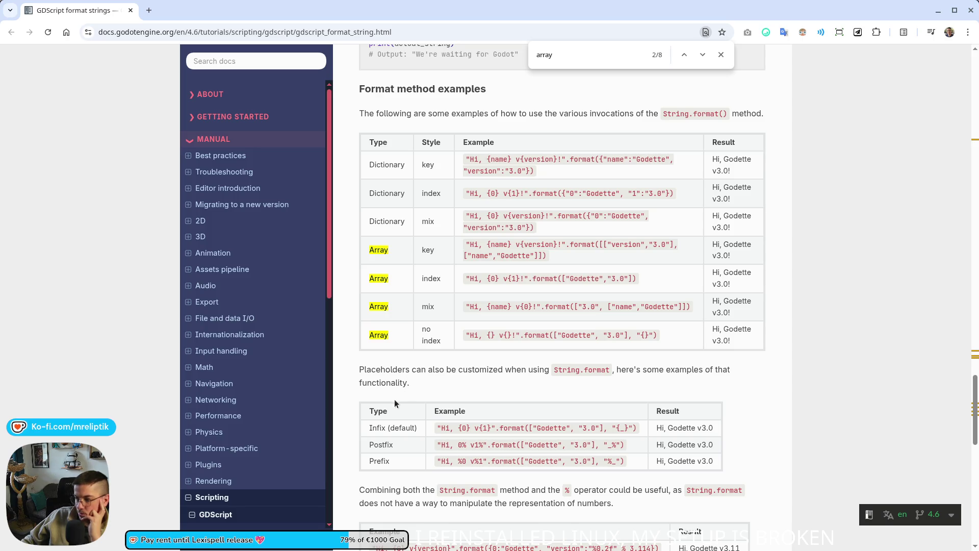
scroll(554, 404, "down", 1)
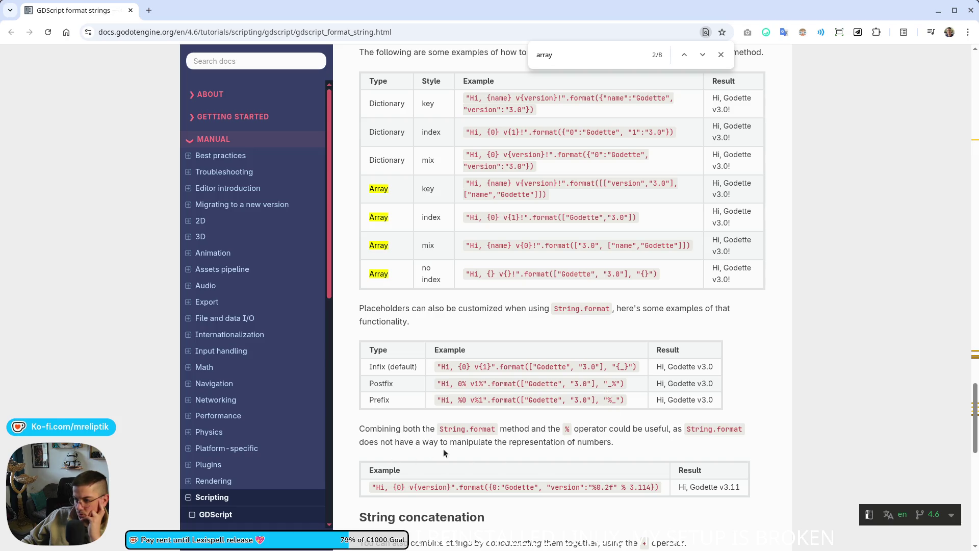
scroll(586, 443, "down", 2)
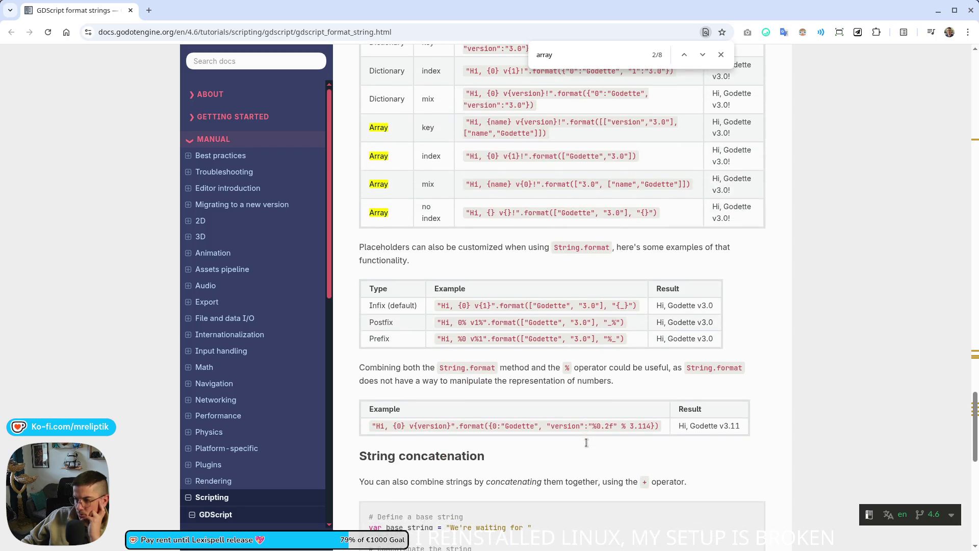
scroll(592, 418, "down", 2)
scroll(604, 367, "down", 1)
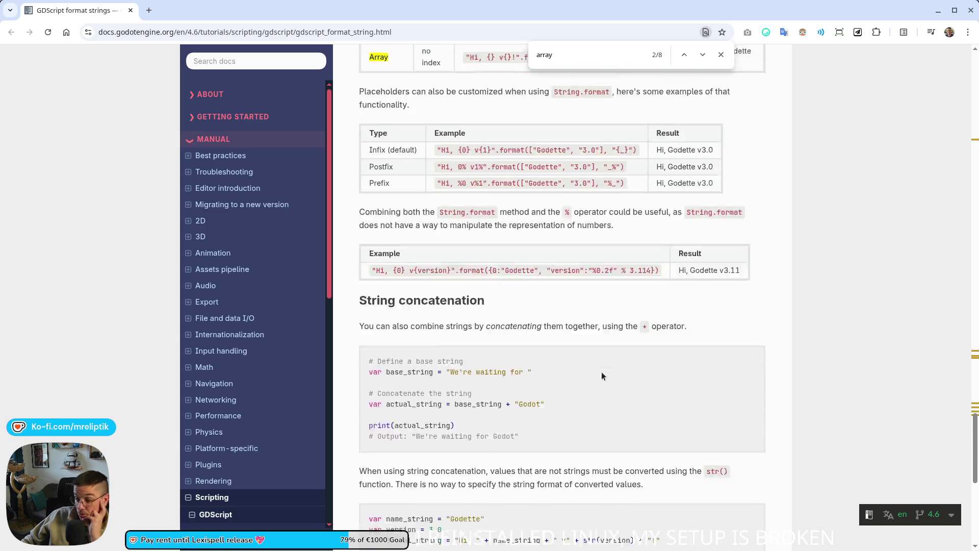
scroll(602, 372, "down", 4)
scroll(584, 367, "up", 6)
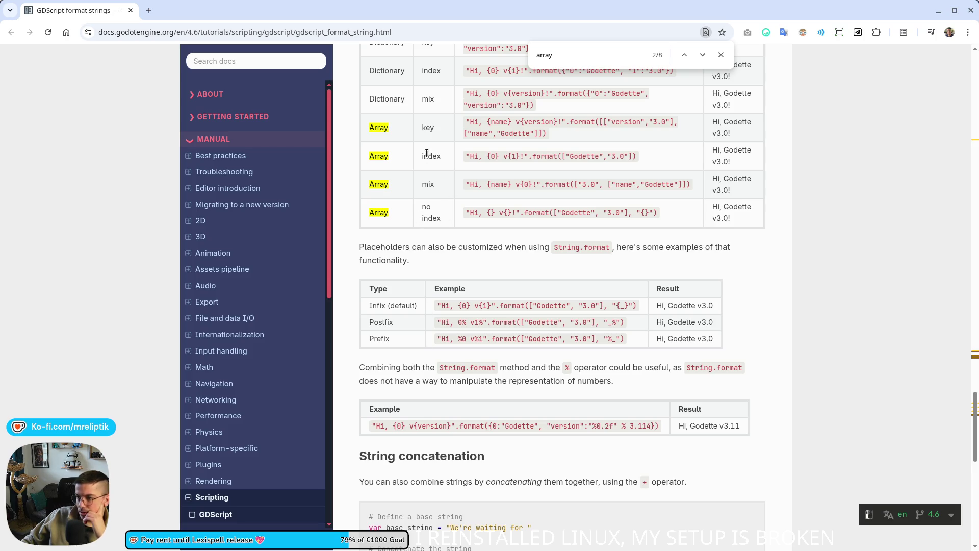
double_click(429, 156)
- Compare the key and index Array example rows, then switch back to the Godot editor's String help
double_click(428, 127)
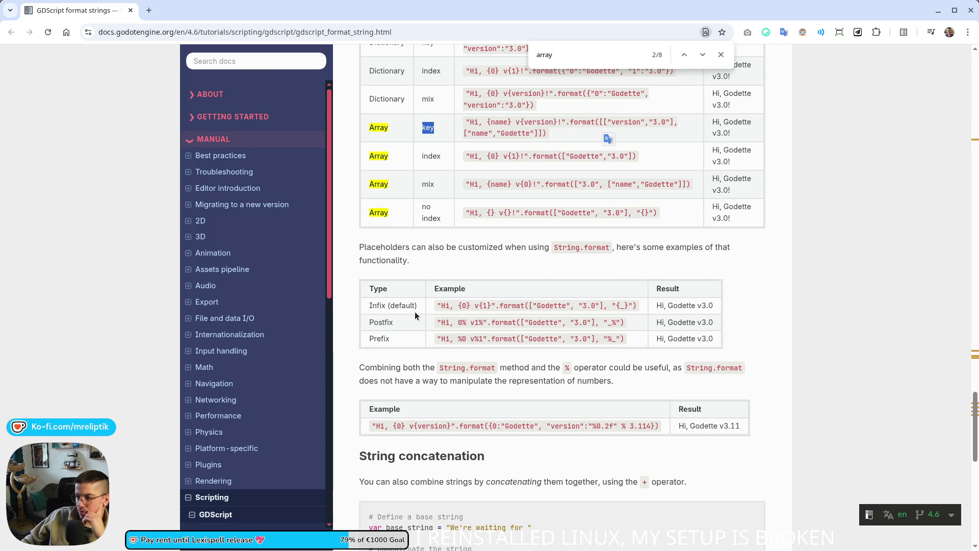
scroll(611, 330, "down", 8)
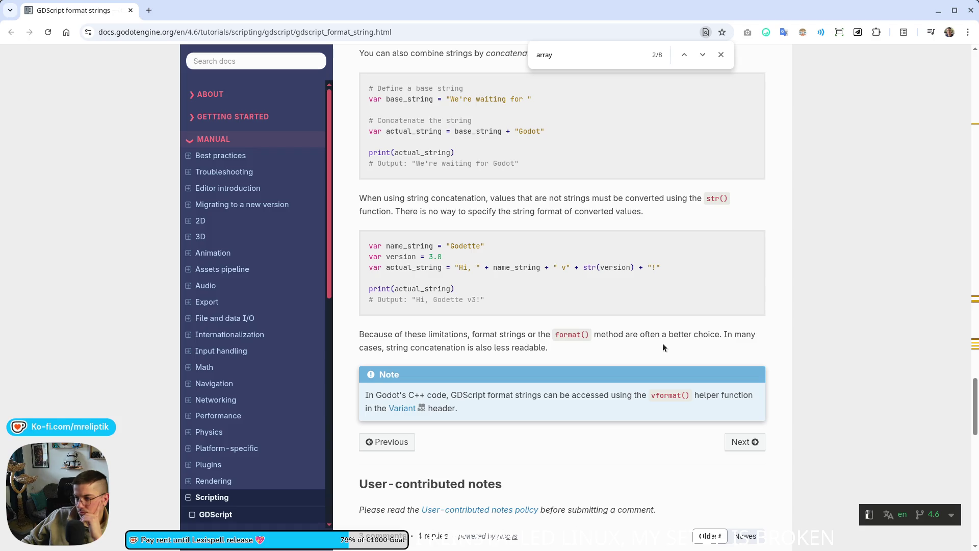
scroll(662, 342, "up", 4)
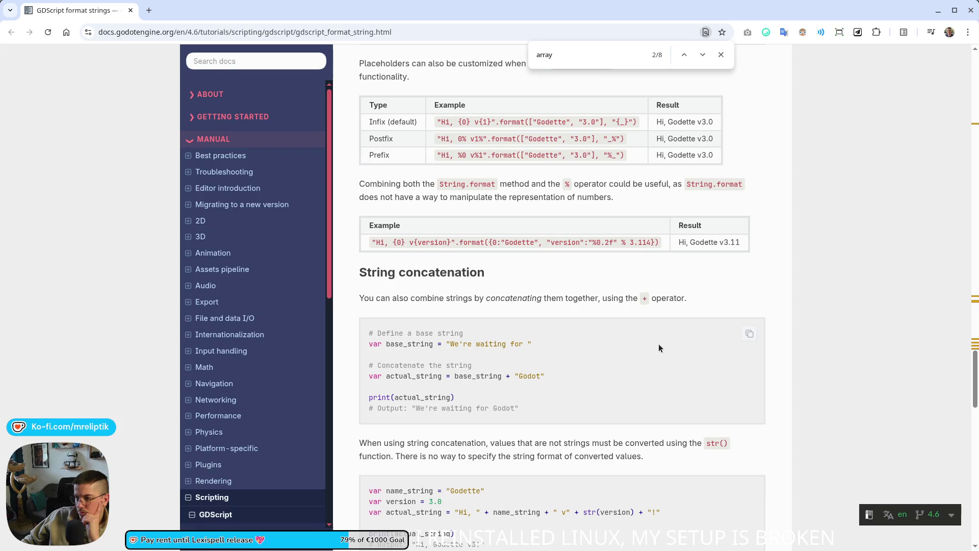
scroll(659, 344, "up", 3)
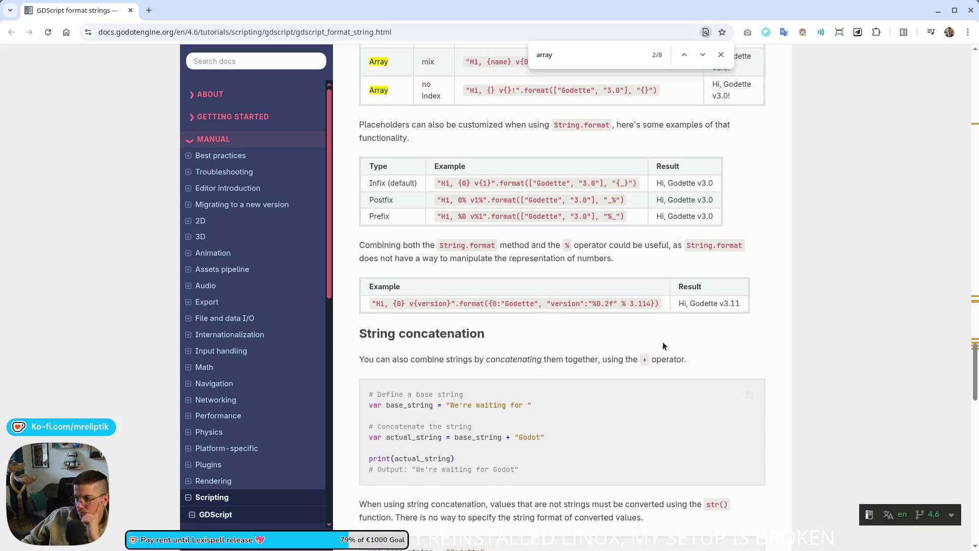
scroll(666, 340, "up", 3)
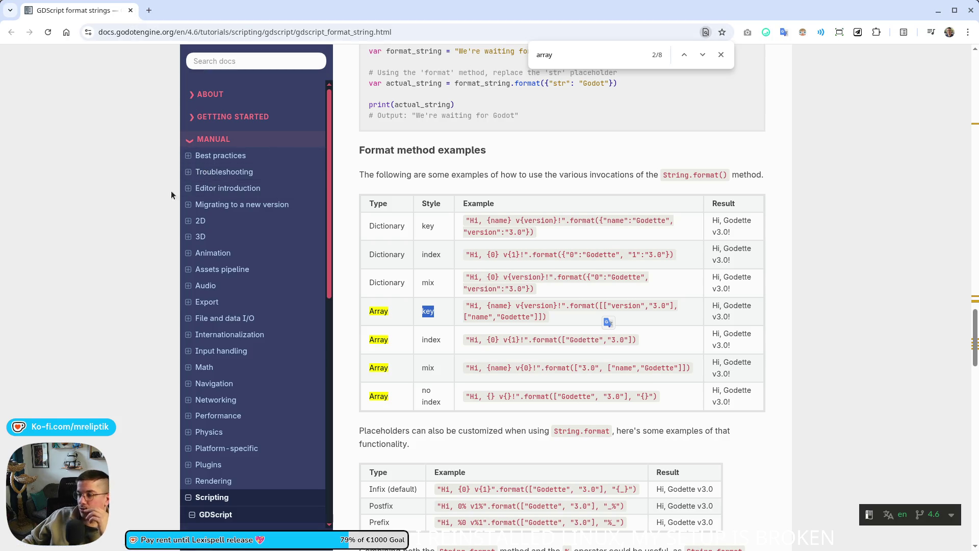
key("alt+Tab")
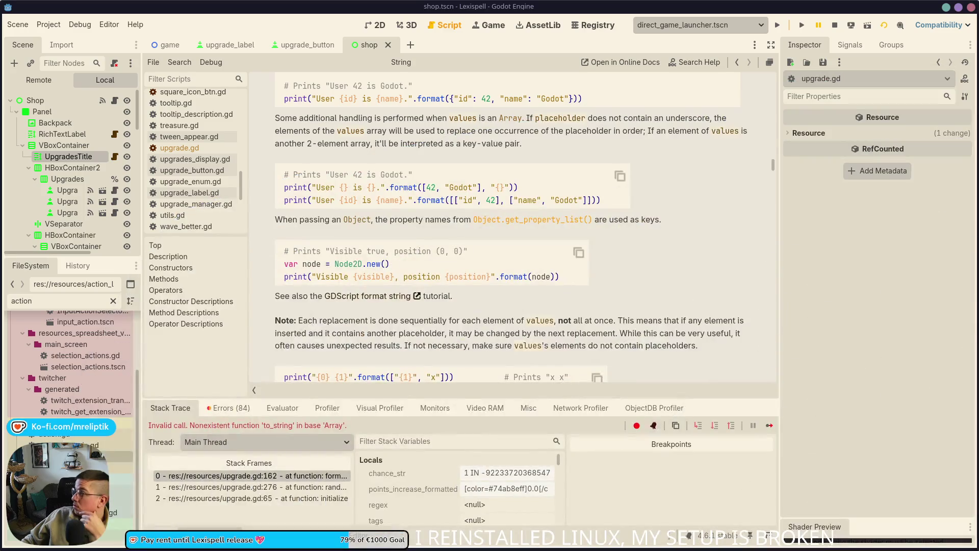
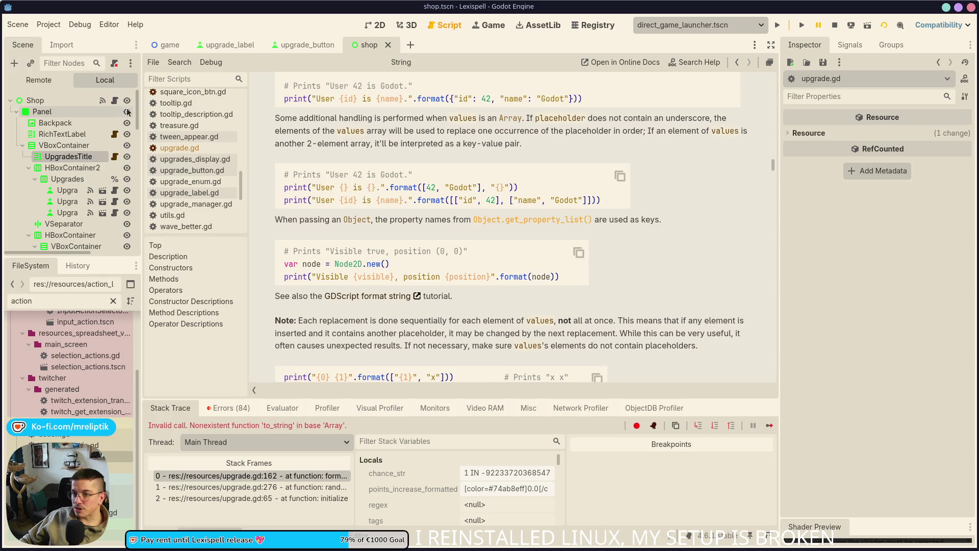
- Close the String documentation page and switch to the upgrade_button scene
left_click(114, 101)
key("ctrl+w")
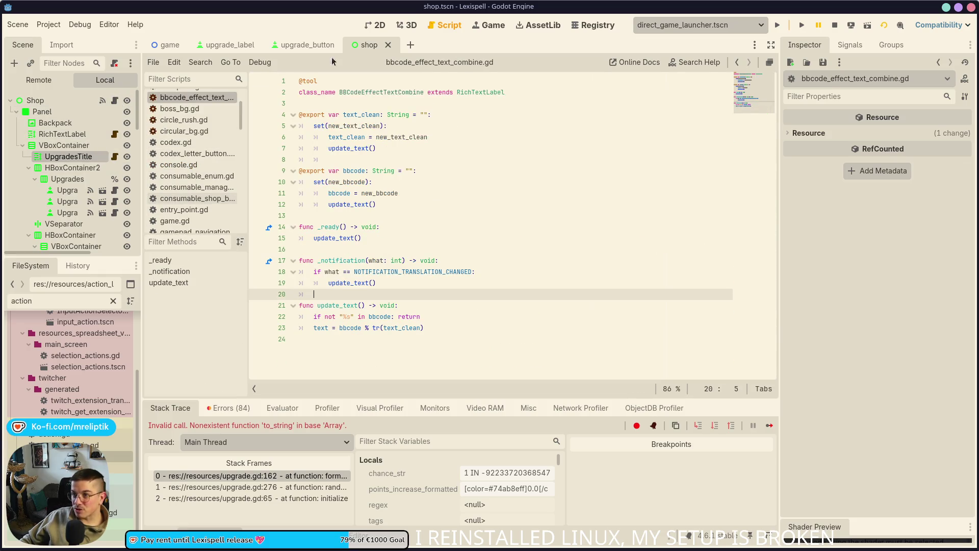
left_click(301, 51)
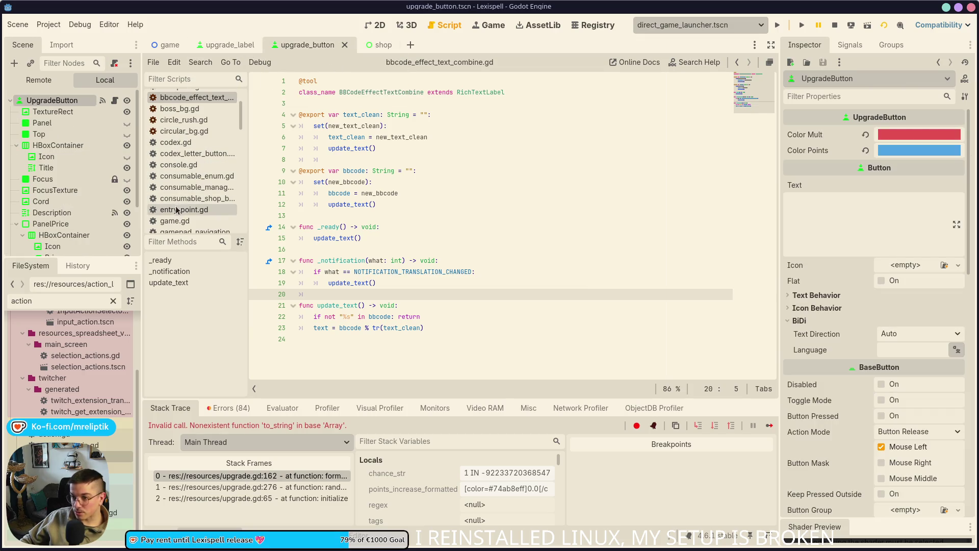
- Browse the script list to open upgrade.gd at the to_string call on line 163
scroll(179, 220, "down", 1)
left_click(202, 148)
scroll(203, 194, "up", 4)
scroll(203, 194, "down", 15)
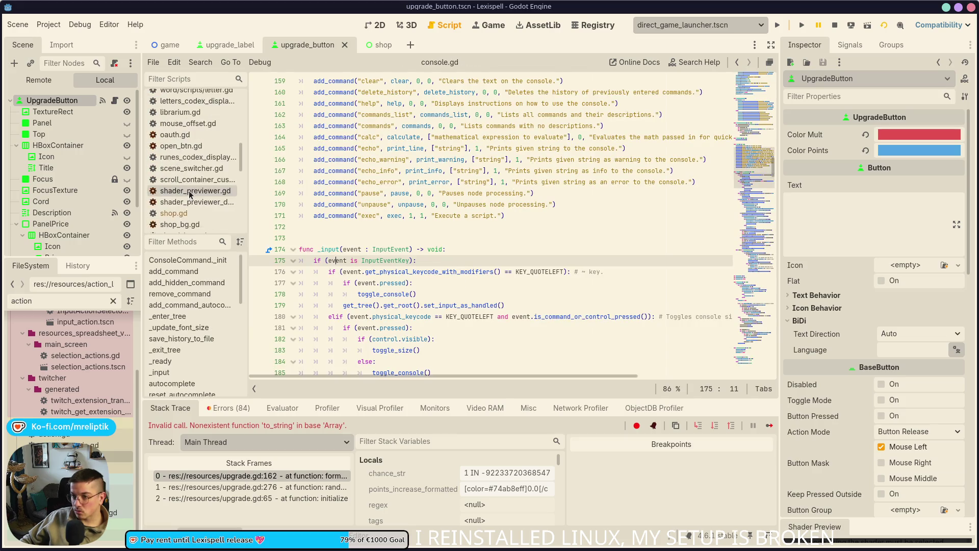
scroll(185, 153, "down", 10)
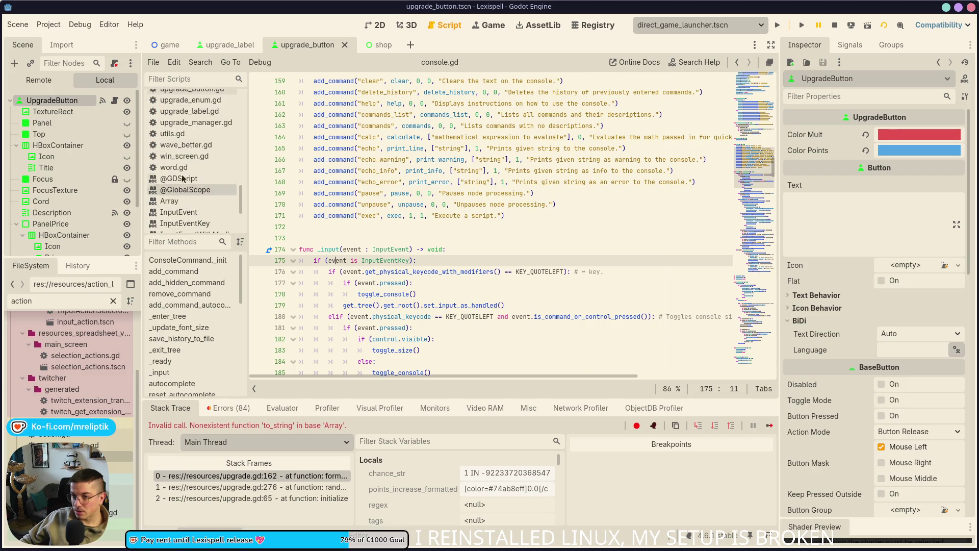
left_click(186, 134)
scroll(191, 204, "down", 5)
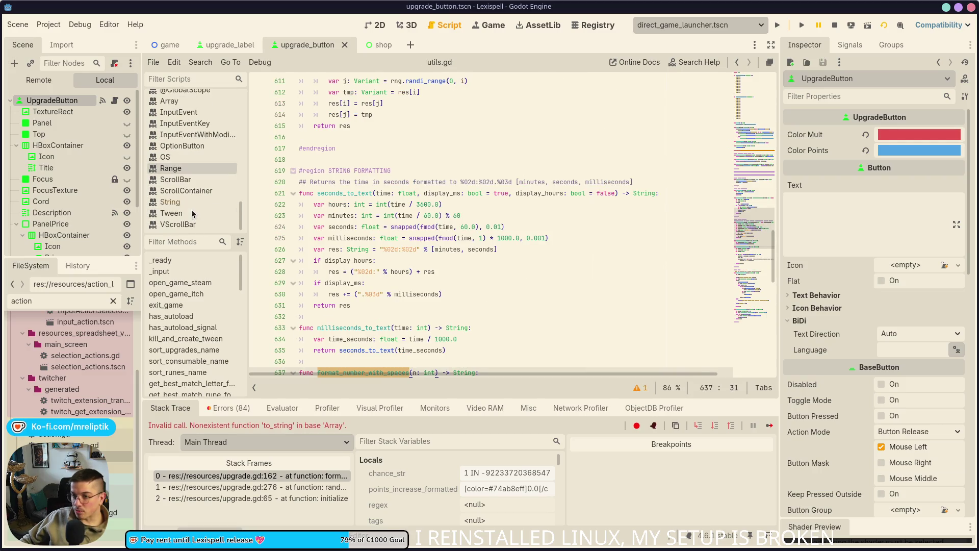
scroll(188, 168, "up", 3)
scroll(193, 167, "up", 2)
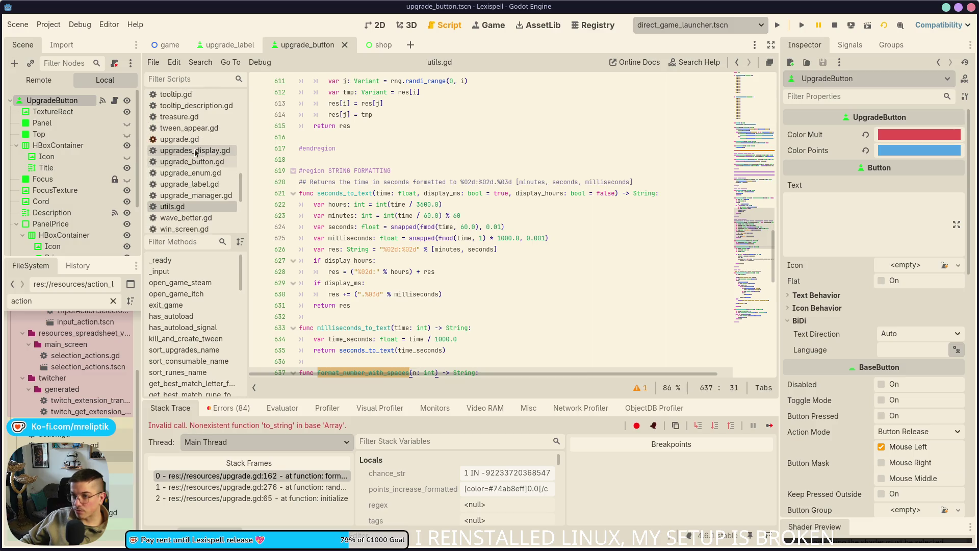
left_click(193, 139)
left_click(679, 238)
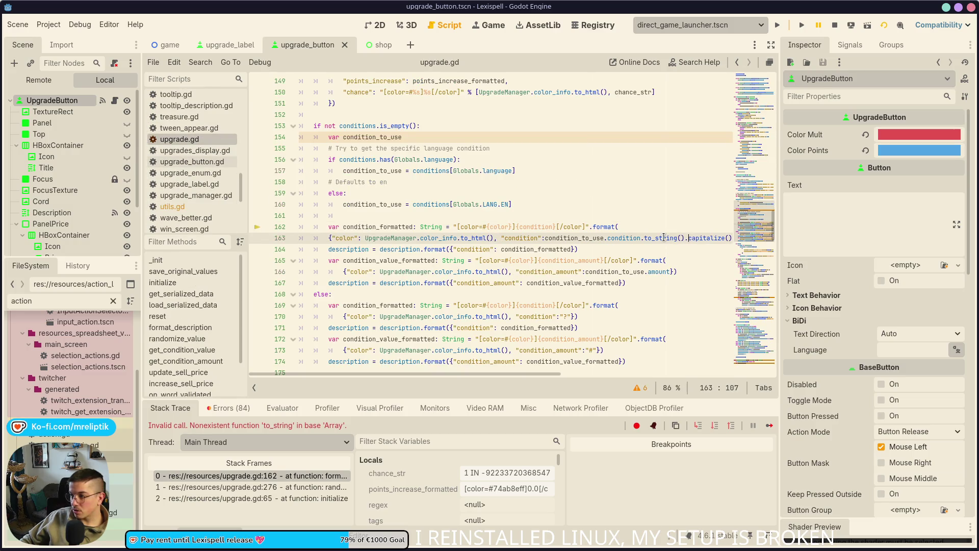
- Replace .to_string() on line 163 with String(condition_to_use.condition) and save upgrade.gd
left_click(588, 249)
left_click(546, 238)
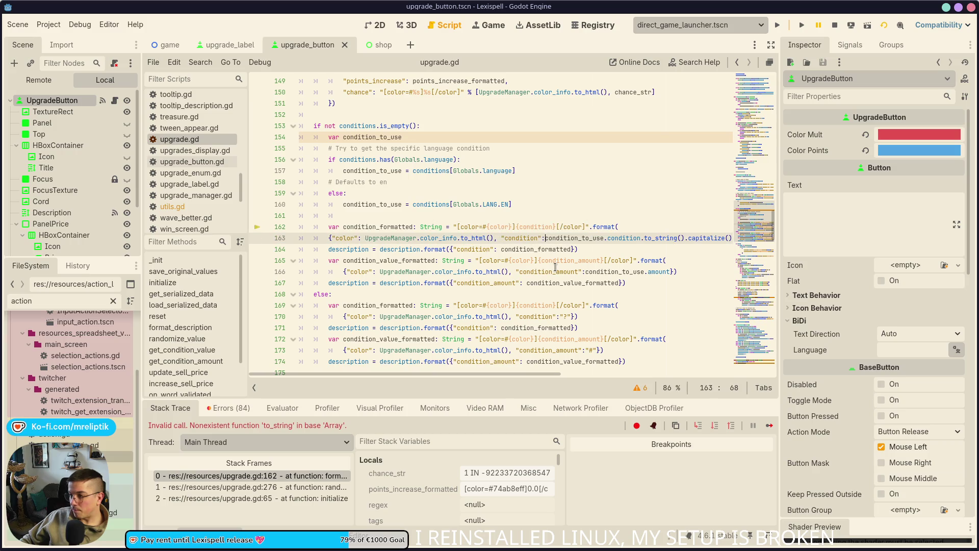
type("String(")
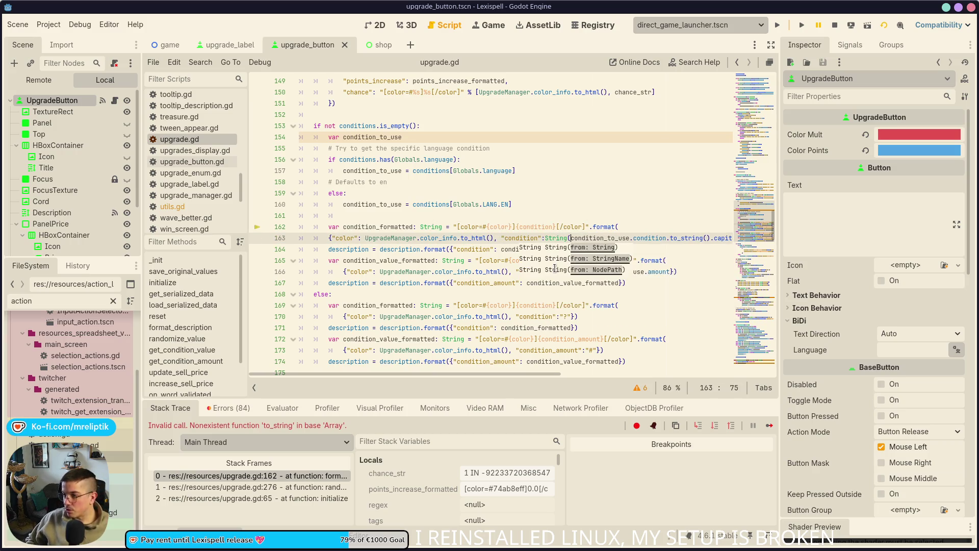
key("ctrl+Left")
key("ctrl+Left")
key("ctrl+Delete")
key("ctrl+Delete")
key("ctrl+Delete")
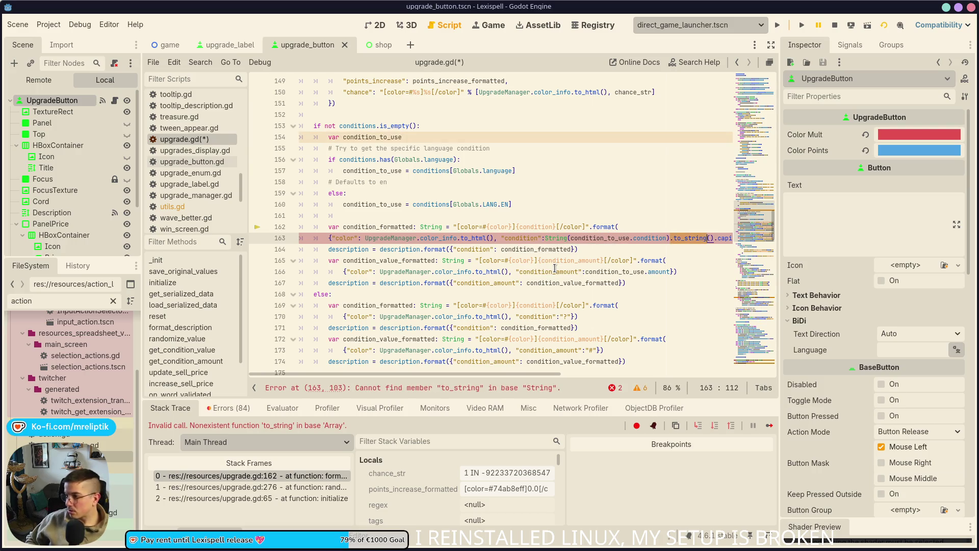
type(")")
key("ctrl+s")
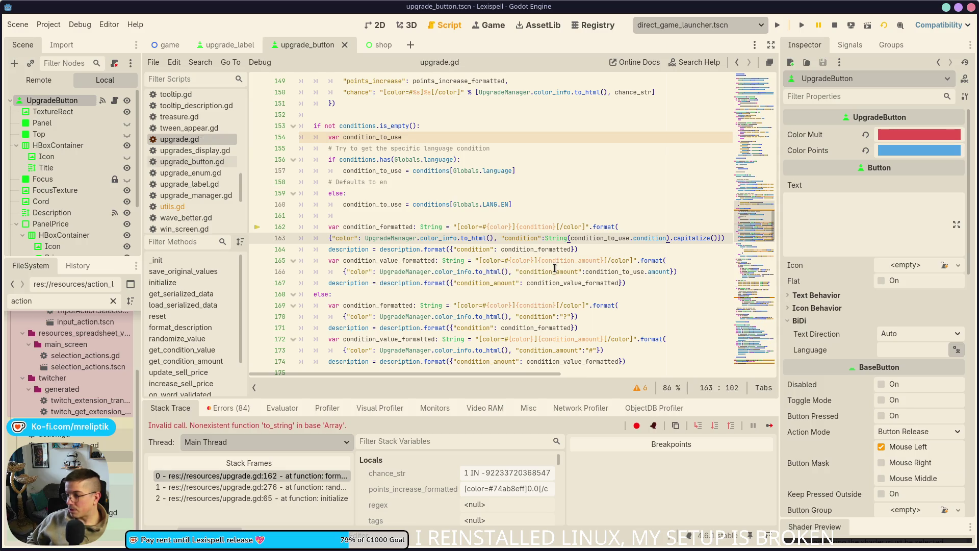
- On line 181, remove .to_string() and wrap action.value in String()
scroll(590, 271, "down", 4)
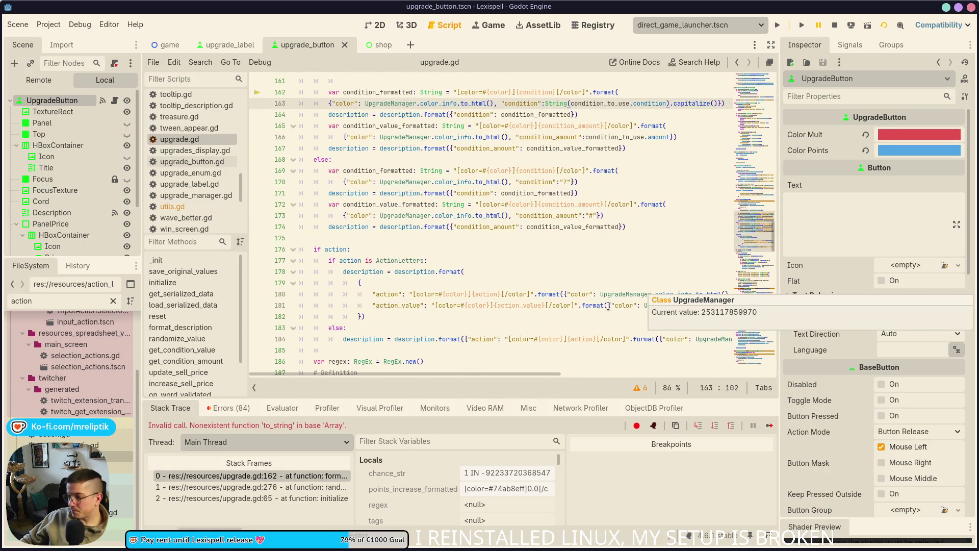
scroll(418, 310, "right", 3)
scroll(461, 320, "right", 2)
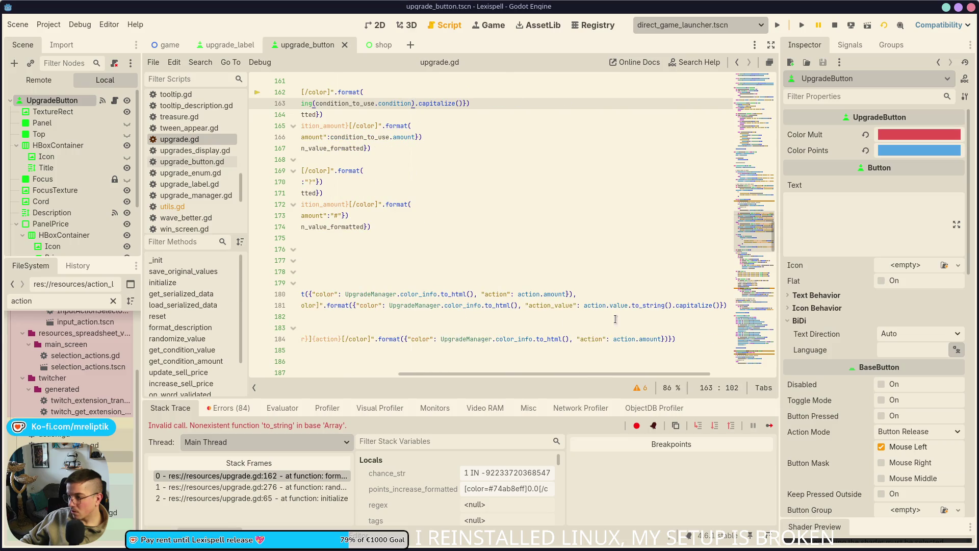
left_click(622, 306)
double_click(648, 305)
key("BackSpace")
key("BackSpace")
key("Delete")
key("Delete")
key("Delete")
key("ctrl+Left")
type("String")
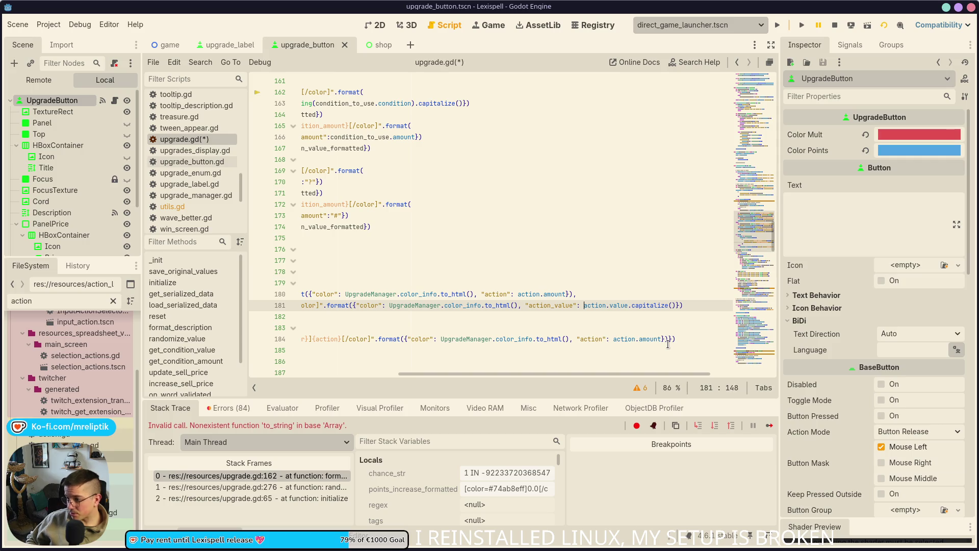
type("(")
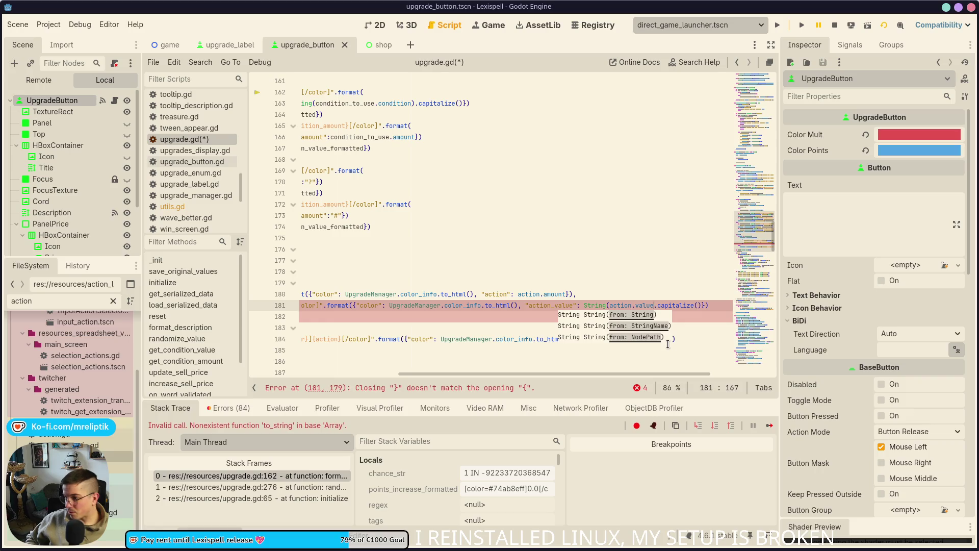
type(")")
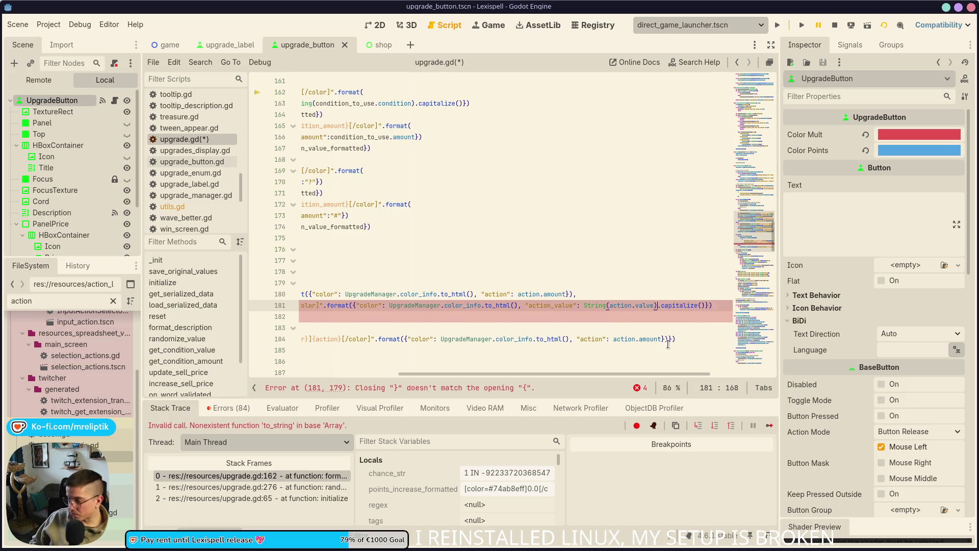
- Stop the running debug session and run the game again to test the fix
left_click(802, 24)
left_click(835, 24)
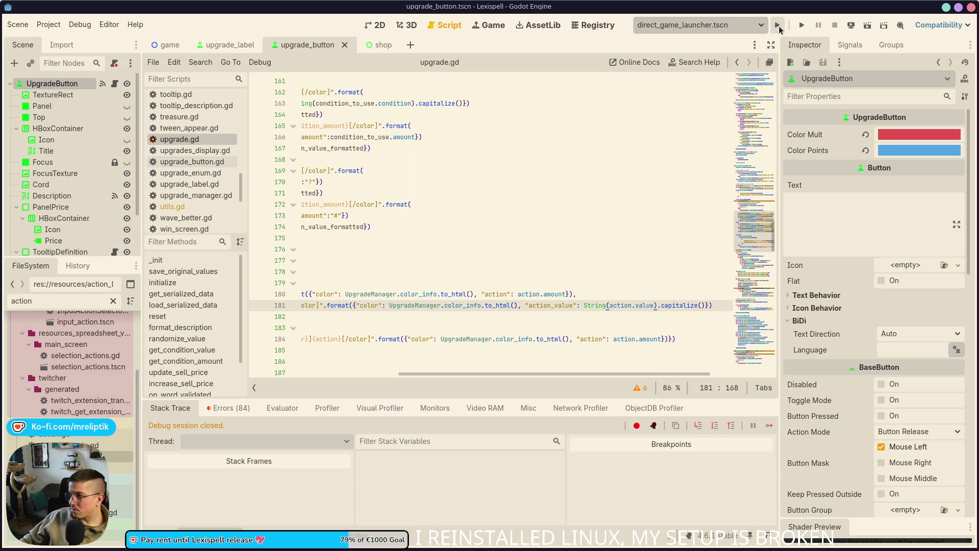
left_click(778, 27)
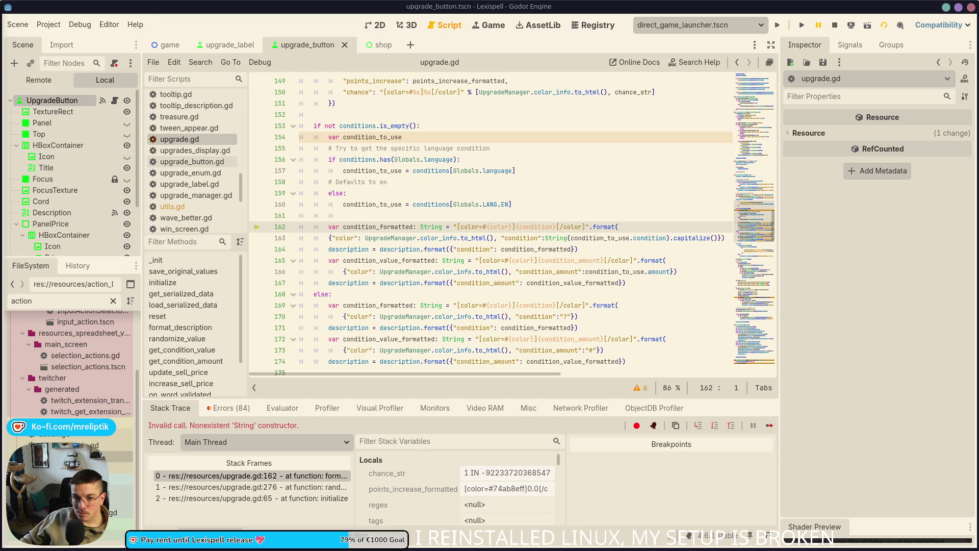
- Hide the debugger, widen the code area, and check uses of condition_to_use and condition_formatted
left_click(586, 215)
scroll(586, 215, "down", 2)
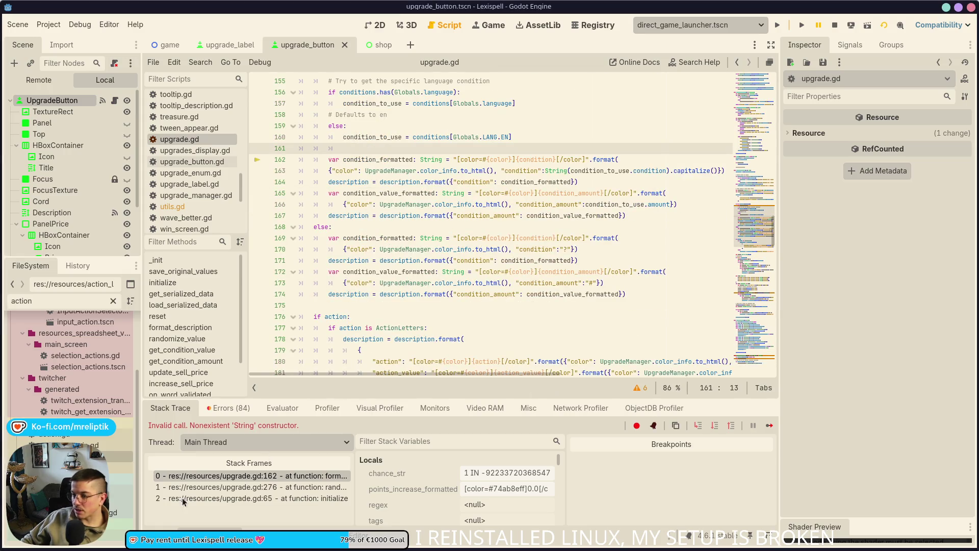
left_click(209, 530)
left_click_drag(779, 173, 867, 175)
scroll(378, 330, "up", 5)
left_click(379, 330)
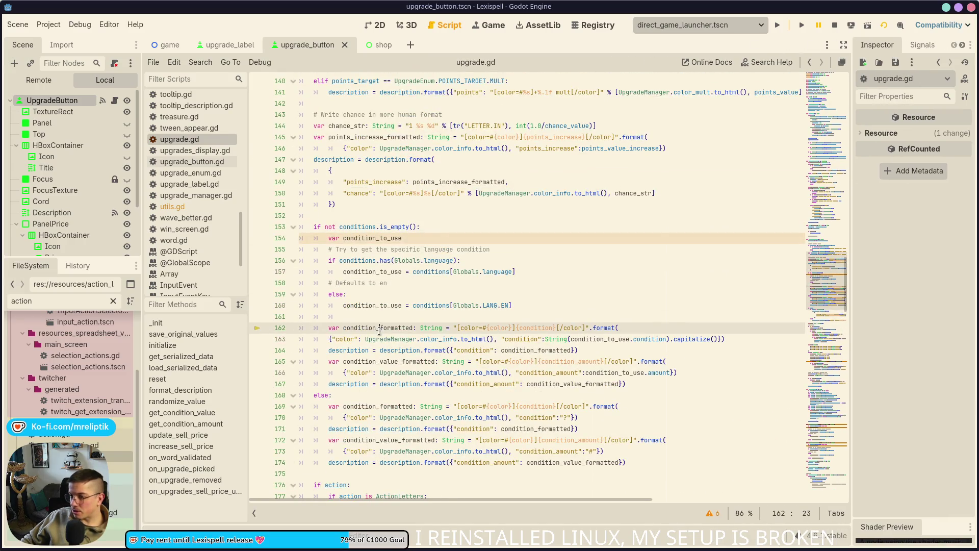
left_click(429, 305)
double_click(376, 238)
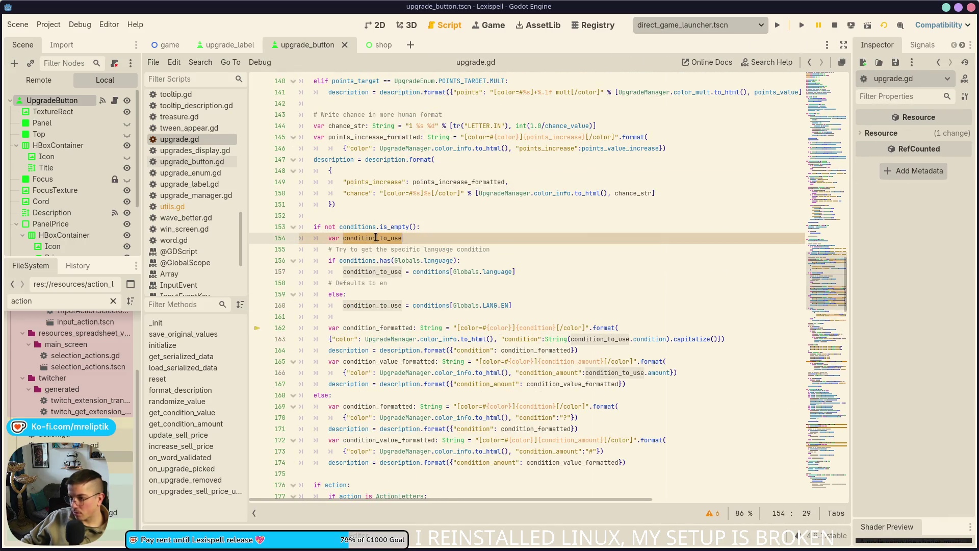
left_click(374, 305)
double_click(384, 329)
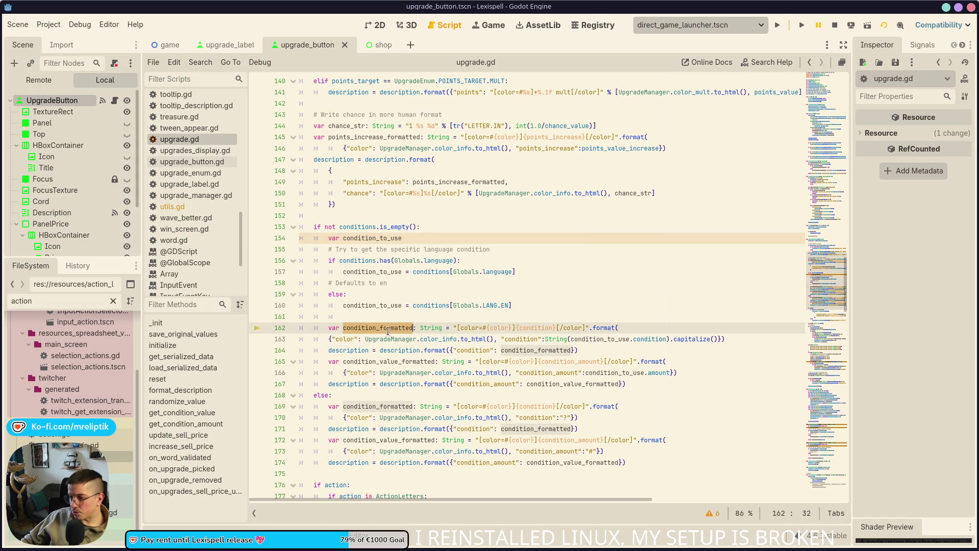
left_click(446, 320)
- Add a new line 162: var condition_value: String = "#".format({ above condition_formatted
key("Return")
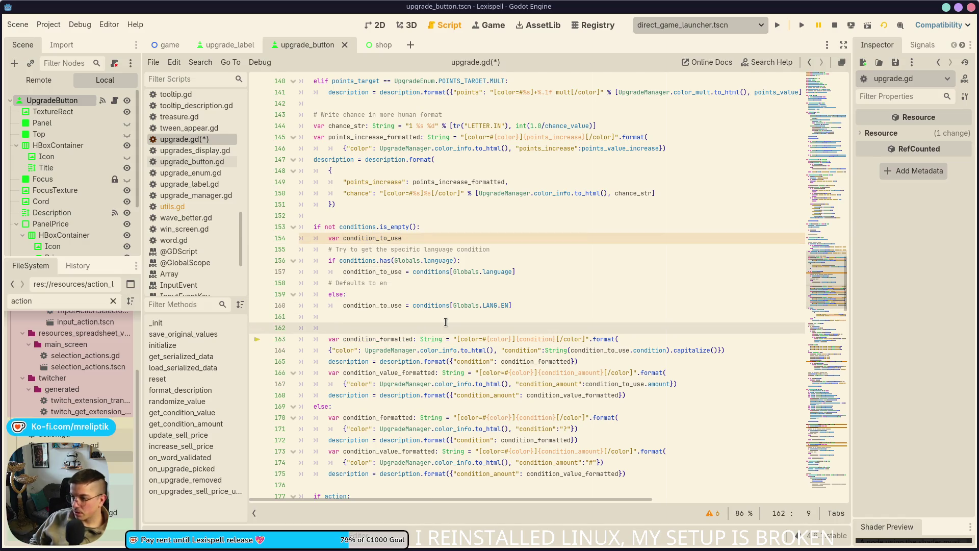
type("var co")
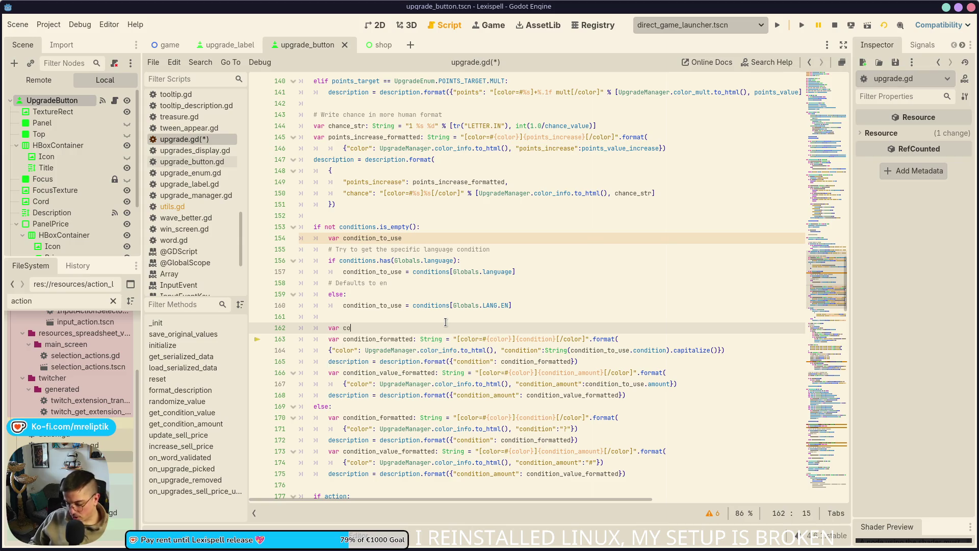
type("ndition_value")
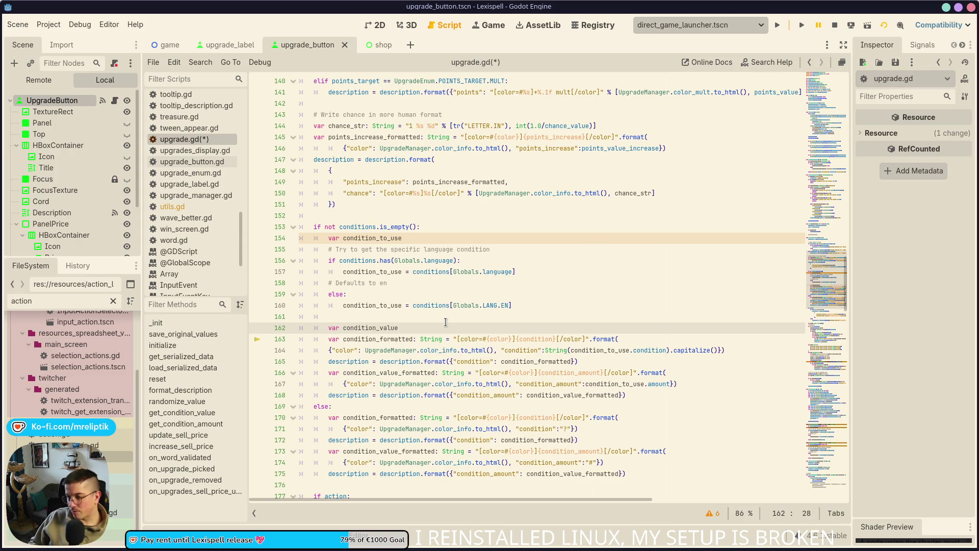
type("t")
type(": Si")
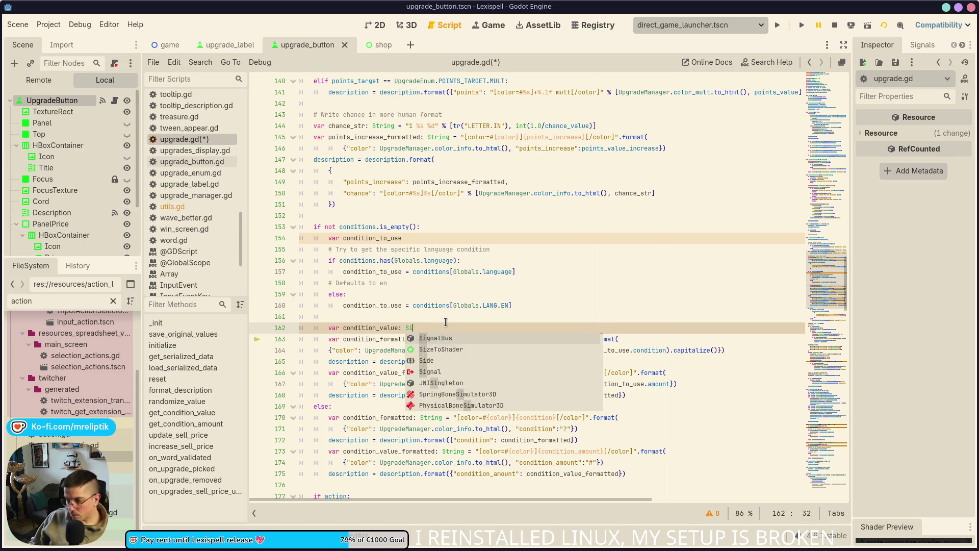
key("BackSpace")
type("tring ")
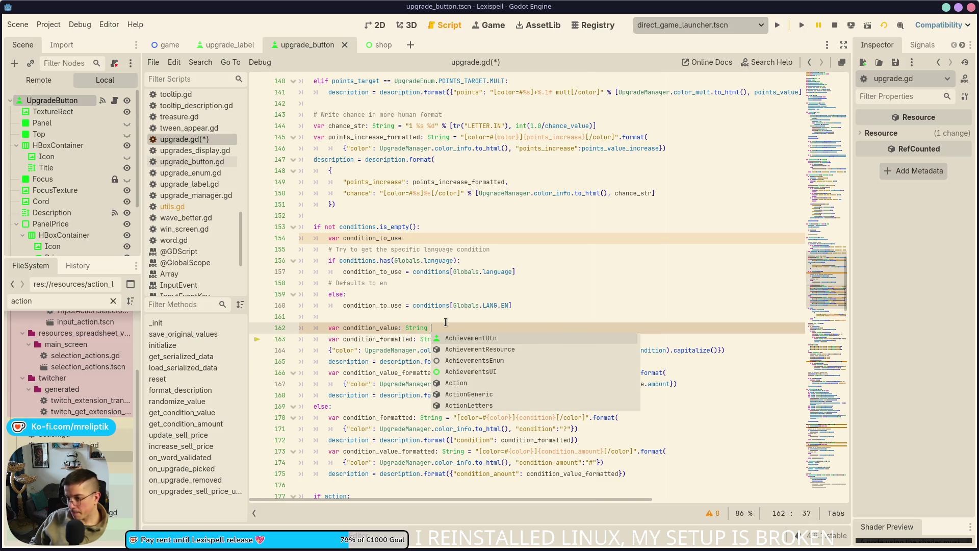
type("= #")
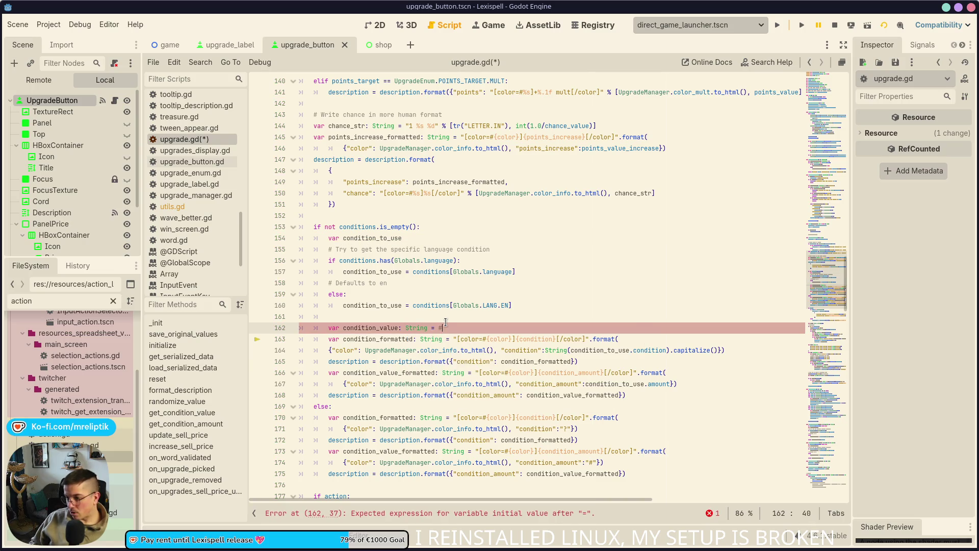
key("BackSpace")
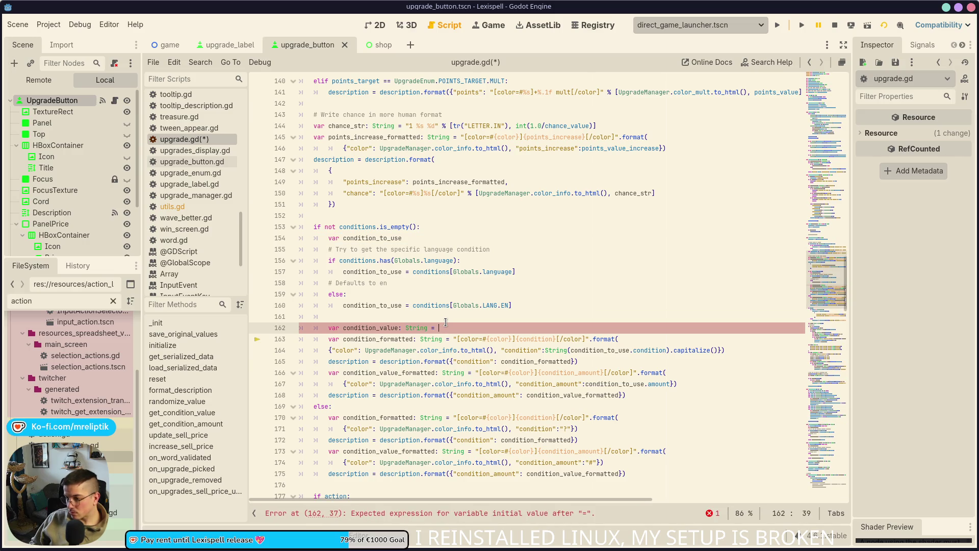
type("(\"")
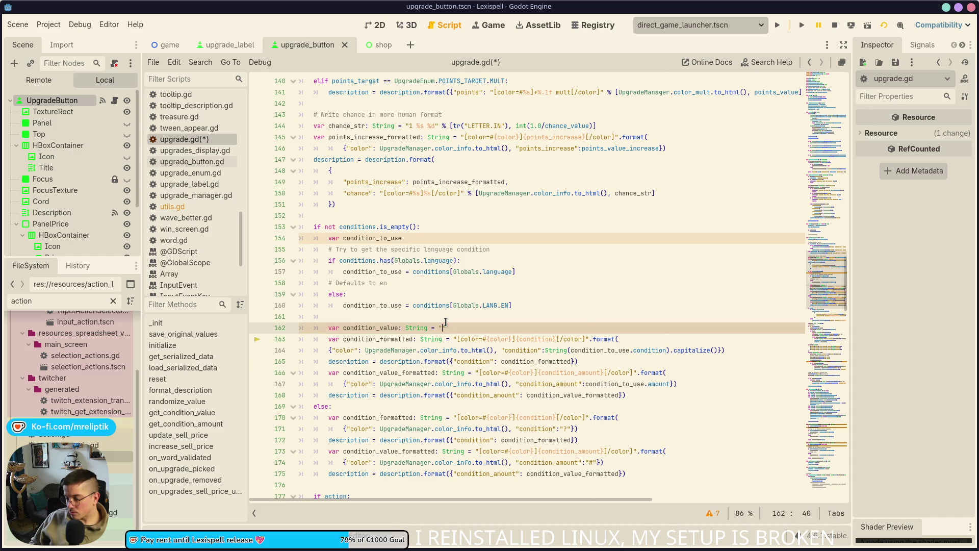
type("#\"")
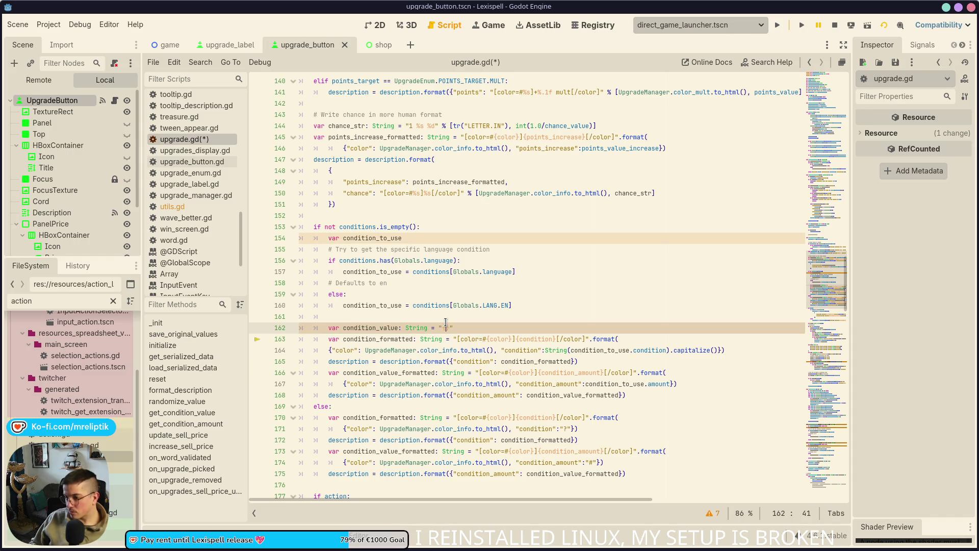
key("Right")
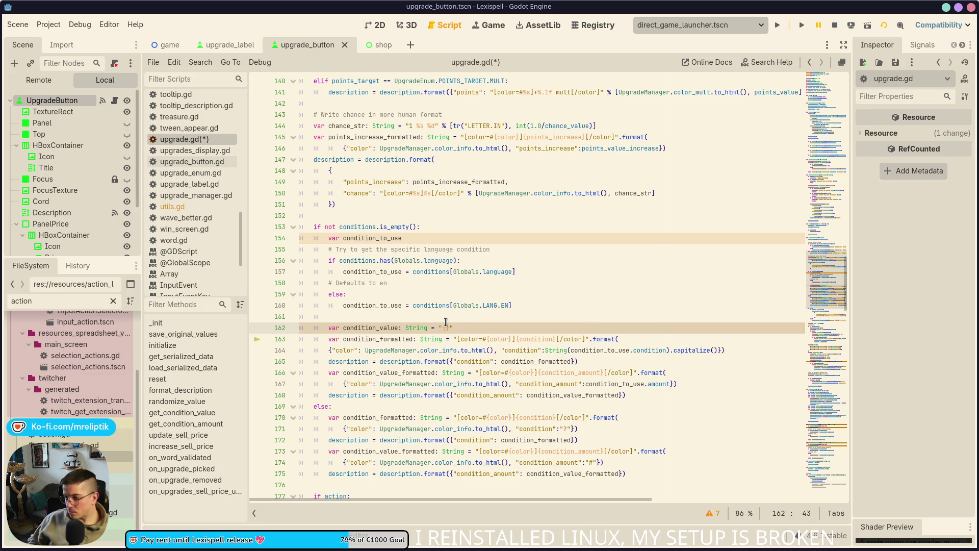
type(".format(")
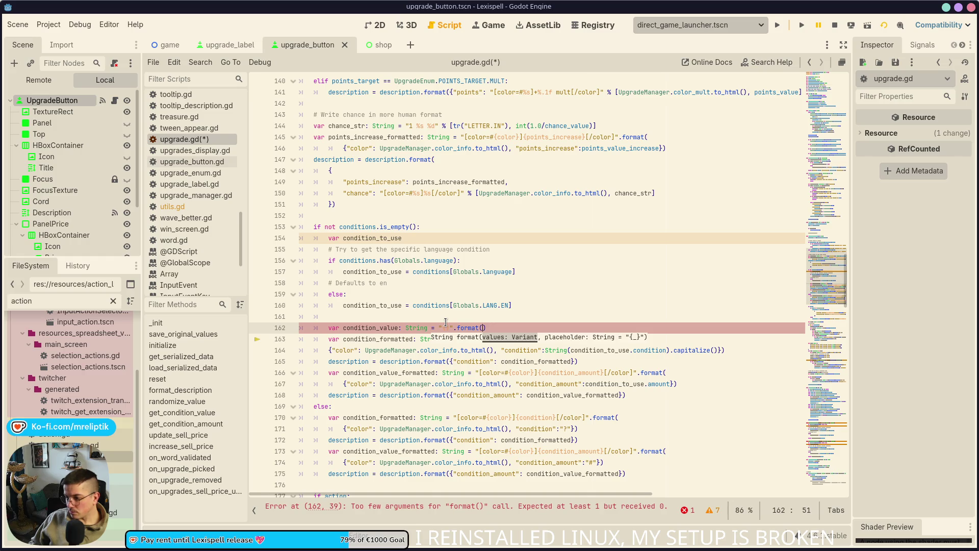
type("{")
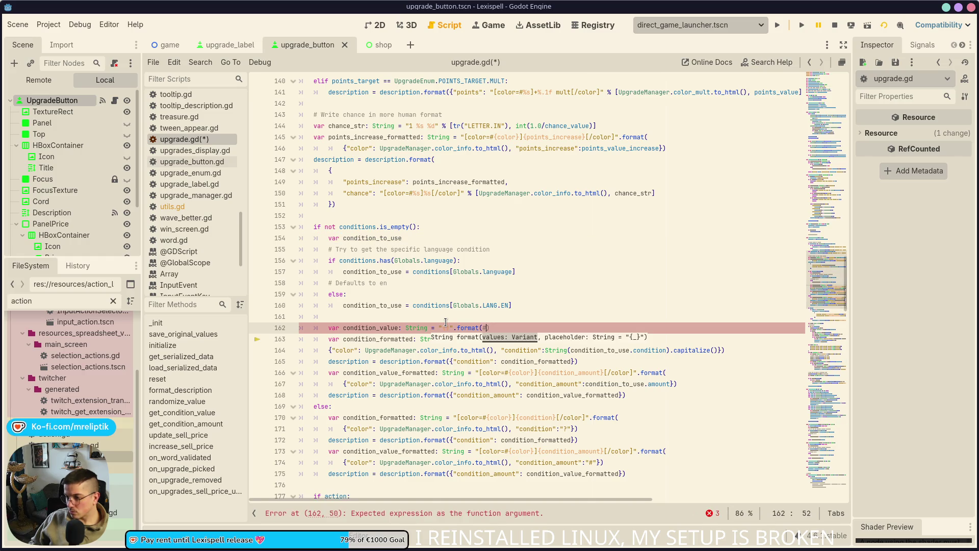